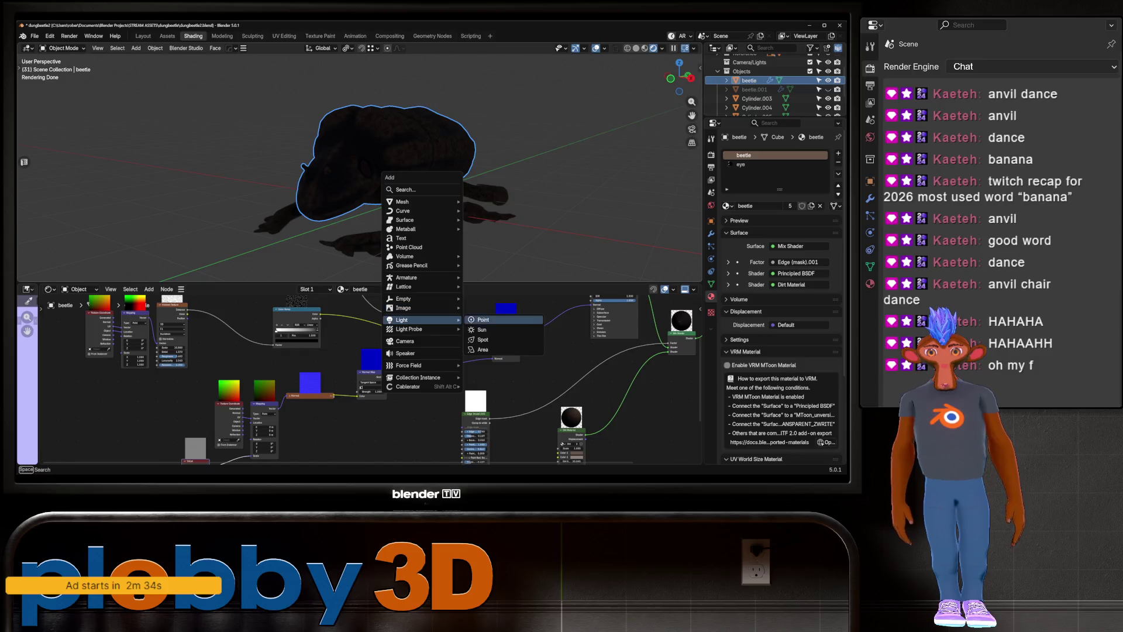
# Add an area light, move it along the Y axis and scale it up about 3.3 times
pyautogui.click(492, 351)
pyautogui.press('g')
pyautogui.press('z')
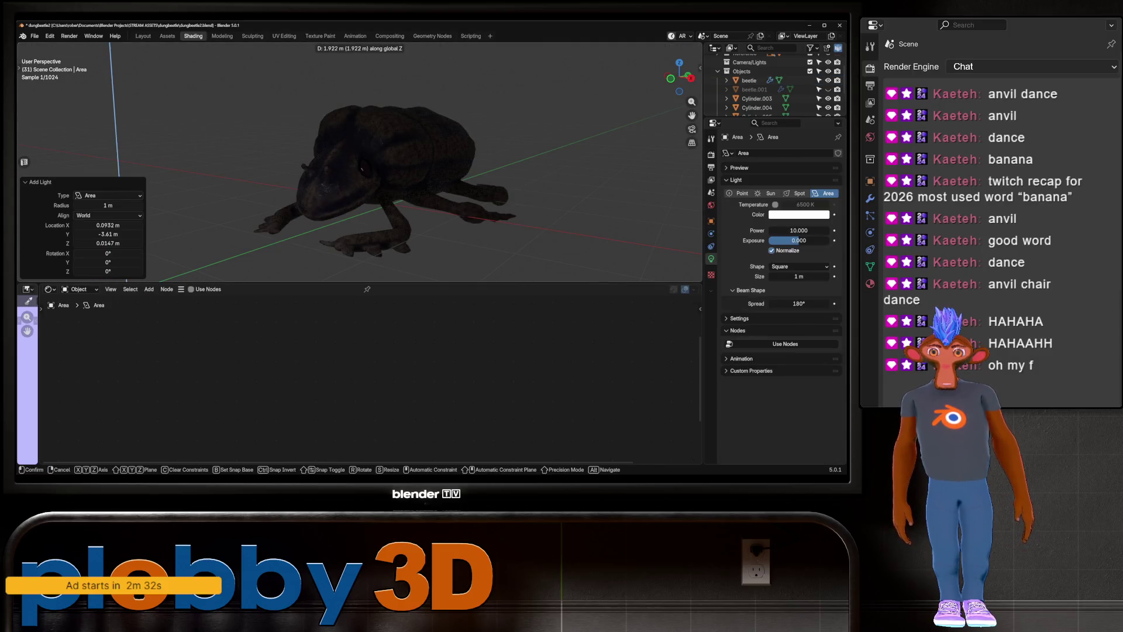
pyautogui.press('y')
pyautogui.click(453, 179)
pyautogui.press('s')
pyautogui.press('Return')
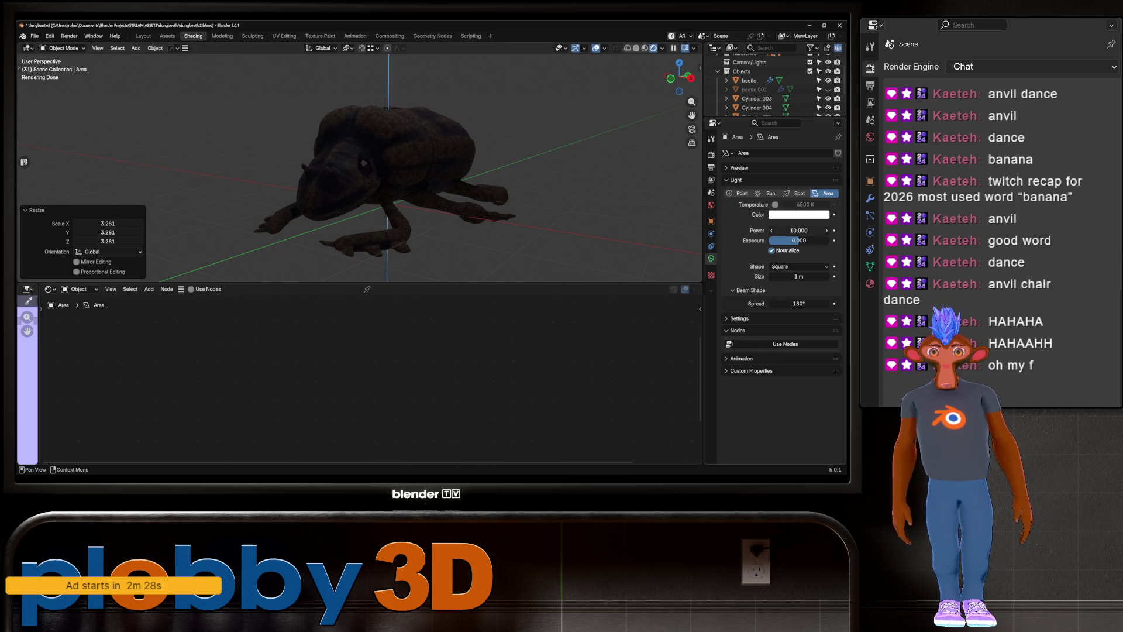
# Select the beetle and bring it into a front-left view
pyautogui.moveTo(351, 176); pyautogui.dragTo(456, 167, button='middle')
pyautogui.click(404, 150)
pyautogui.moveTo(474, 403); pyautogui.dragTo(408, 307, button='middle')
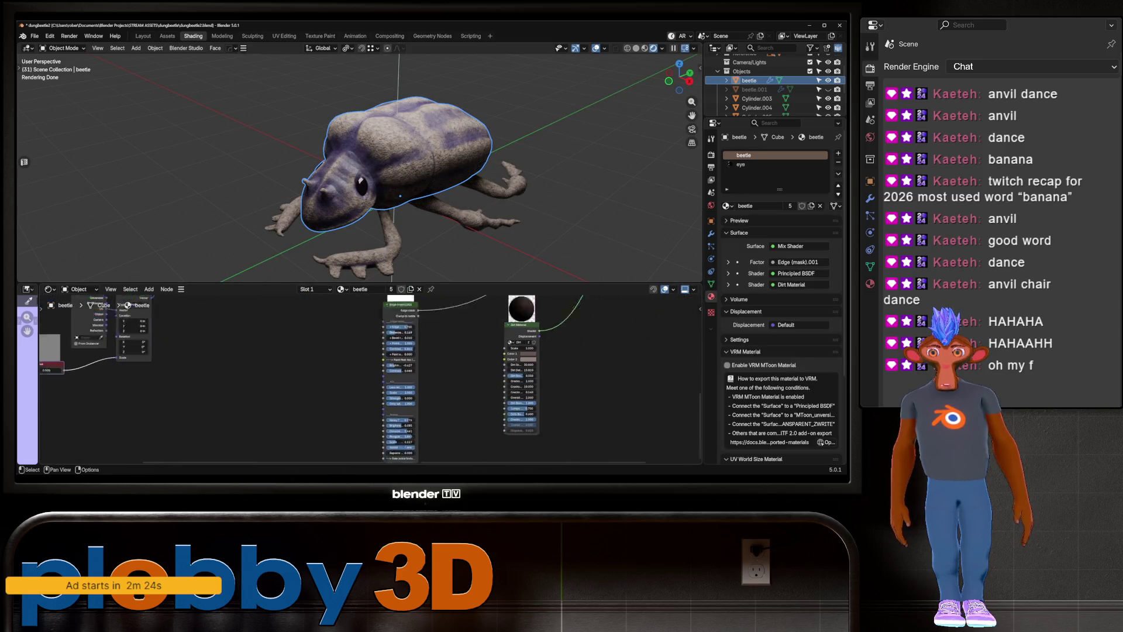
# Adjust a value in the Edge mask node and check the beetle's look from another angle
pyautogui.moveTo(439, 377)
pyautogui.mouseDown(button='middle')
pyautogui.moveTo(378, 378)
pyautogui.moveTo(544, 413)
pyautogui.moveTo(445, 333)
pyautogui.moveTo(433, 307)
pyautogui.mouseUp(button='middle')
pyautogui.scroll(2, 396, 377)
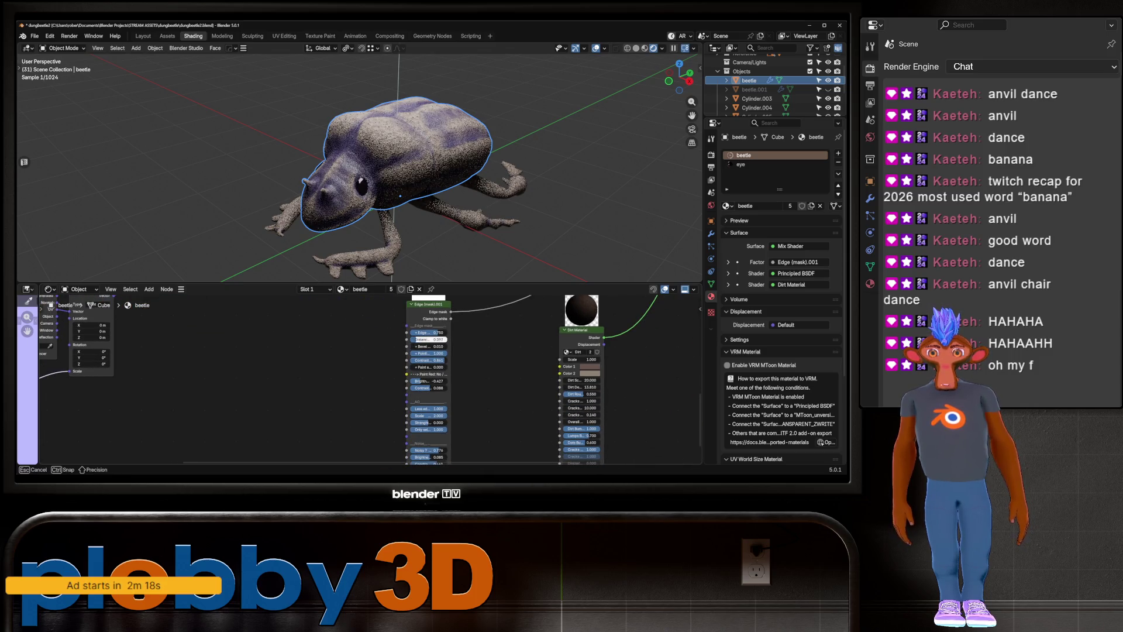
pyautogui.moveTo(437, 360)
pyautogui.mouseDown()
pyautogui.moveTo(457, 360)
pyautogui.moveTo(444, 360)
pyautogui.mouseUp()
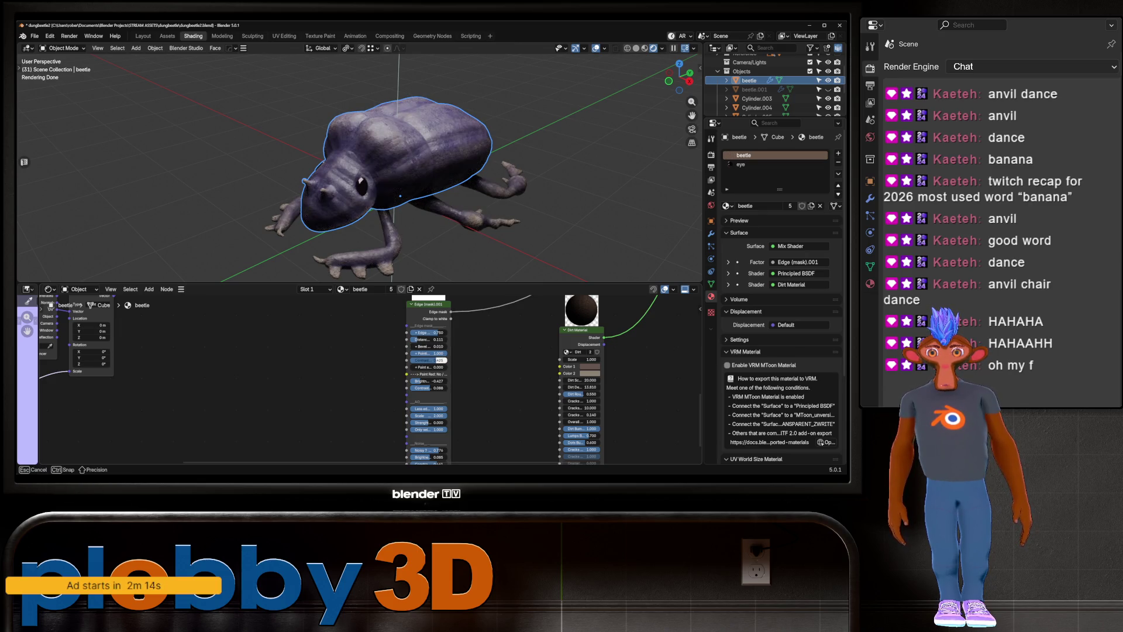
pyautogui.moveTo(351, 176); pyautogui.dragTo(404, 167, button='middle')
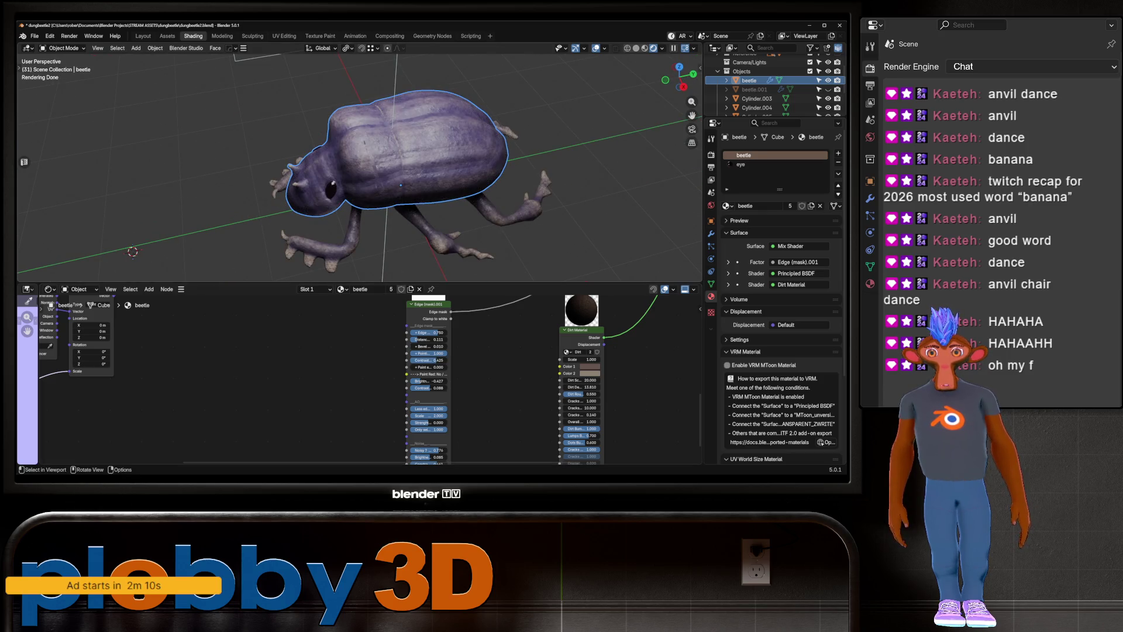
pyautogui.hotkey('ctrl', 'pageup')
pyautogui.hotkey('ctrl', 'pageup')
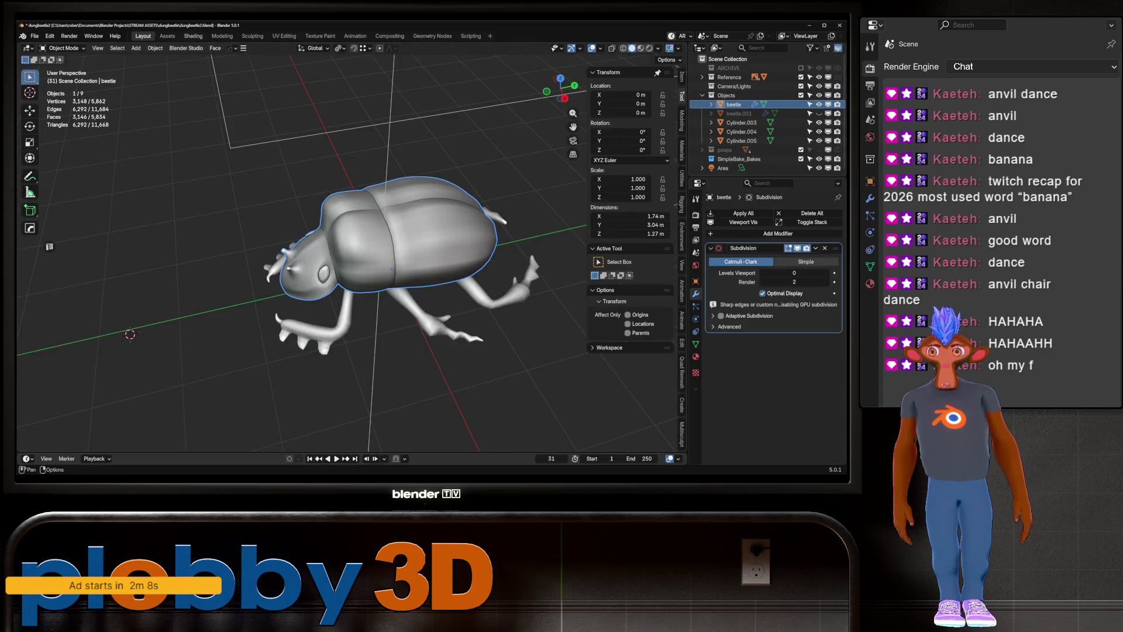
pyautogui.hotkey('ctrl', 'pagedown')
pyautogui.hotkey('ctrl', 'pagedown')
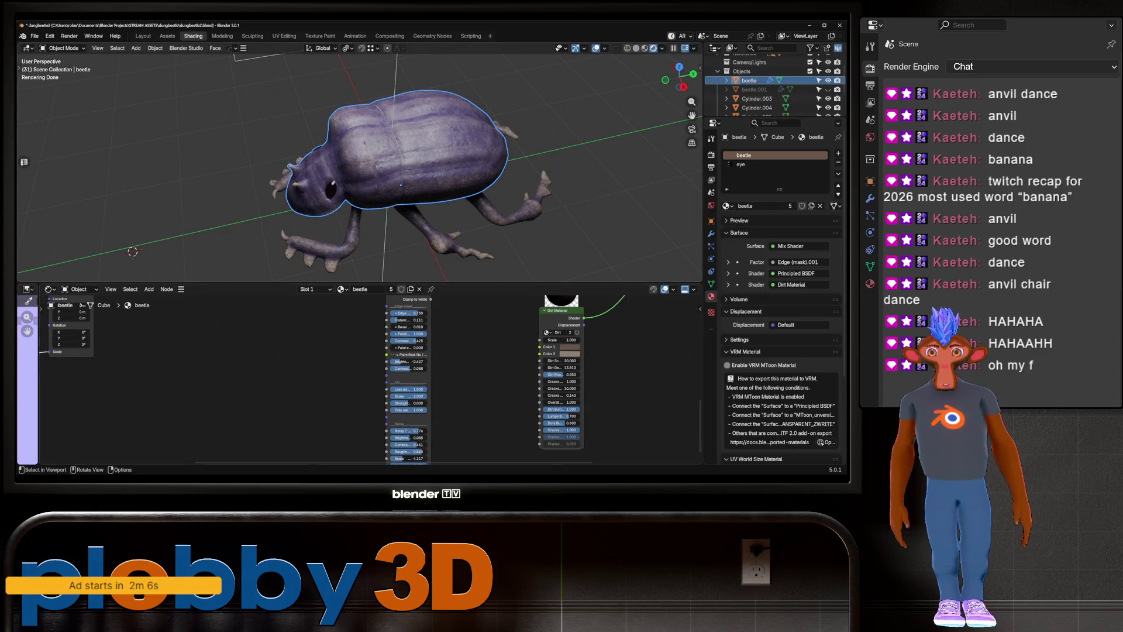
# Set the Value node to 1.000, view the beetle from above, then switch to the browser
pyautogui.moveTo(132, 252); pyautogui.dragTo(117, 255, button='middle')
pyautogui.moveTo(351, 378); pyautogui.dragTo(553, 377, button='middle')
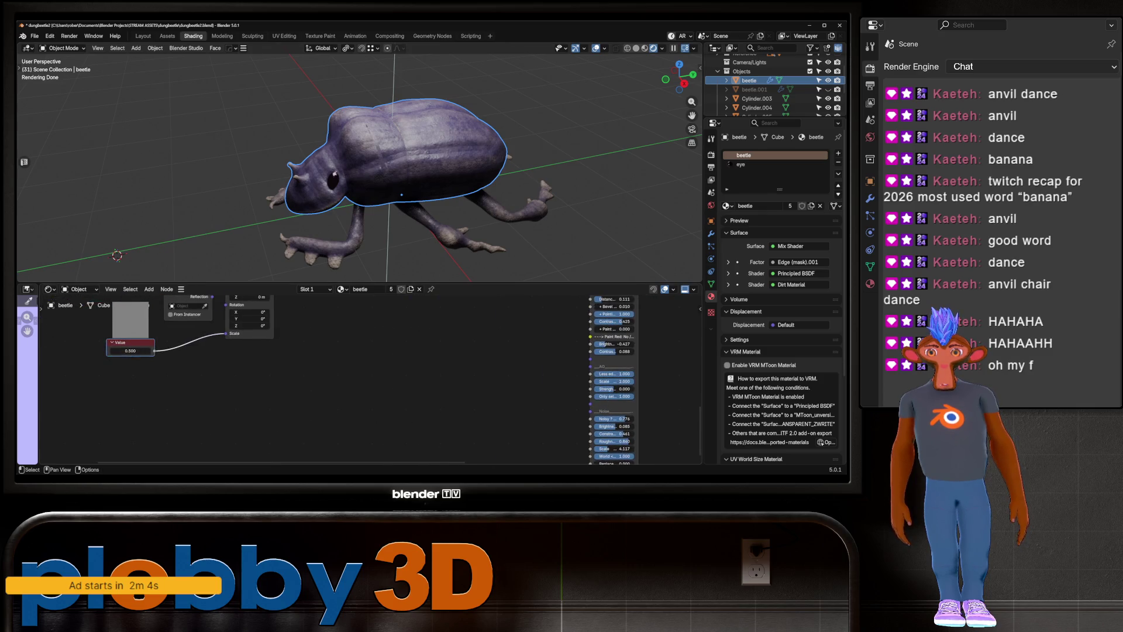
pyautogui.moveTo(131, 351); pyautogui.dragTo(106, 351)
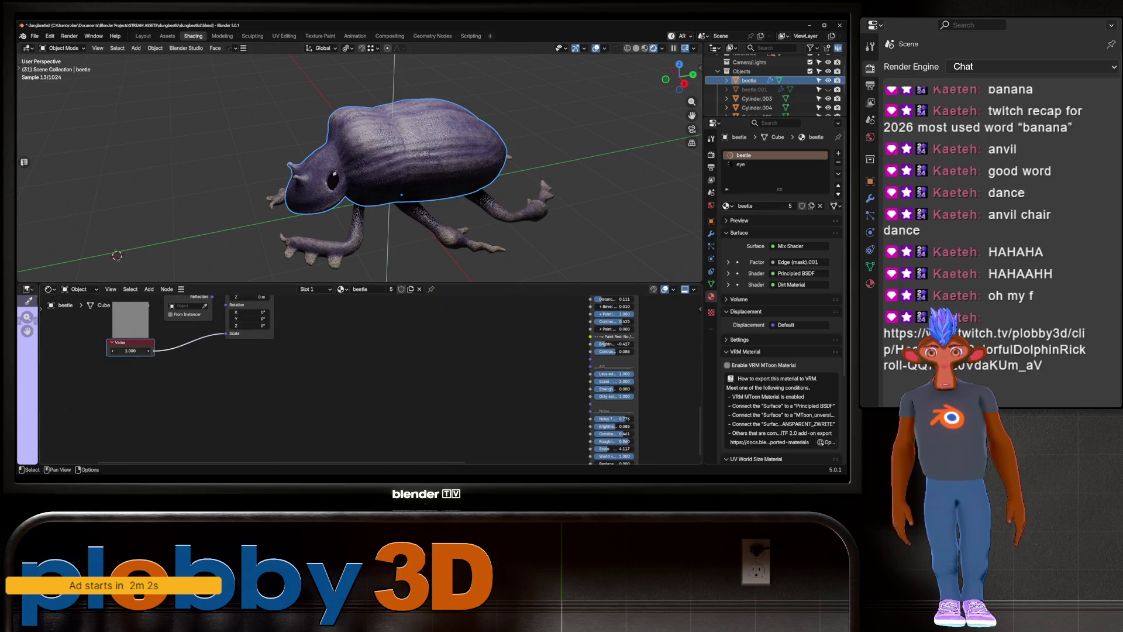
pyautogui.moveTo(395, 132); pyautogui.dragTo(395, 202, button='middle')
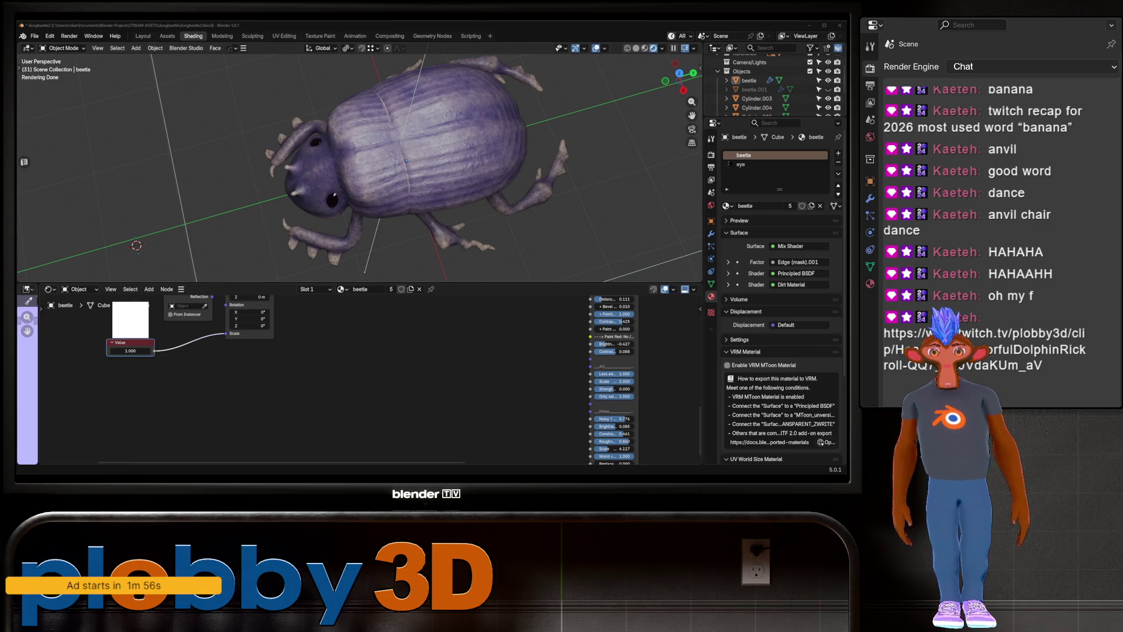
pyautogui.hotkey('alt', 'Tab')
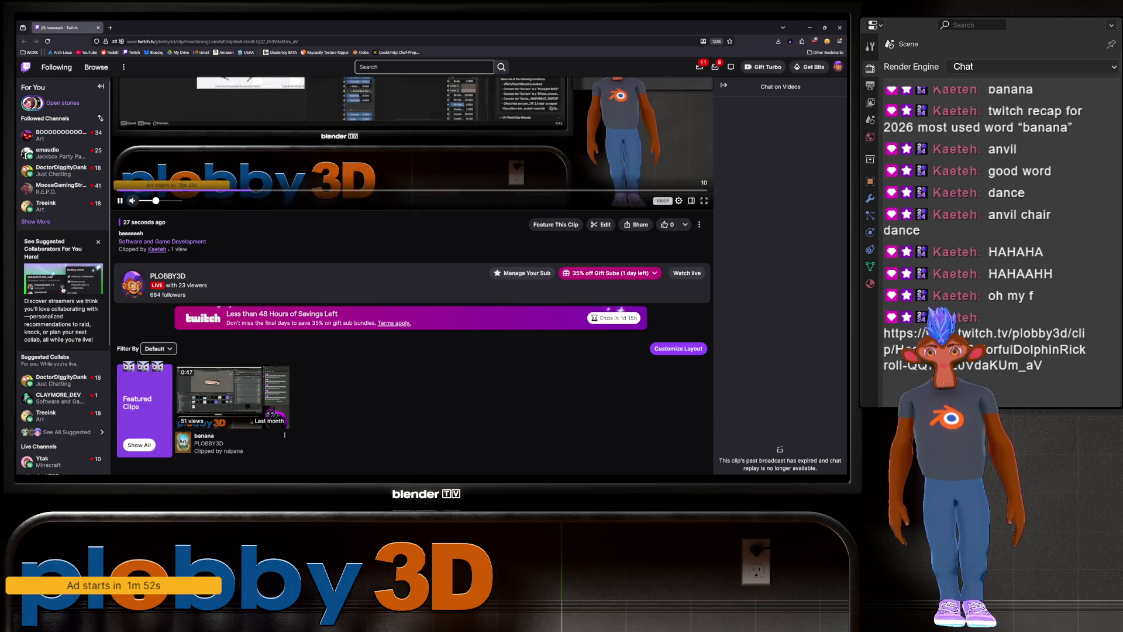
pyautogui.scroll(3, 413, 264)
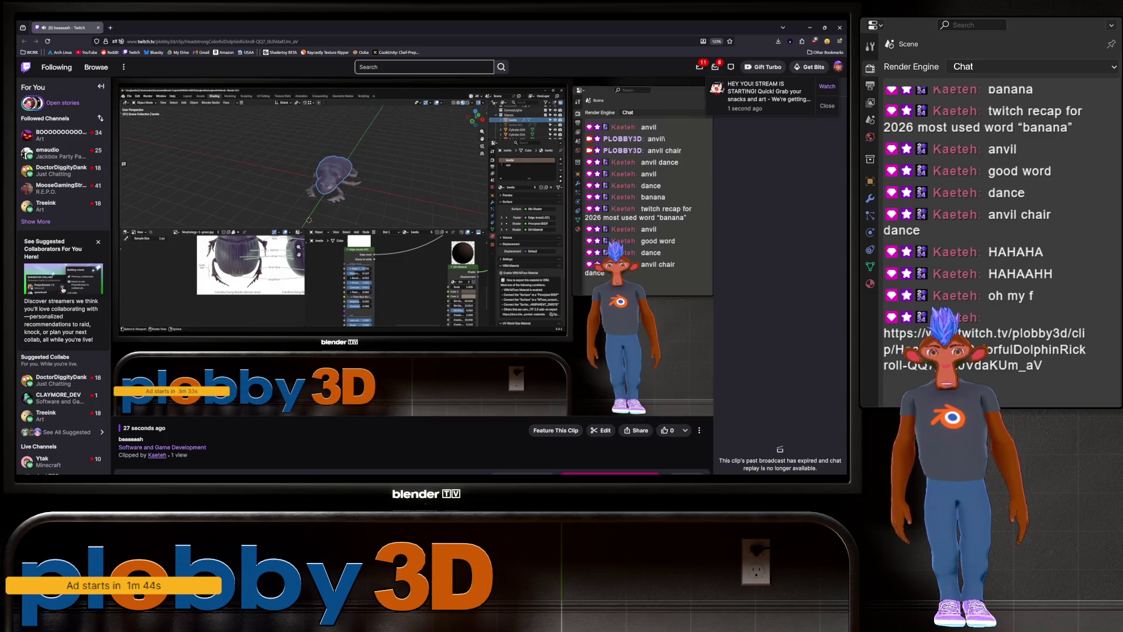
pyautogui.scroll(-1, 412, 264)
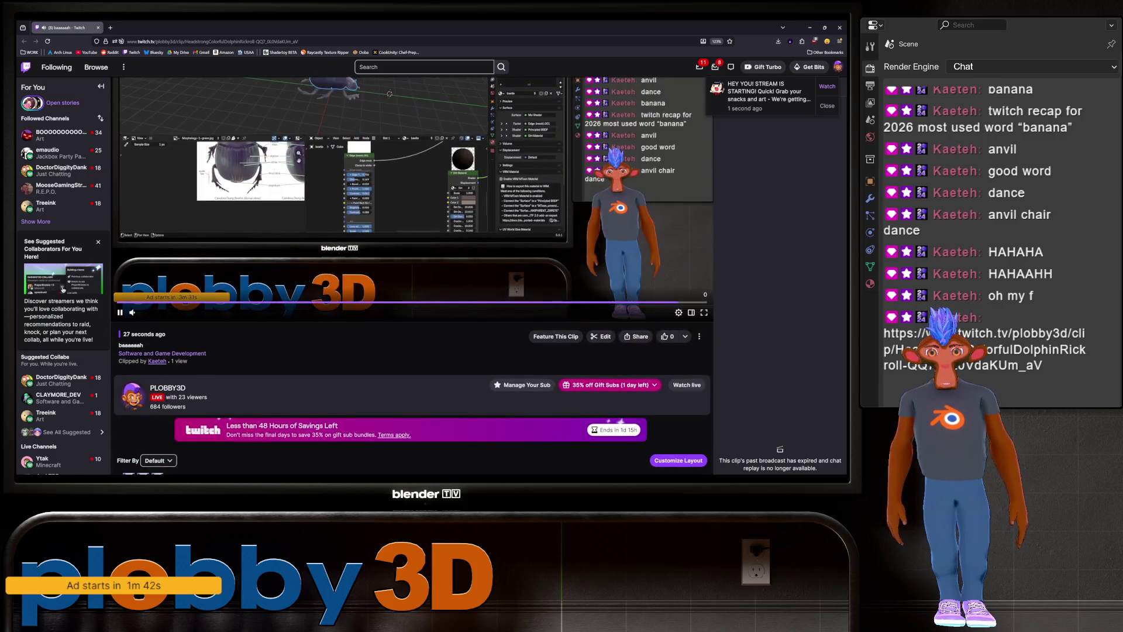
# Feature the new Twitch clip on the channel, then return to Blender
pyautogui.click(555, 337)
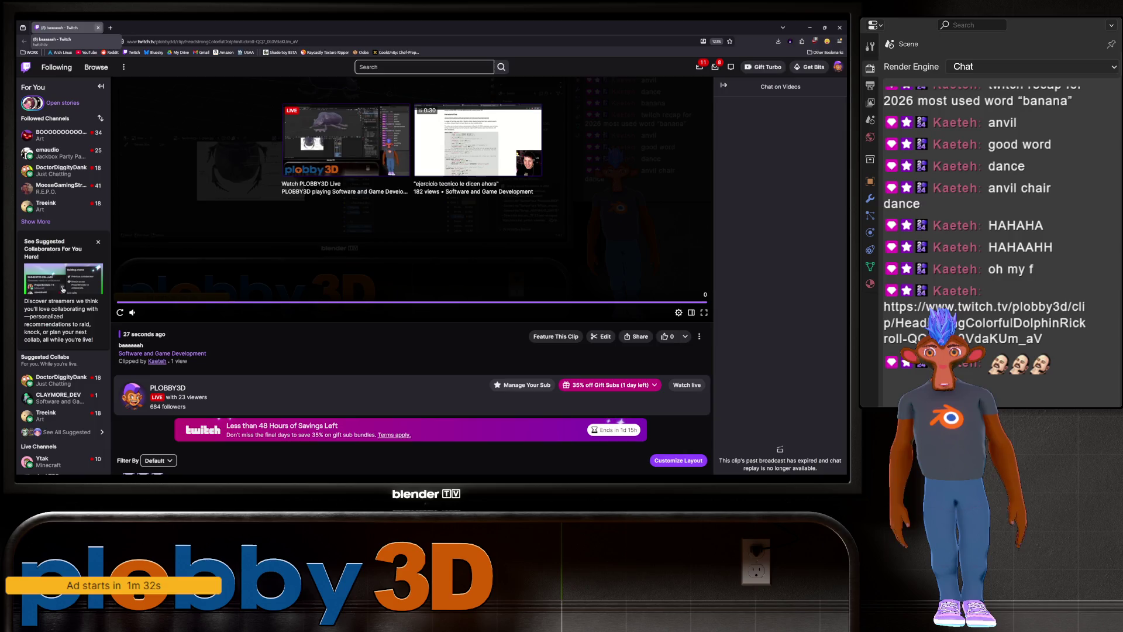
pyautogui.hotkey('alt', 'Tab')
# Retune the Edge mask node's values, bringing its Bevel to 0.021
pyautogui.moveTo(352, 175); pyautogui.dragTo(404, 202, button='middle')
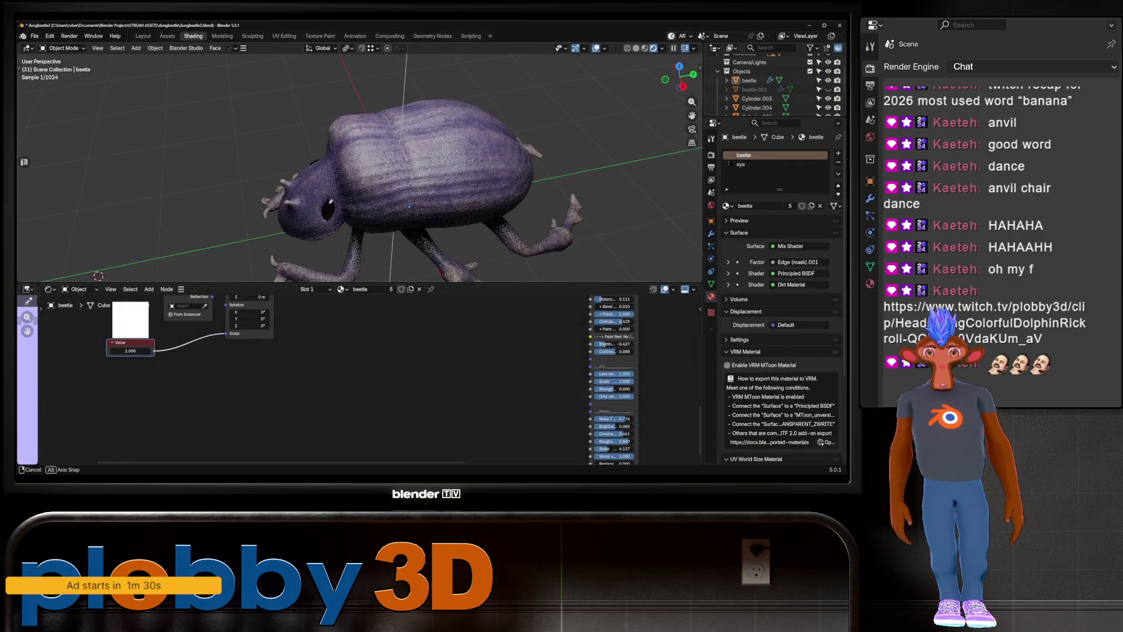
pyautogui.moveTo(263, 378); pyautogui.dragTo(395, 378, button='middle')
pyautogui.scroll(2, 439, 377)
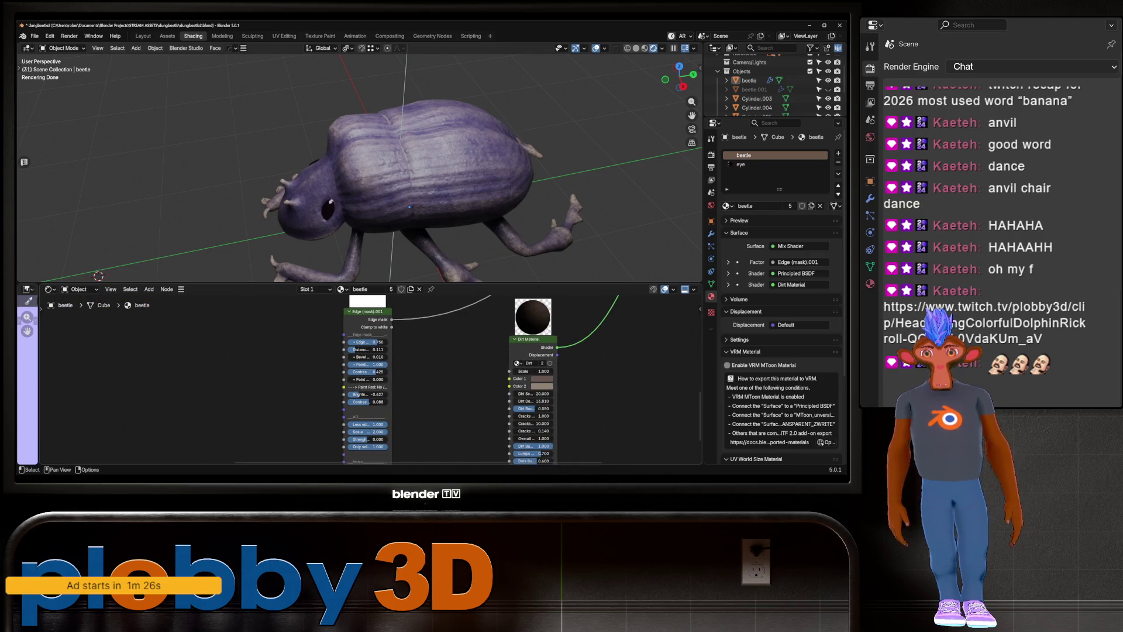
pyautogui.moveTo(380, 372); pyautogui.dragTo(379, 372)
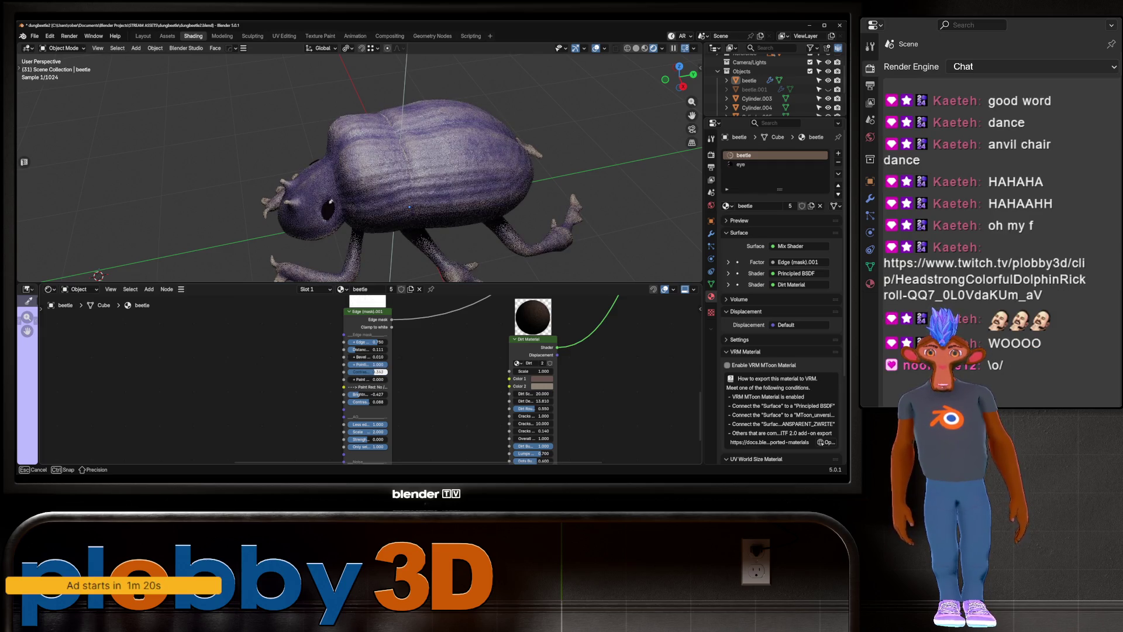
pyautogui.moveTo(379, 371); pyautogui.dragTo(379, 372)
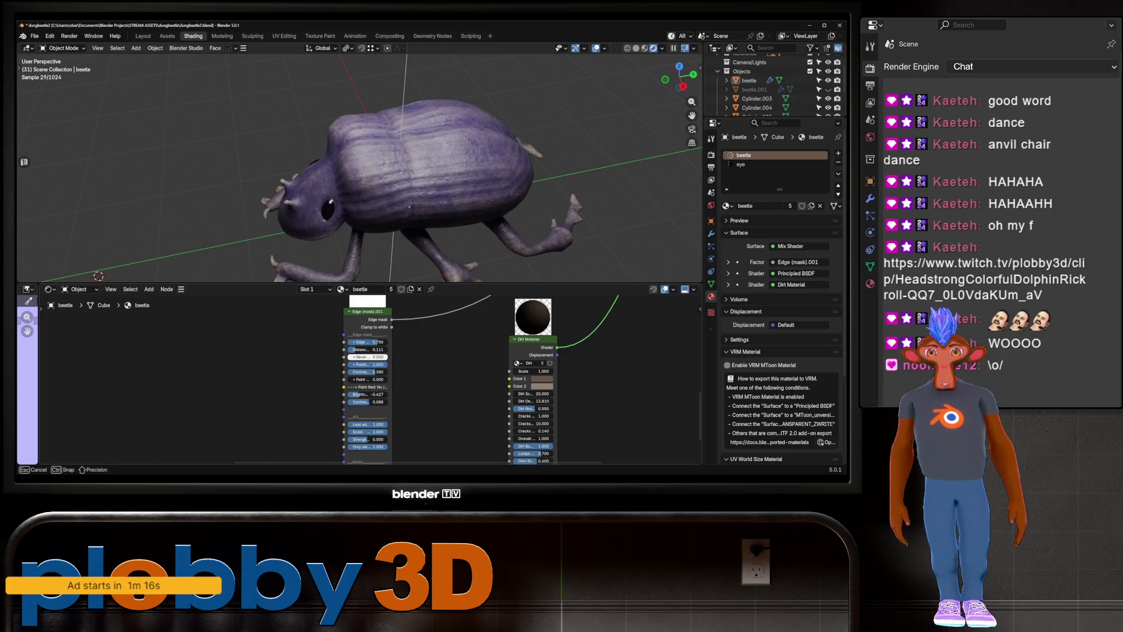
pyautogui.moveTo(369, 357); pyautogui.dragTo(369, 349)
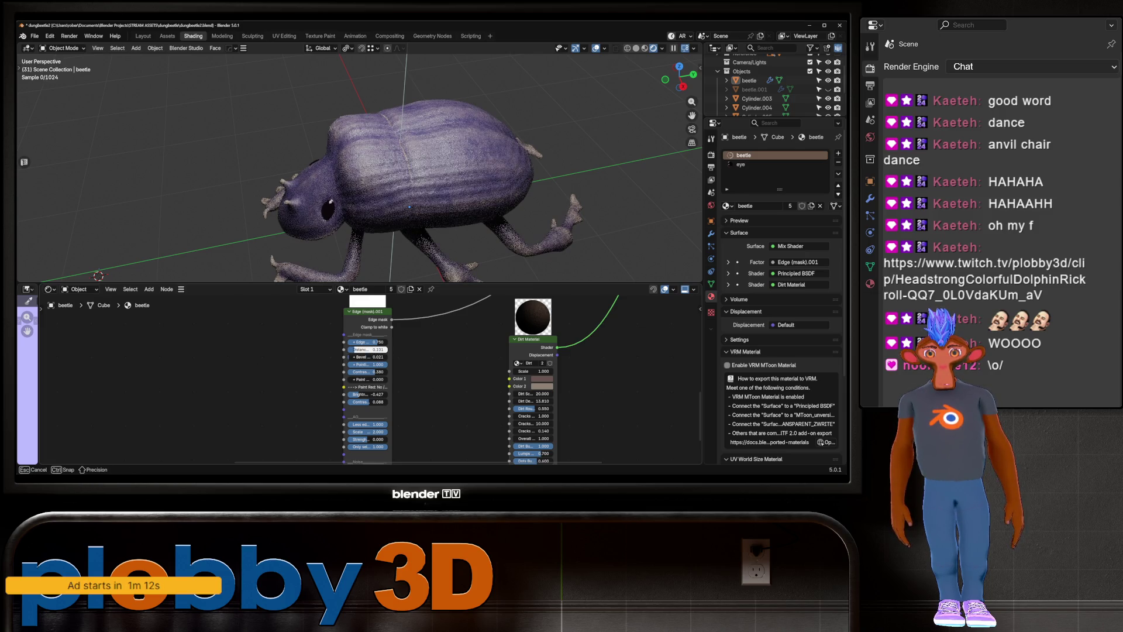
pyautogui.moveTo(387, 176)
pyautogui.mouseDown(button='middle')
pyautogui.moveTo(369, 194)
pyautogui.moveTo(386, 176)
pyautogui.moveTo(412, 203)
pyautogui.moveTo(412, 175)
pyautogui.mouseUp(button='middle')
pyautogui.scroll(-3, 272, 378)
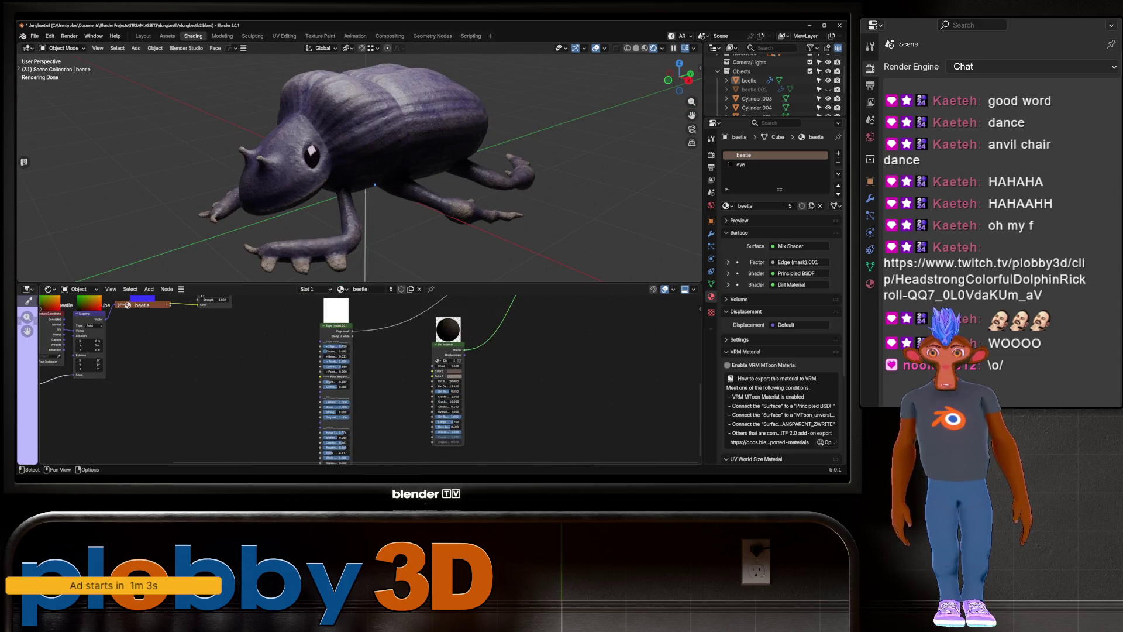
pyautogui.scroll(1, 360, 377)
pyautogui.scroll(1, 361, 378)
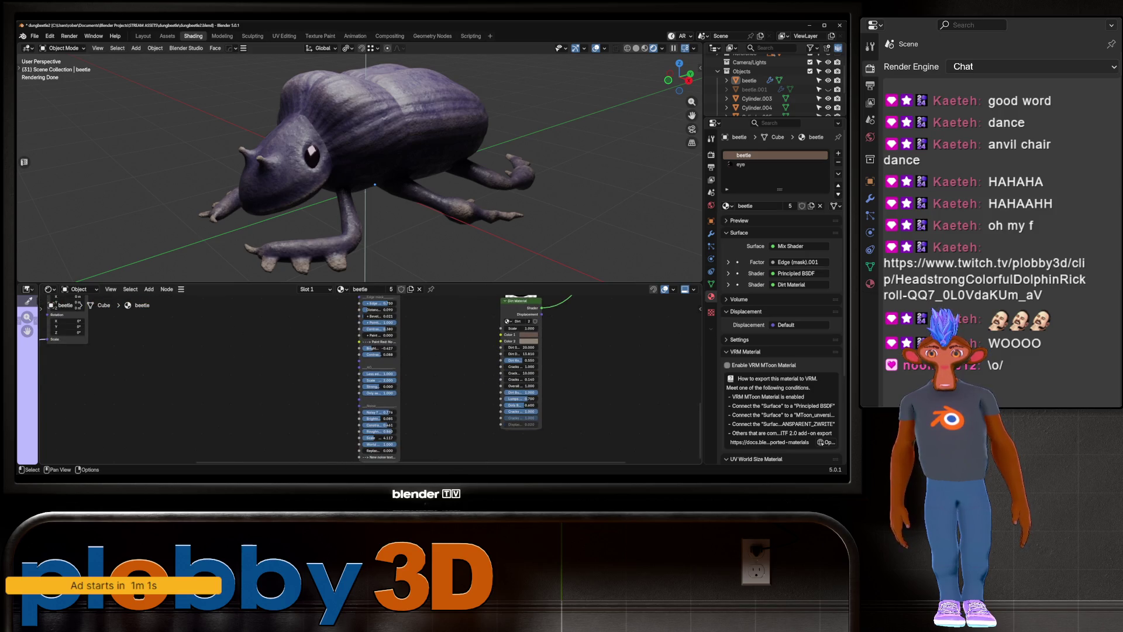
# Change the Dirt Material's Strength and inspect the beetle from several sides
pyautogui.moveTo(379, 386)
pyautogui.mouseDown()
pyautogui.moveTo(394, 386)
pyautogui.moveTo(393, 412)
pyautogui.mouseUp()
pyautogui.moveTo(369, 175); pyautogui.dragTo(438, 141, button='middle')
pyautogui.scroll(-4, 351, 167)
pyautogui.moveTo(351, 166); pyautogui.dragTo(264, 176, button='middle')
pyautogui.moveTo(351, 167)
pyautogui.mouseDown(button='middle')
pyautogui.moveTo(369, 149)
pyautogui.moveTo(457, 175)
pyautogui.mouseUp(button='middle')
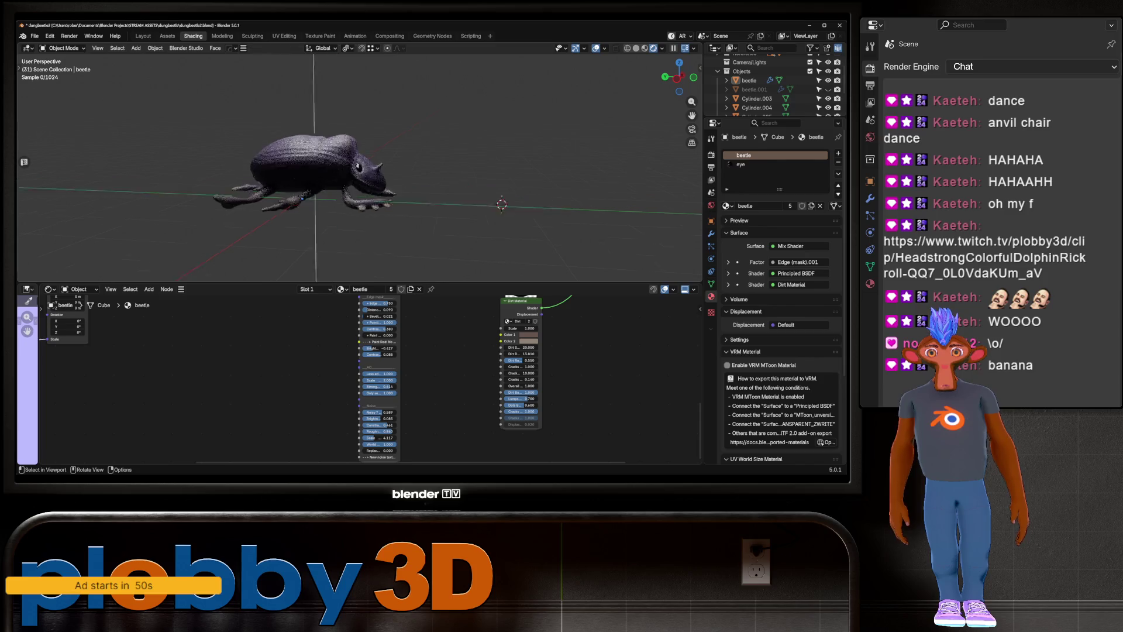
pyautogui.scroll(3, 351, 166)
pyautogui.moveTo(351, 167)
pyautogui.mouseDown(button='middle')
pyautogui.moveTo(290, 177)
pyautogui.moveTo(352, 158)
pyautogui.mouseUp(button='middle')
# Adjust the brightness of the Dirt Material's Color 1 swatch
pyautogui.click(529, 335)
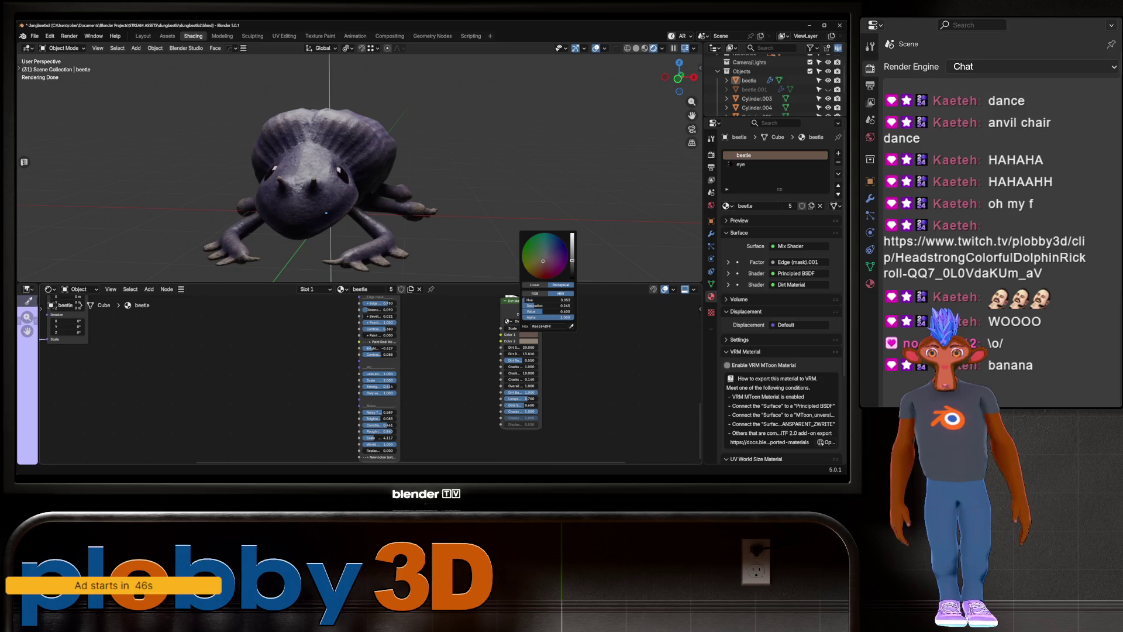
pyautogui.moveTo(548, 311)
pyautogui.mouseDown()
pyautogui.moveTo(562, 317)
pyautogui.moveTo(524, 318)
pyautogui.mouseUp()
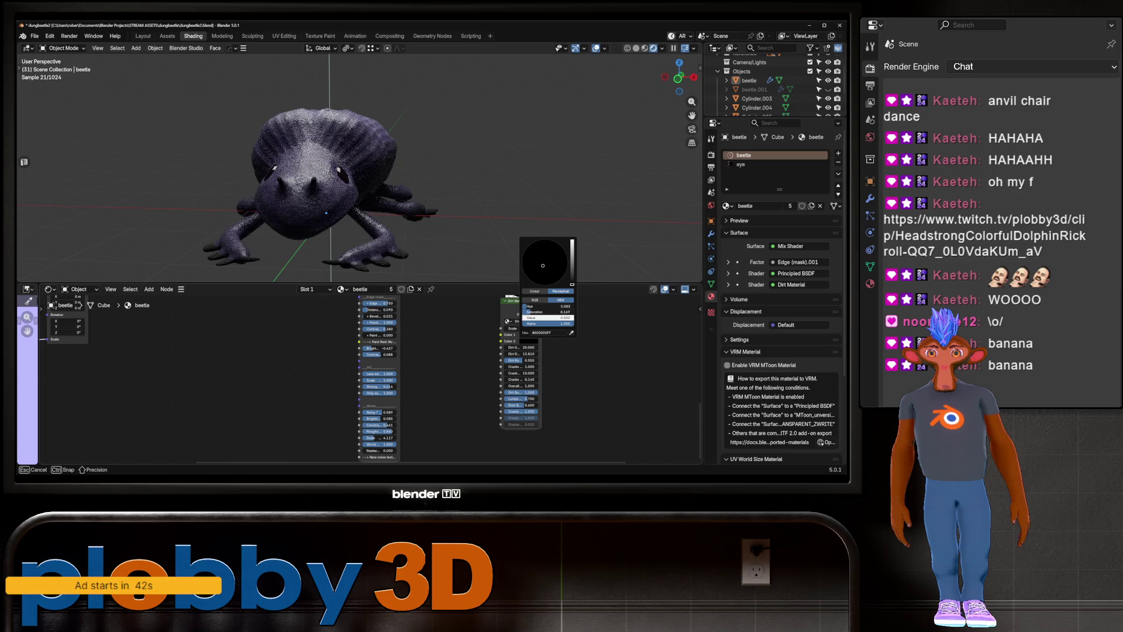
pyautogui.moveTo(351, 175); pyautogui.dragTo(421, 175, button='middle')
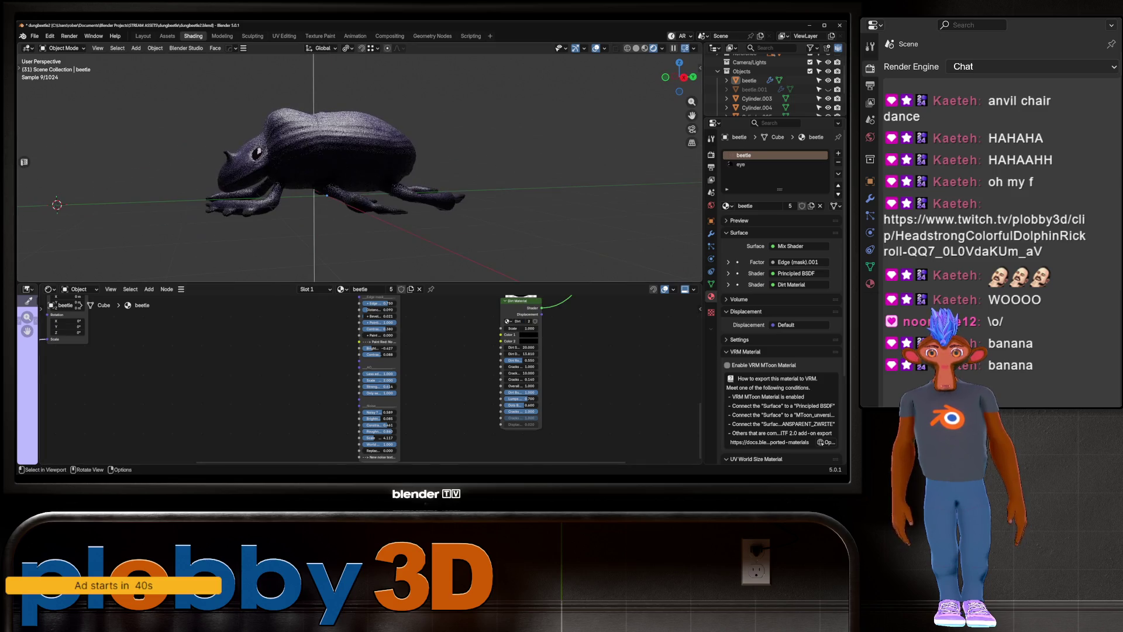
pyautogui.moveTo(351, 176); pyautogui.dragTo(421, 159, button='middle')
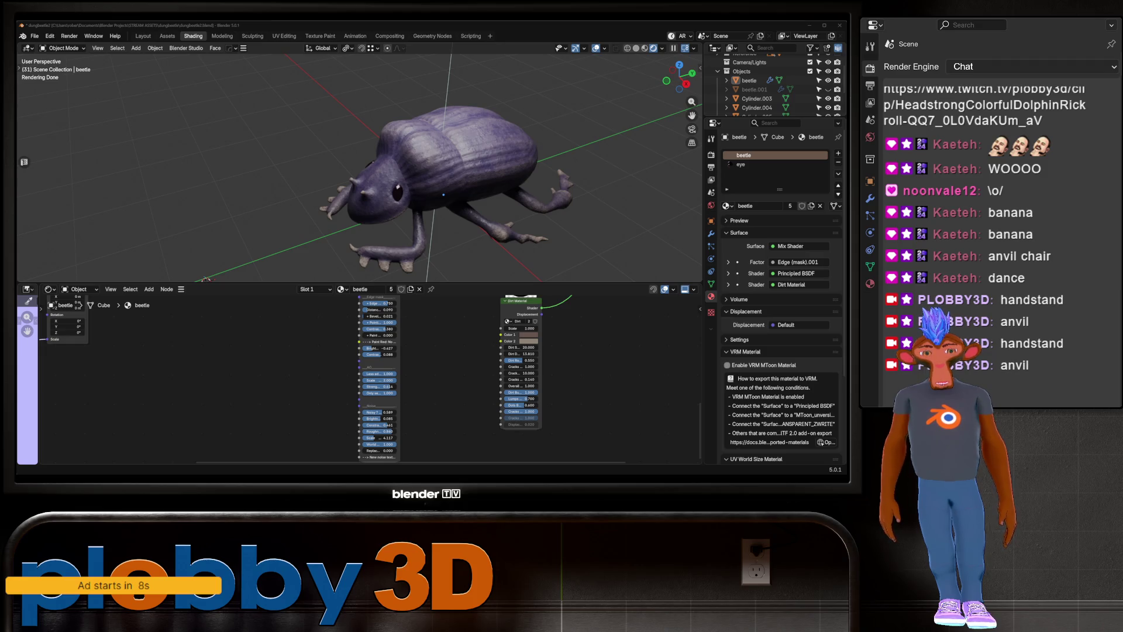
pyautogui.moveTo(439, 175)
pyautogui.mouseDown(button='middle')
pyautogui.moveTo(291, 167)
pyautogui.moveTo(351, 176)
pyautogui.mouseUp(button='middle')
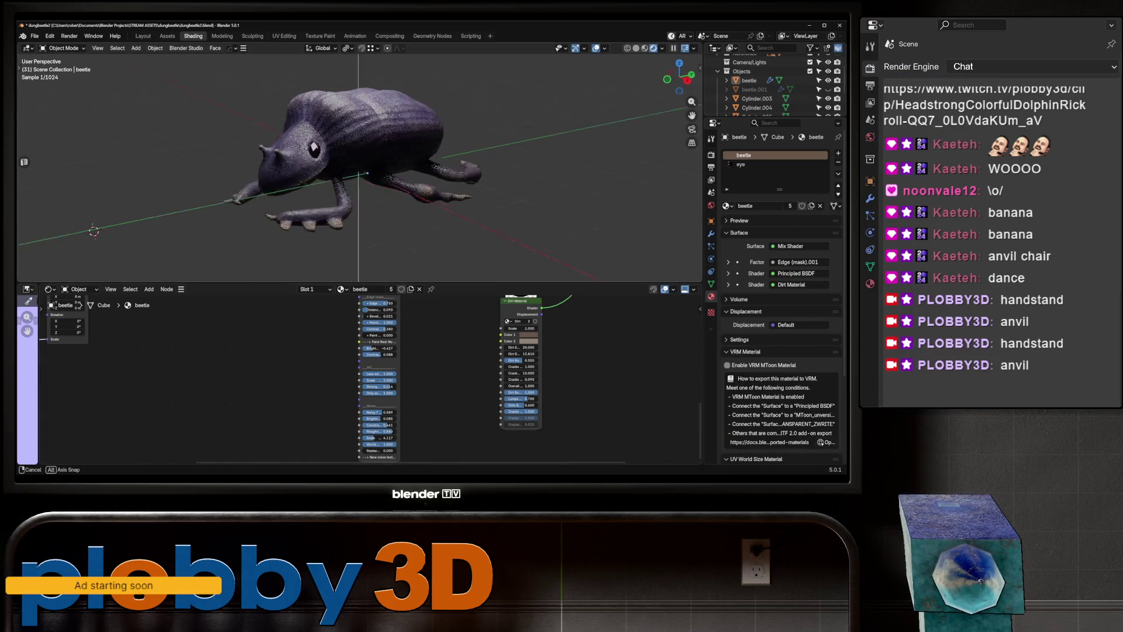
pyautogui.moveTo(351, 167); pyautogui.dragTo(403, 176, button='middle')
pyautogui.scroll(5, 360, 162)
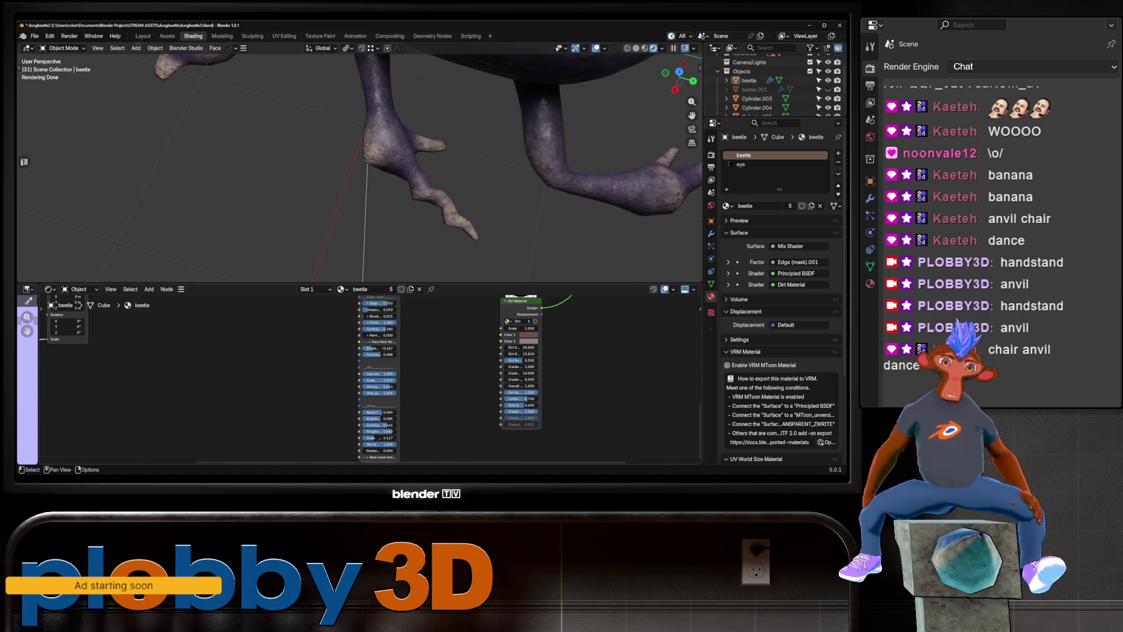
pyautogui.scroll(-4, 360, 163)
pyautogui.scroll(-2, 359, 162)
pyautogui.moveTo(360, 163)
pyautogui.mouseDown(button='middle')
pyautogui.moveTo(263, 167)
pyautogui.moveTo(369, 175)
pyautogui.moveTo(315, 202)
pyautogui.mouseUp(button='middle')
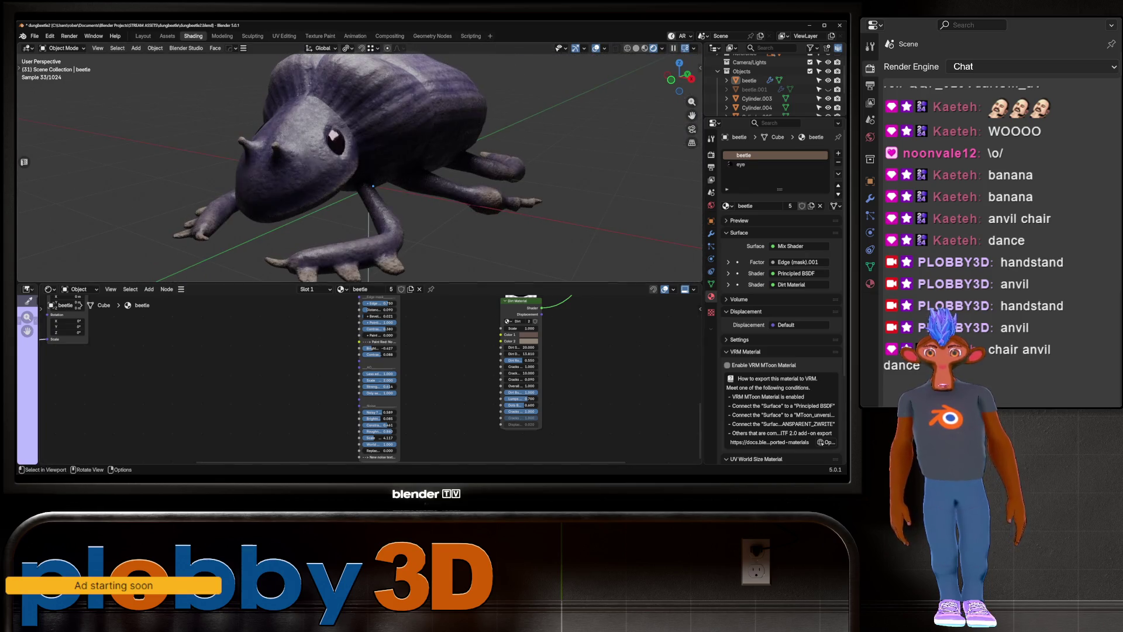
pyautogui.moveTo(395, 378); pyautogui.dragTo(307, 378, button='middle')
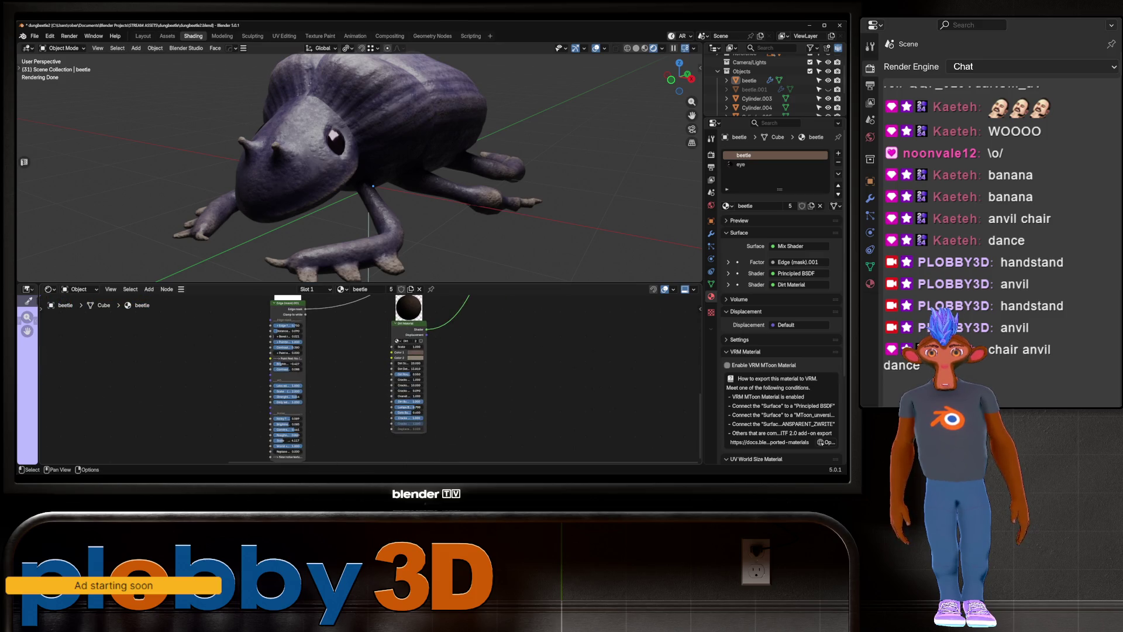
pyautogui.scroll(3, 351, 378)
pyautogui.moveTo(351, 377); pyautogui.dragTo(264, 351, button='middle')
pyautogui.scroll(2, 173, 325)
pyautogui.moveTo(351, 378); pyautogui.dragTo(471, 343, button='middle')
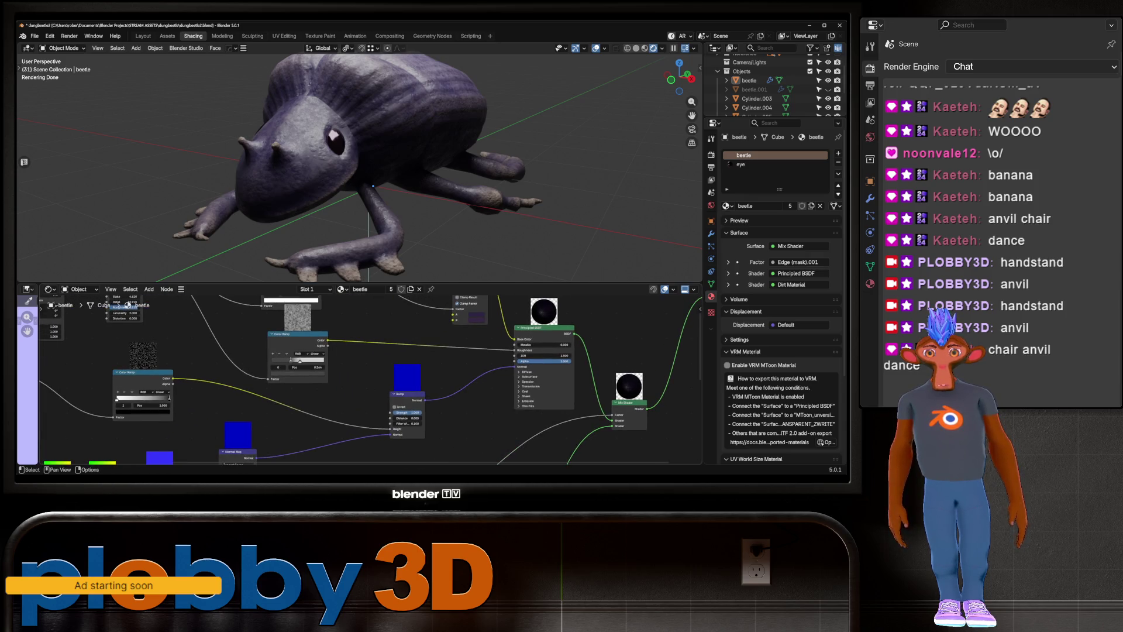
# Change a colour in the material's Color Ramp, view the beetle's side, then switch to Streamer.bot
pyautogui.click(298, 369)
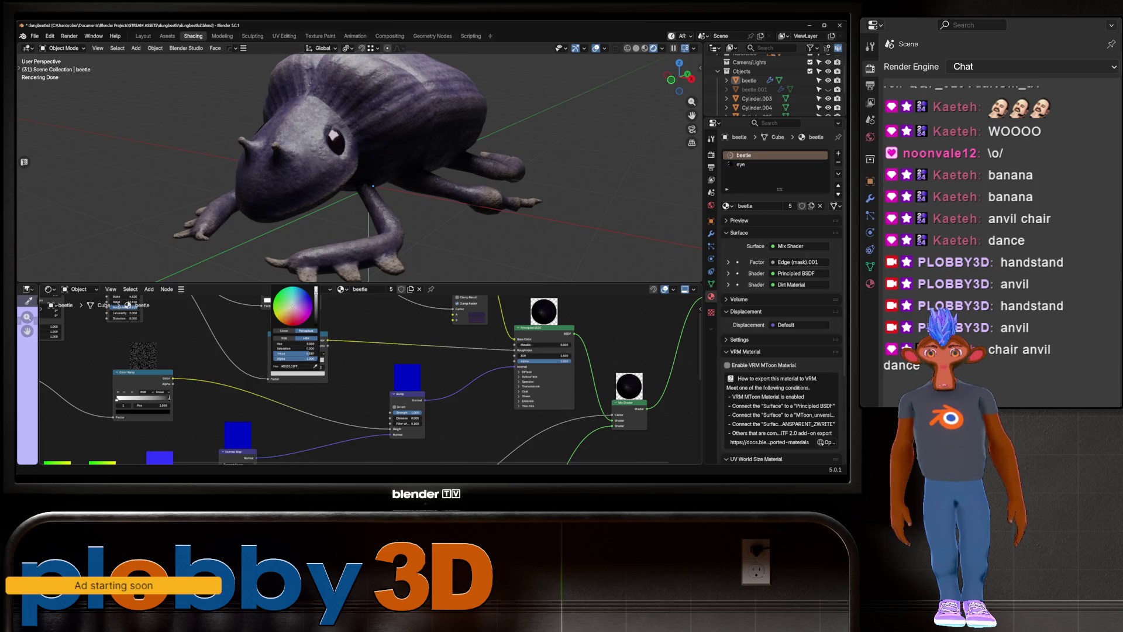
pyautogui.moveTo(299, 352); pyautogui.dragTo(305, 352)
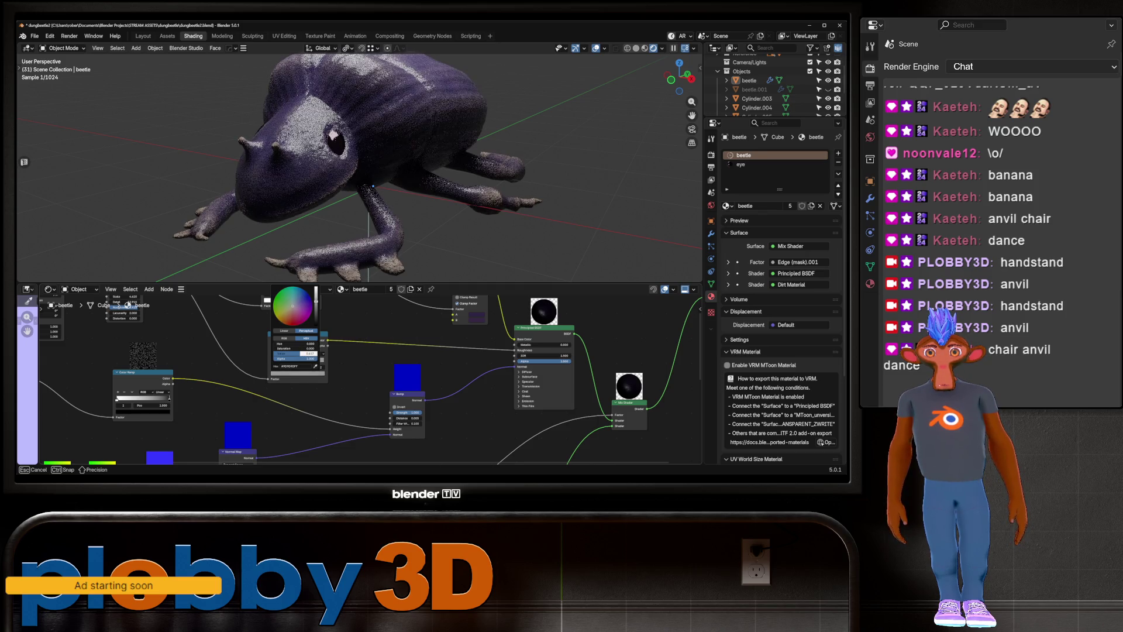
pyautogui.moveTo(351, 175)
pyautogui.mouseDown(button='middle')
pyautogui.moveTo(457, 158)
pyautogui.moveTo(387, 150)
pyautogui.moveTo(378, 132)
pyautogui.moveTo(307, 149)
pyautogui.moveTo(378, 154)
pyautogui.mouseUp(button='middle')
pyautogui.scroll(-2, 312, 398)
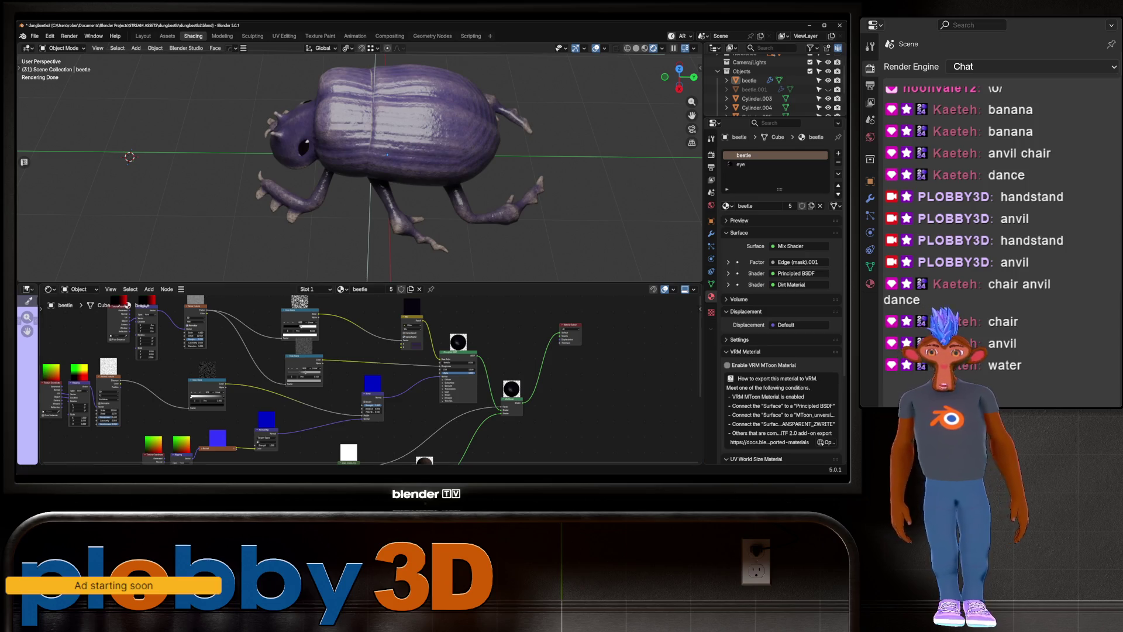
pyautogui.hotkey('alt', 'Tab')
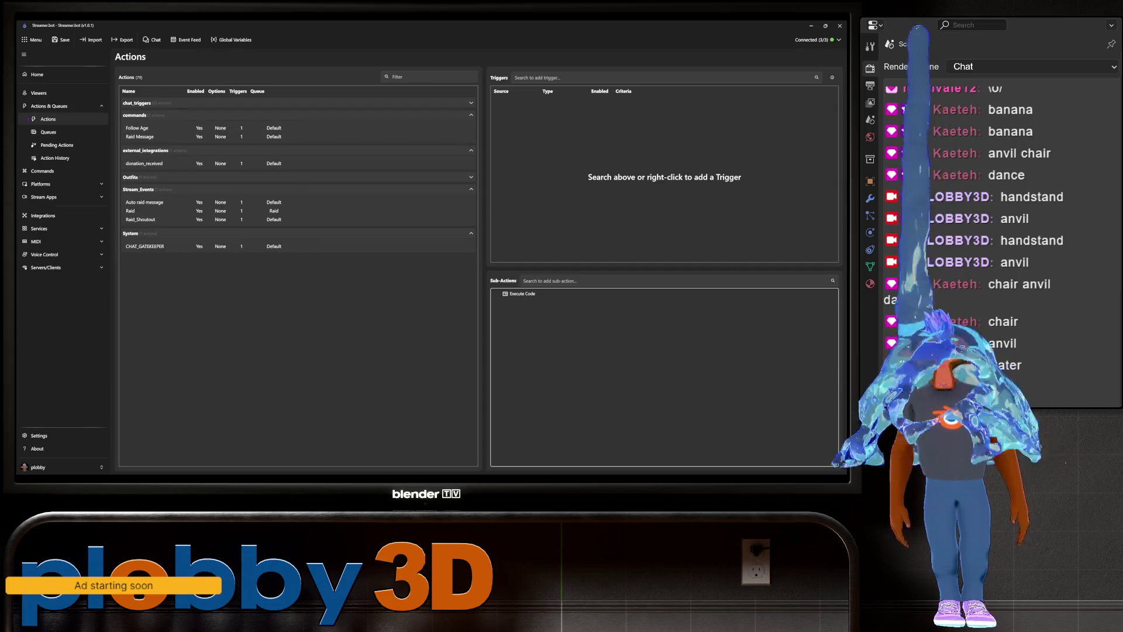
# Add a new action named water to the chat_triggers group
pyautogui.click(138, 103)
pyautogui.rightClick(329, 171)
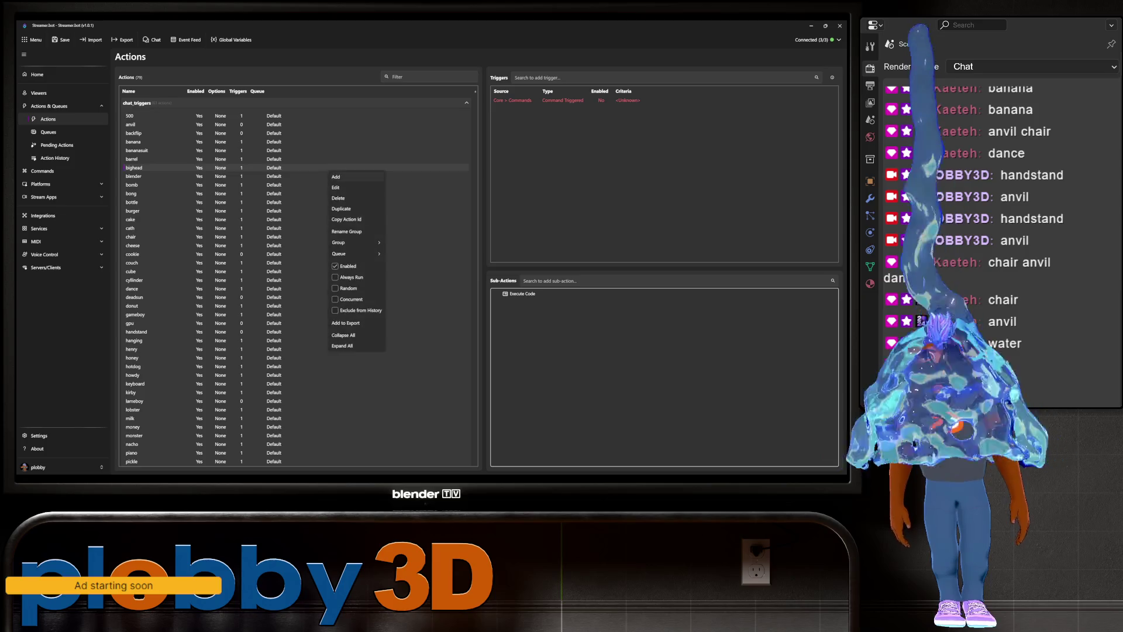
pyautogui.click(350, 179)
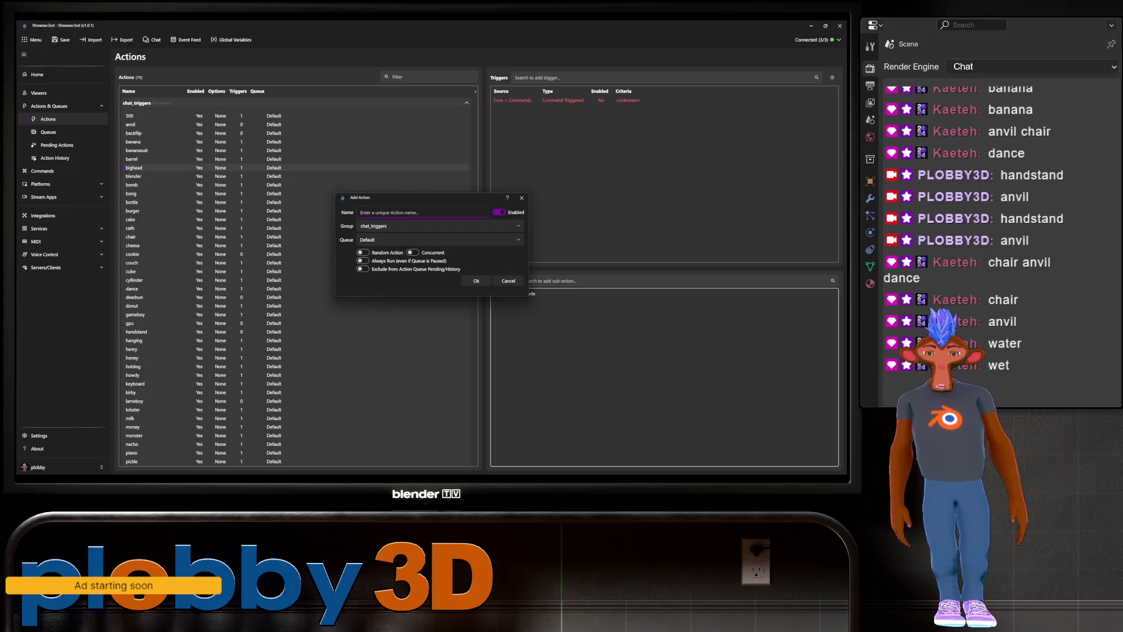
pyautogui.write('water')
pyautogui.press('Return')
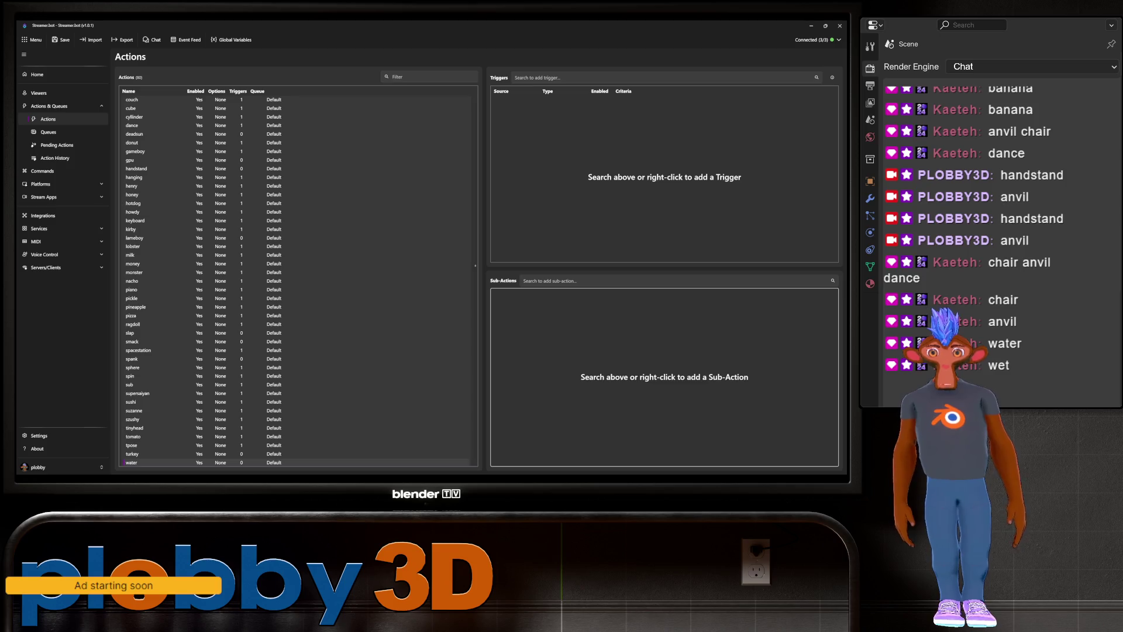
# Add an Execute C# Code sub-action and select its placeholder comment for replacement
pyautogui.rightClick(566, 345)
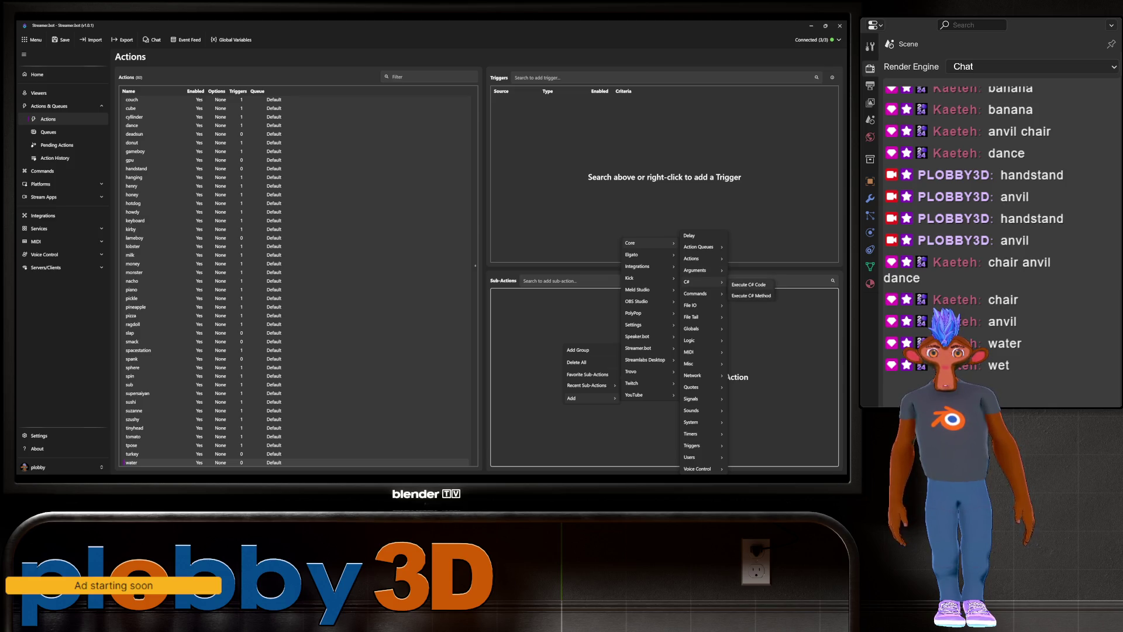
pyautogui.click(749, 285)
pyautogui.moveTo(321, 133); pyautogui.dragTo(252, 133)
pyautogui.write('CPH.web')
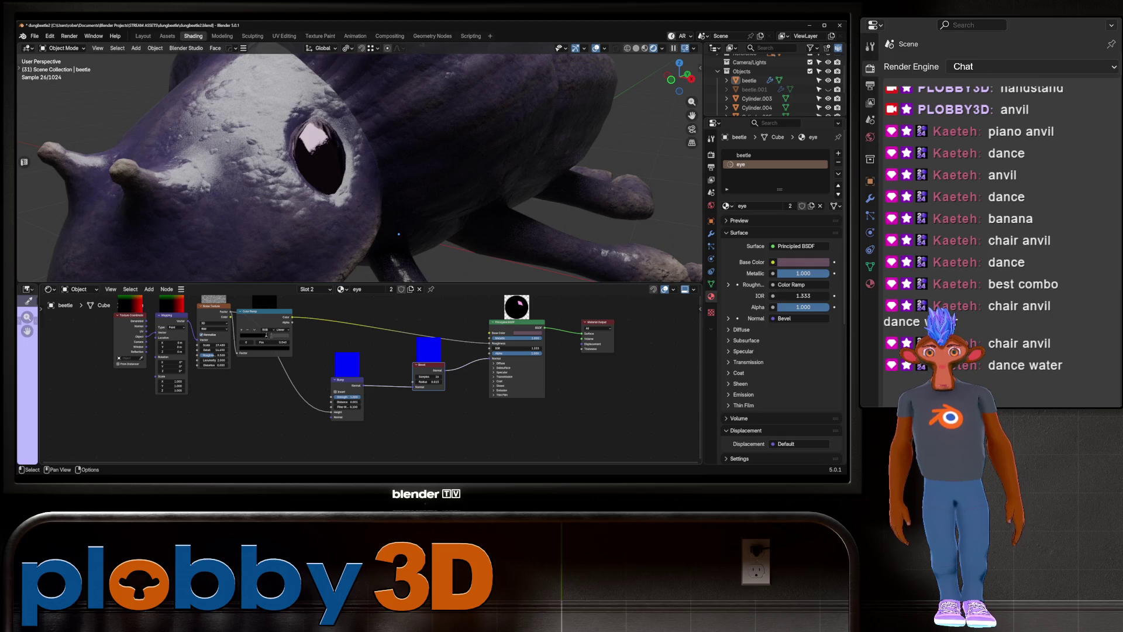
# Show the beetle material's nodes and place a duplicate of the blue texture node to the right
pyautogui.moveTo(398, 233); pyautogui.dragTo(515, 247, button='middle')
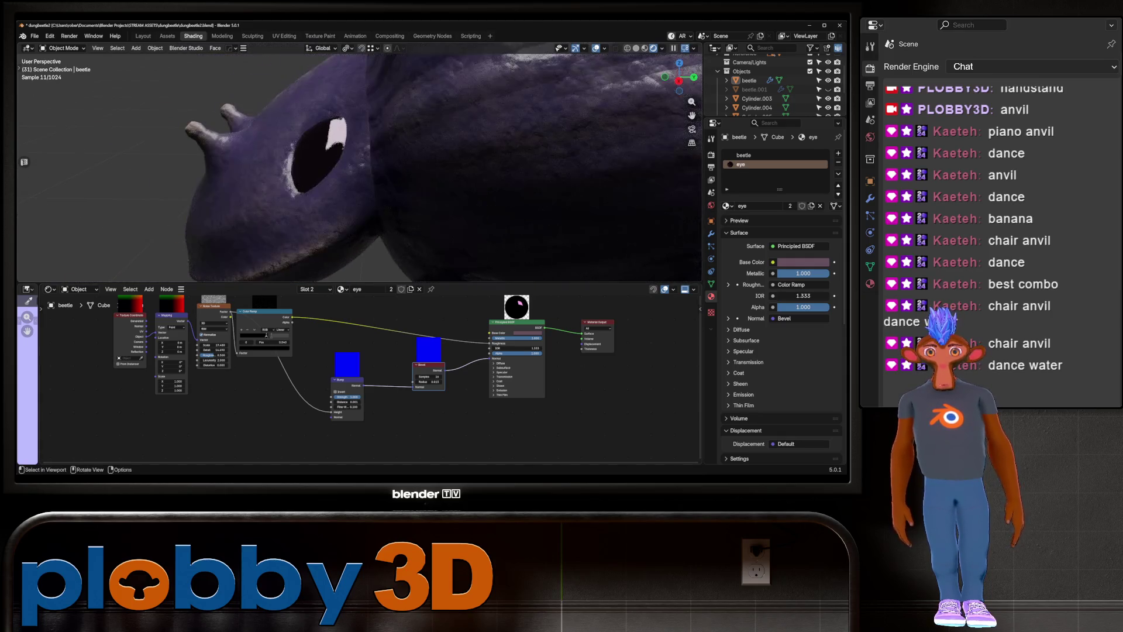
pyautogui.scroll(-4, 515, 247)
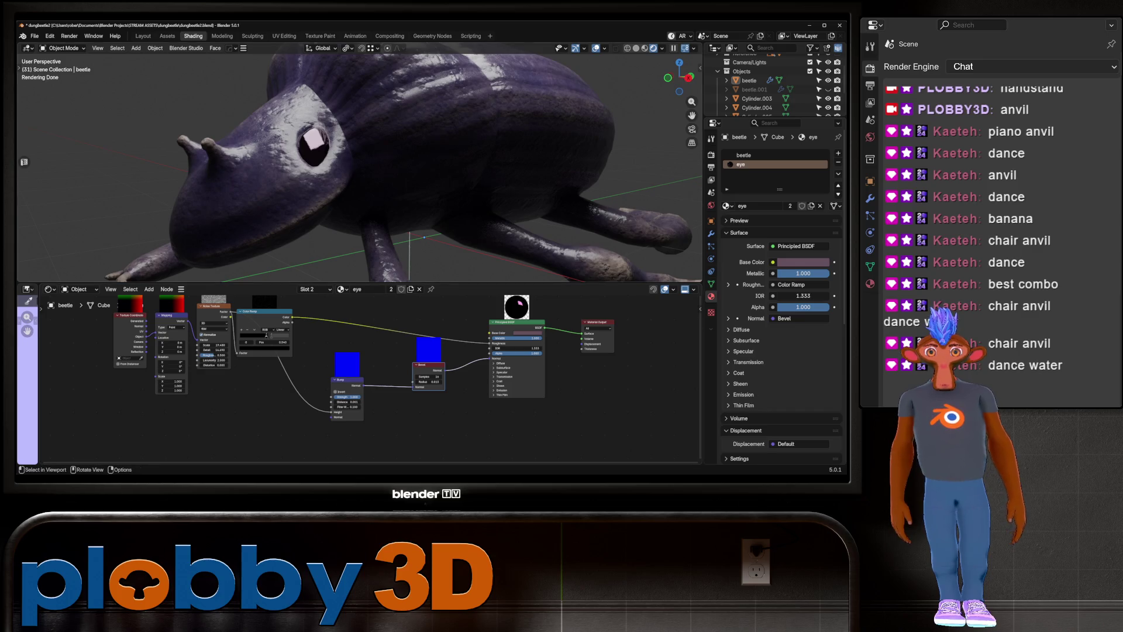
pyautogui.press('Tab')
pyautogui.press('Tab')
pyautogui.click(743, 155)
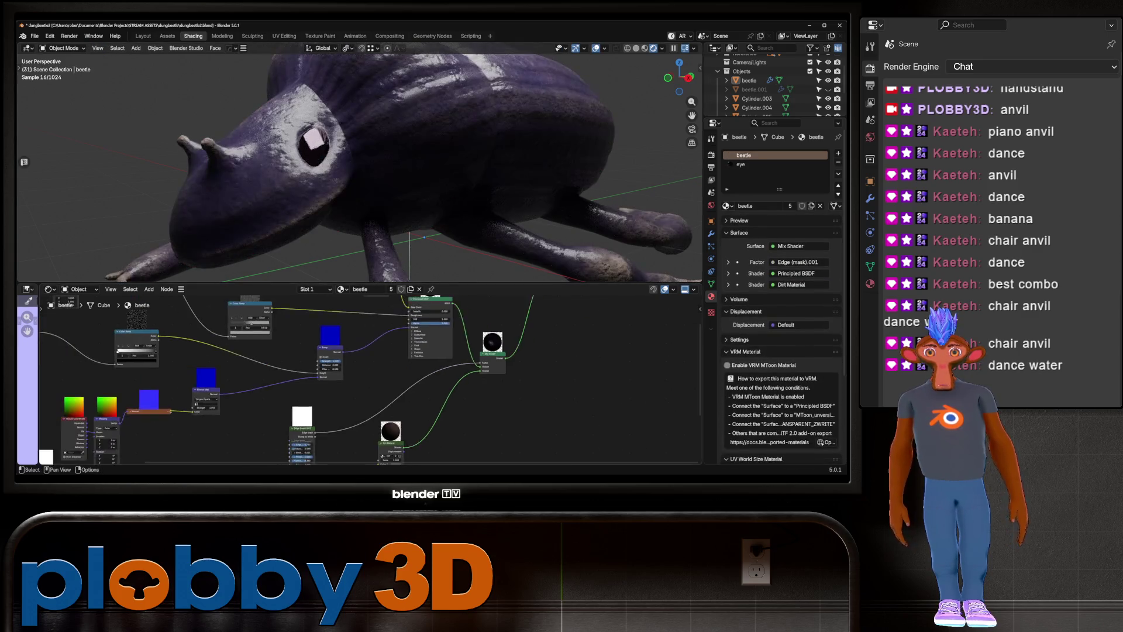
pyautogui.hotkey('shift', 'd')
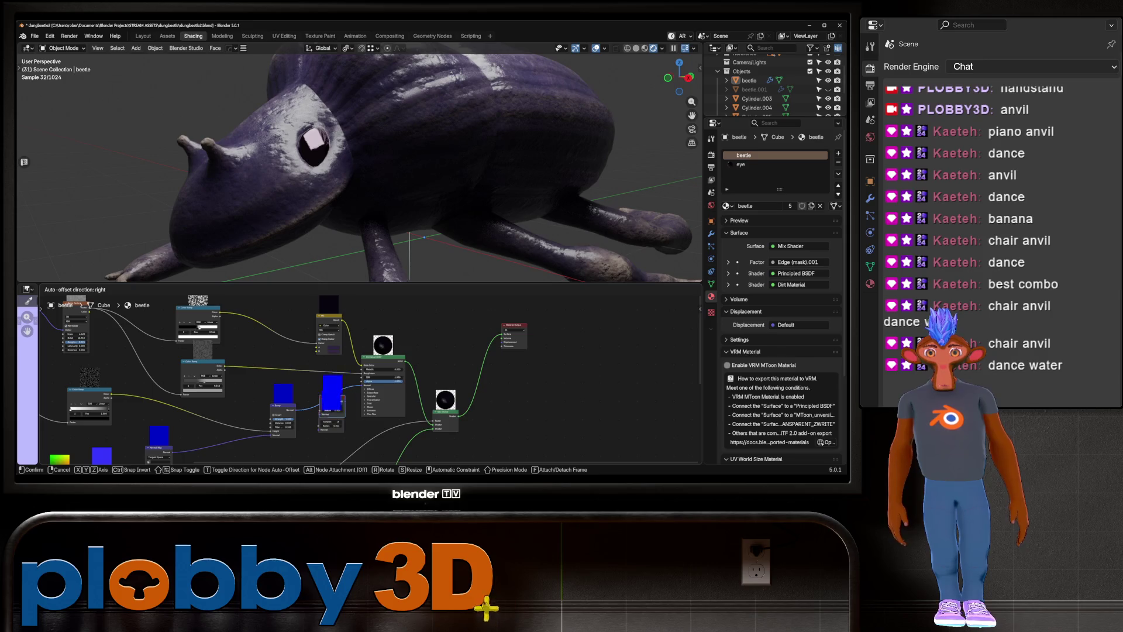
pyautogui.press('Return')
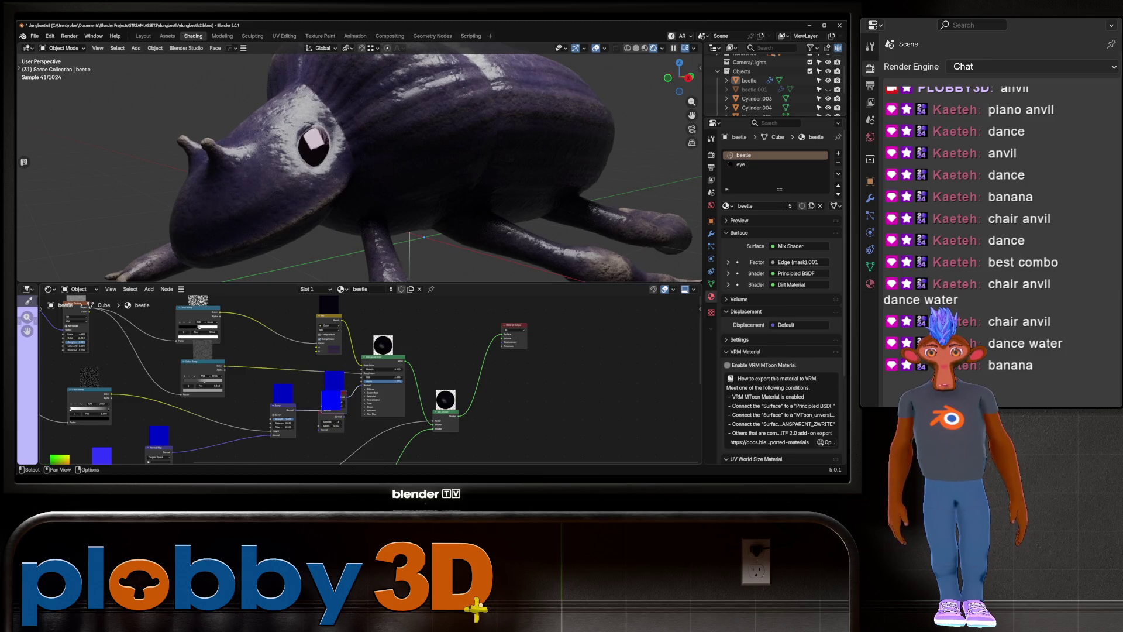
pyautogui.moveTo(330, 413); pyautogui.dragTo(602, 420)
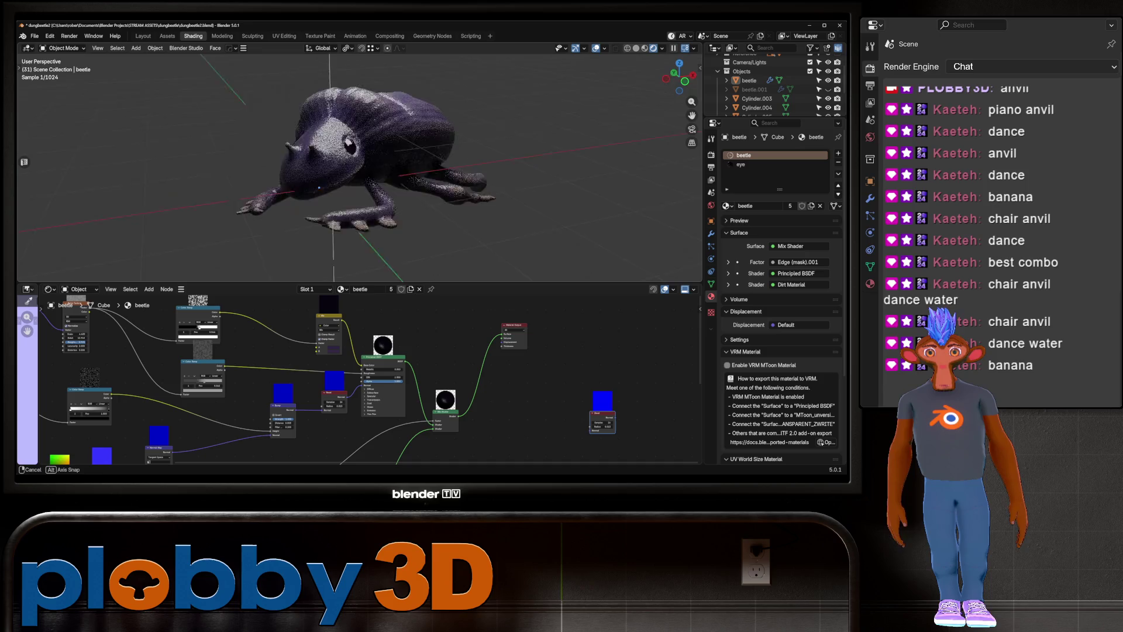
# Orbit the beetle through side and rear views into a close side view
pyautogui.moveTo(527, 220); pyautogui.dragTo(652, 226, button='middle')
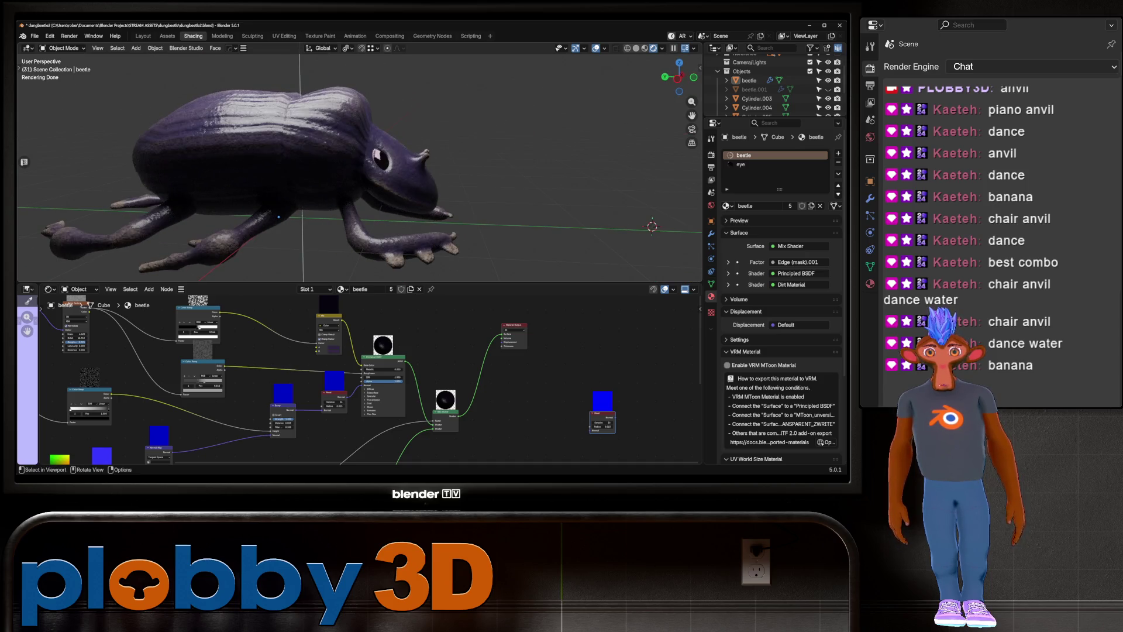
pyautogui.moveTo(351, 175); pyautogui.dragTo(219, 158, button='middle')
pyautogui.moveTo(351, 175)
pyautogui.mouseDown(button='middle')
pyautogui.moveTo(421, 158)
pyautogui.moveTo(342, 173)
pyautogui.moveTo(395, 242)
pyautogui.moveTo(364, 203)
pyautogui.moveTo(400, 184)
pyautogui.mouseUp(button='middle')
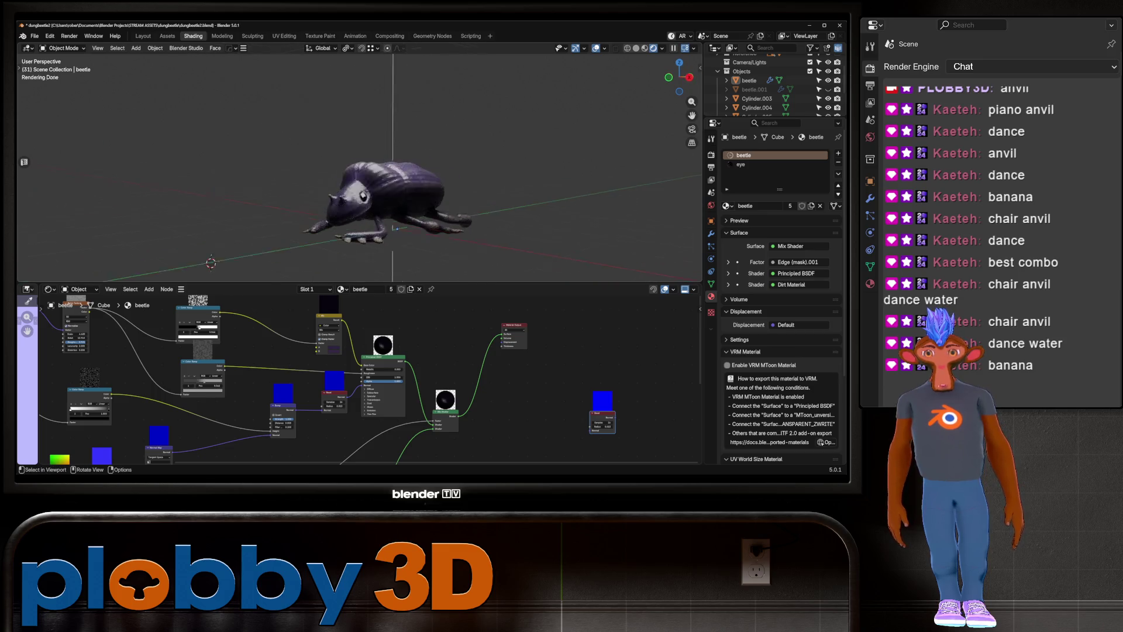
pyautogui.scroll(3, 400, 184)
pyautogui.scroll(2, 400, 184)
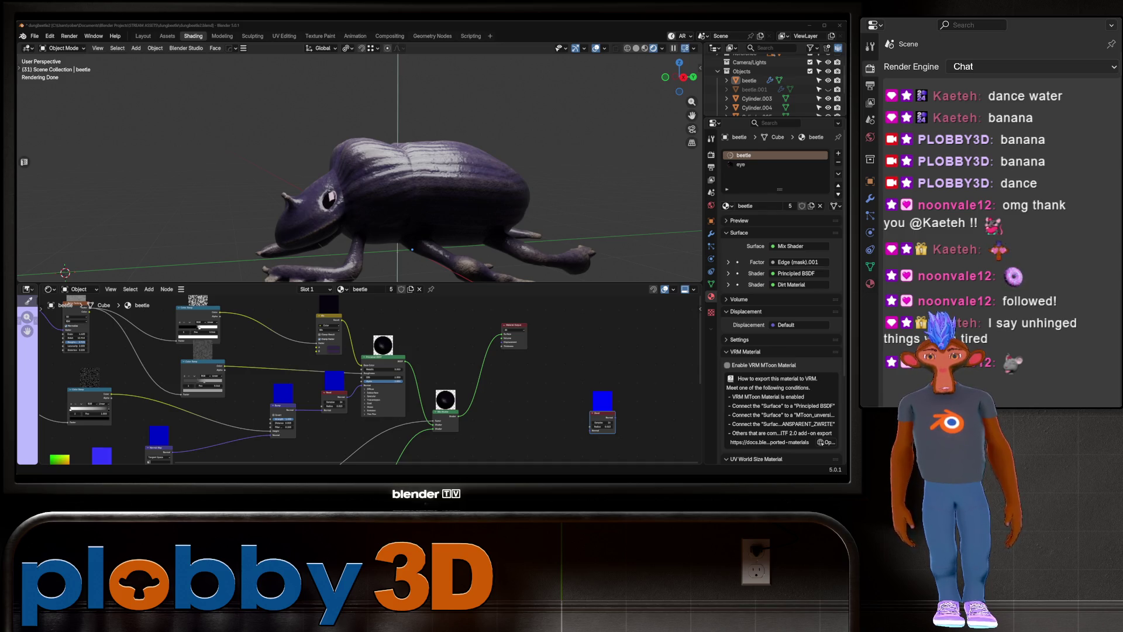
# Orbit the textured beetle through top, front and low side views
pyautogui.moveTo(360, 168)
pyautogui.mouseDown(button='middle')
pyautogui.moveTo(395, 193)
pyautogui.moveTo(290, 198)
pyautogui.moveTo(334, 158)
pyautogui.moveTo(284, 232)
pyautogui.moveTo(387, 239)
pyautogui.mouseUp(button='middle')
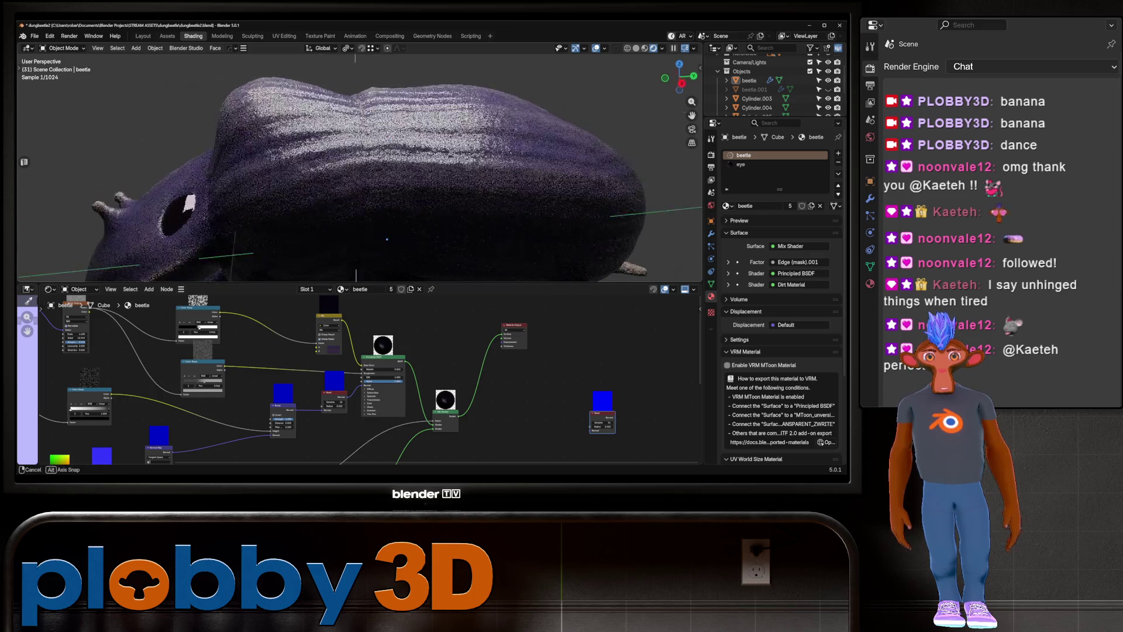
pyautogui.moveTo(387, 240)
pyautogui.mouseDown(button='middle')
pyautogui.moveTo(299, 132)
pyautogui.moveTo(263, 152)
pyautogui.mouseUp(button='middle')
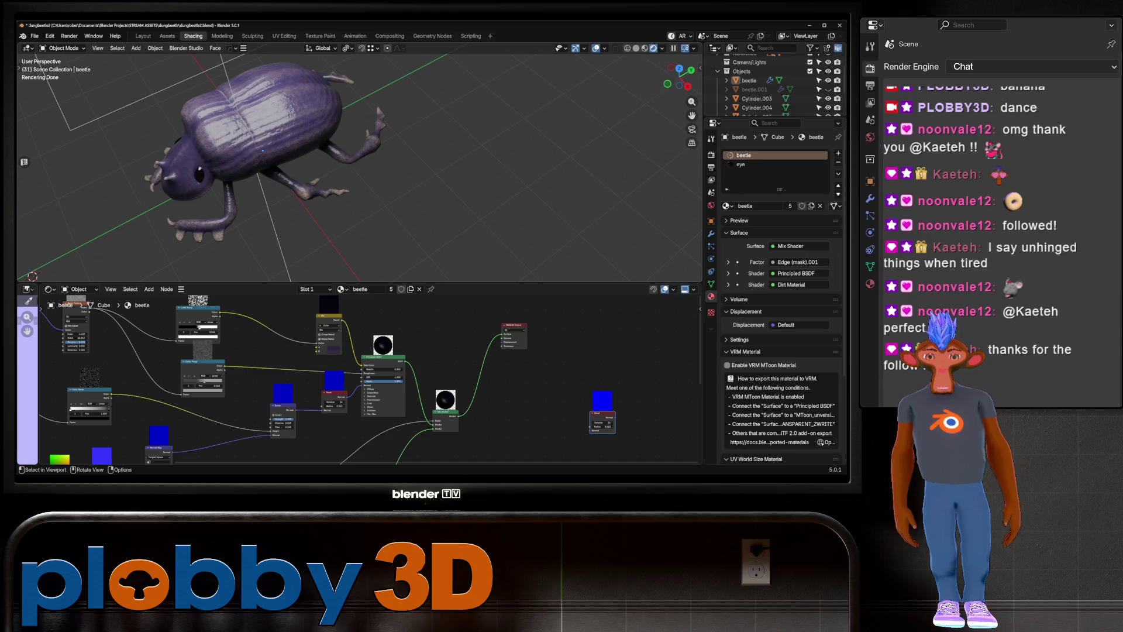
pyautogui.moveTo(369, 176); pyautogui.dragTo(264, 185, button='middle')
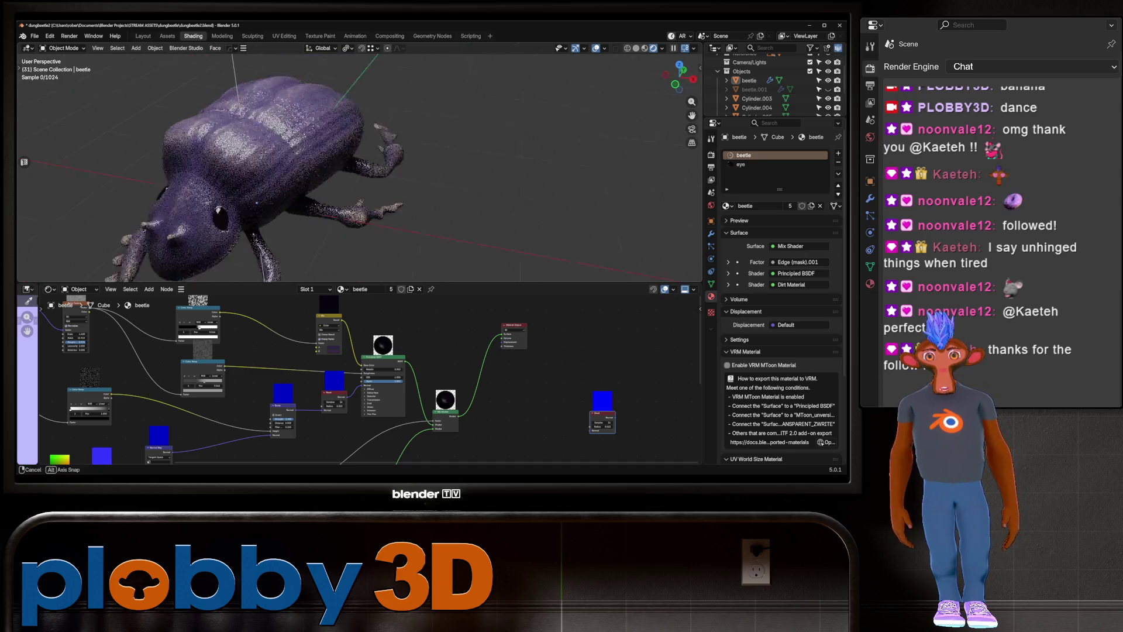
pyautogui.scroll(3, 263, 167)
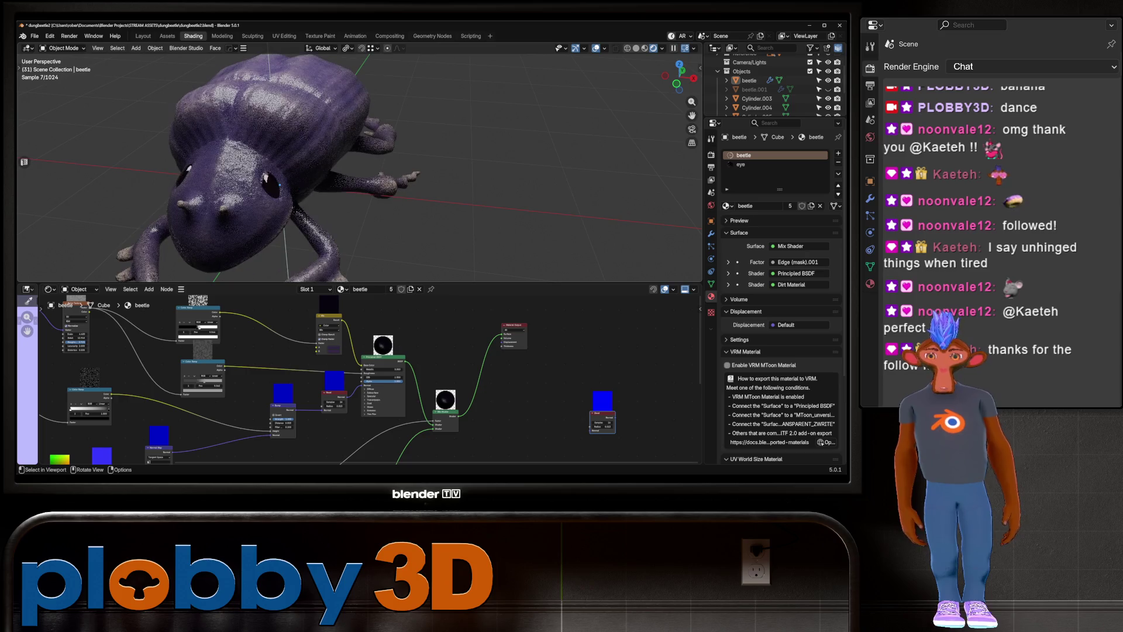
pyautogui.scroll(5, 264, 167)
pyautogui.scroll(-6, 263, 167)
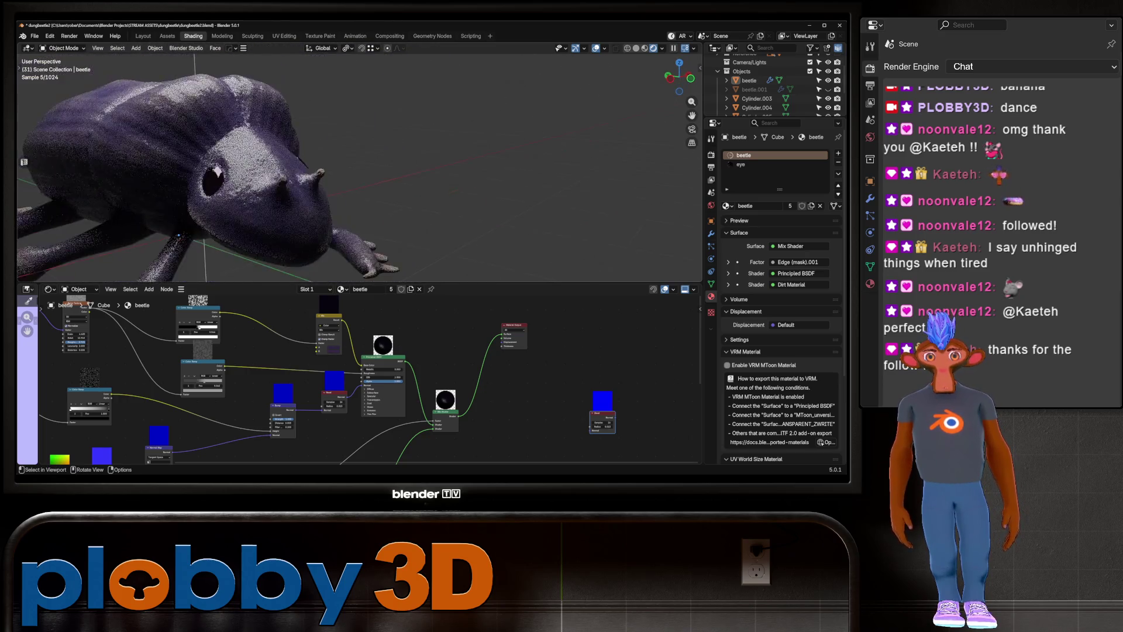
pyautogui.moveTo(263, 167)
pyautogui.mouseDown(button='middle')
pyautogui.moveTo(219, 150)
pyautogui.moveTo(317, 176)
pyautogui.moveTo(368, 167)
pyautogui.moveTo(334, 176)
pyautogui.mouseUp(button='middle')
pyautogui.scroll(2, 263, 167)
pyautogui.scroll(2, 264, 167)
pyautogui.moveTo(263, 166)
pyautogui.mouseDown(button='middle')
pyautogui.moveTo(316, 158)
pyautogui.moveTo(264, 132)
pyautogui.mouseUp(button='middle')
pyautogui.moveTo(351, 167)
pyautogui.mouseDown(button='middle')
pyautogui.moveTo(254, 168)
pyautogui.moveTo(334, 176)
pyautogui.moveTo(316, 158)
pyautogui.moveTo(333, 141)
pyautogui.moveTo(351, 149)
pyautogui.moveTo(316, 167)
pyautogui.moveTo(325, 171)
pyautogui.moveTo(299, 168)
pyautogui.moveTo(352, 167)
pyautogui.mouseUp(button='middle')
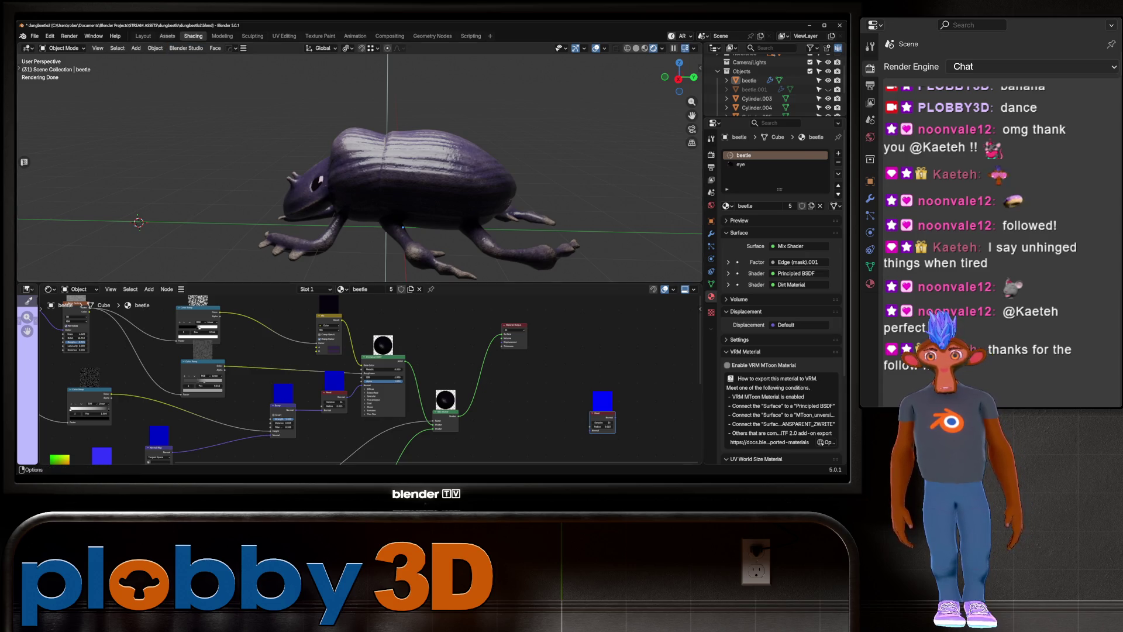
# Switch to the Layout workspace and orbit the untextured grey beetle
pyautogui.click(142, 35)
pyautogui.moveTo(333, 167)
pyautogui.mouseDown(button='middle')
pyautogui.moveTo(290, 175)
pyautogui.moveTo(303, 162)
pyautogui.mouseUp(button='middle')
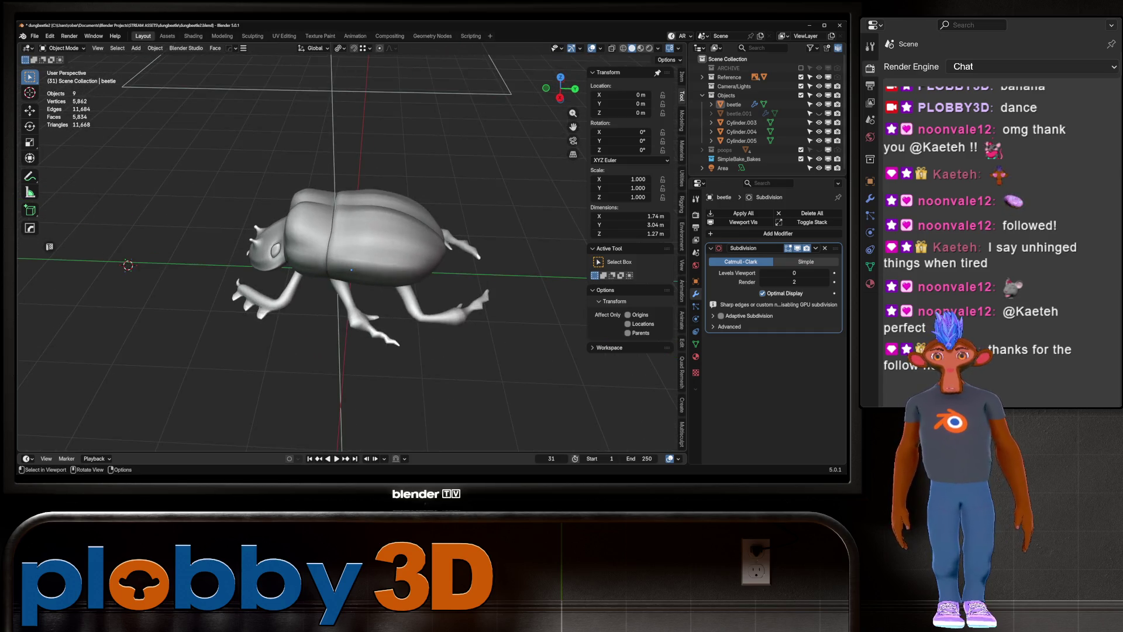
pyautogui.scroll(3, 303, 255)
pyautogui.scroll(-3, 302, 255)
pyautogui.moveTo(303, 255); pyautogui.dragTo(351, 220, button='middle')
pyautogui.scroll(2, 303, 255)
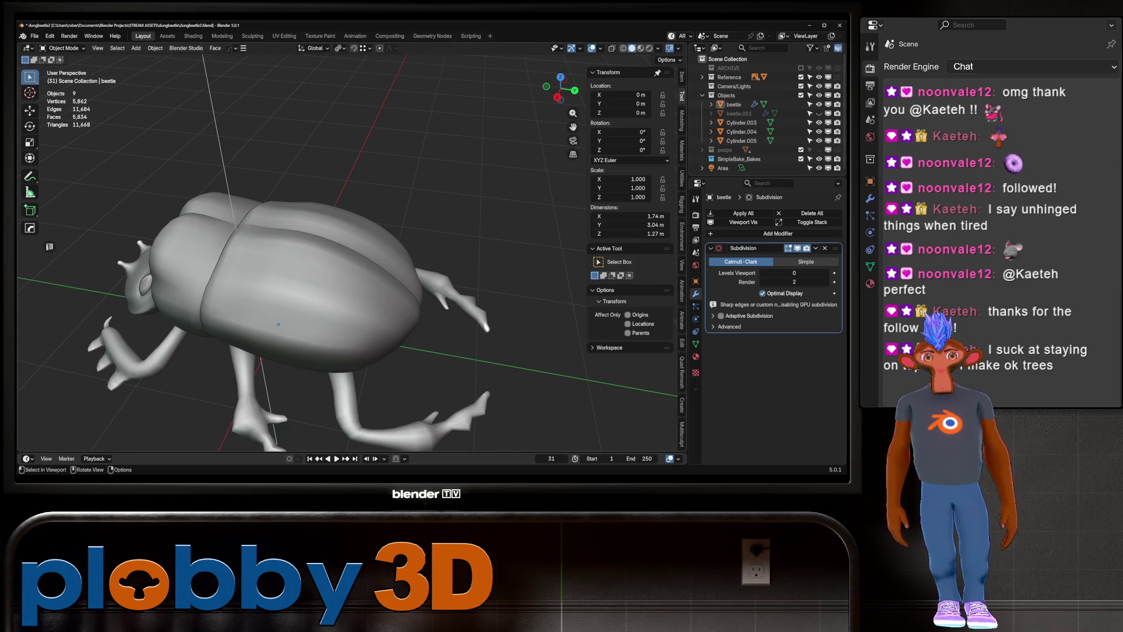
pyautogui.moveTo(278, 325)
pyautogui.mouseDown(button='middle')
pyautogui.moveTo(304, 314)
pyautogui.moveTo(307, 281)
pyautogui.mouseUp(button='middle')
pyautogui.scroll(3, 304, 314)
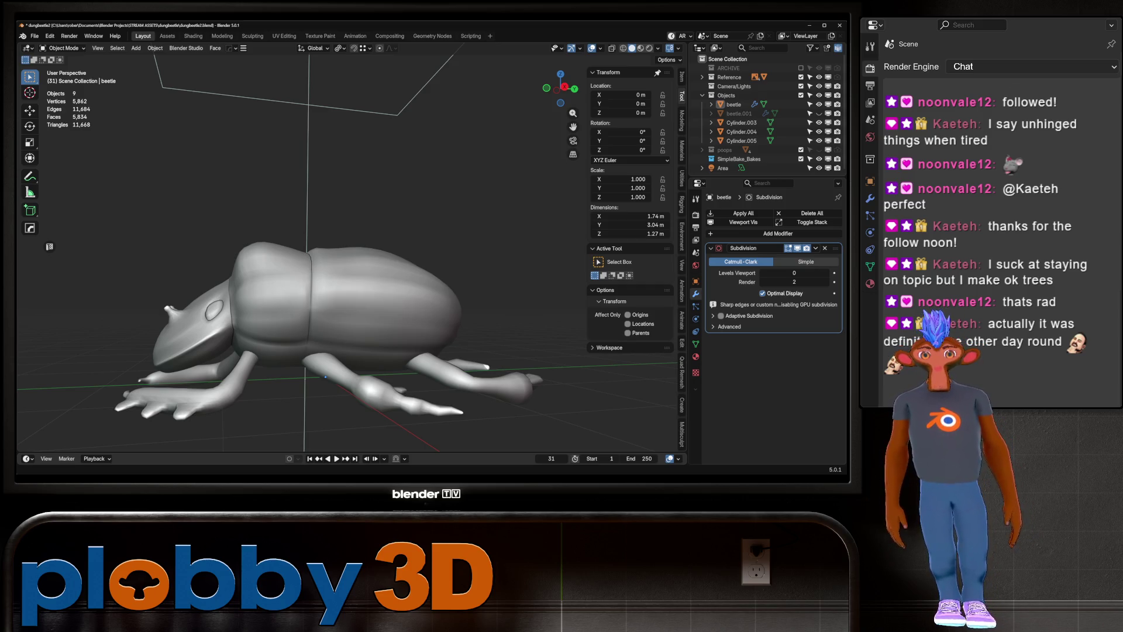
pyautogui.moveTo(308, 263); pyautogui.dragTo(368, 263, button='middle')
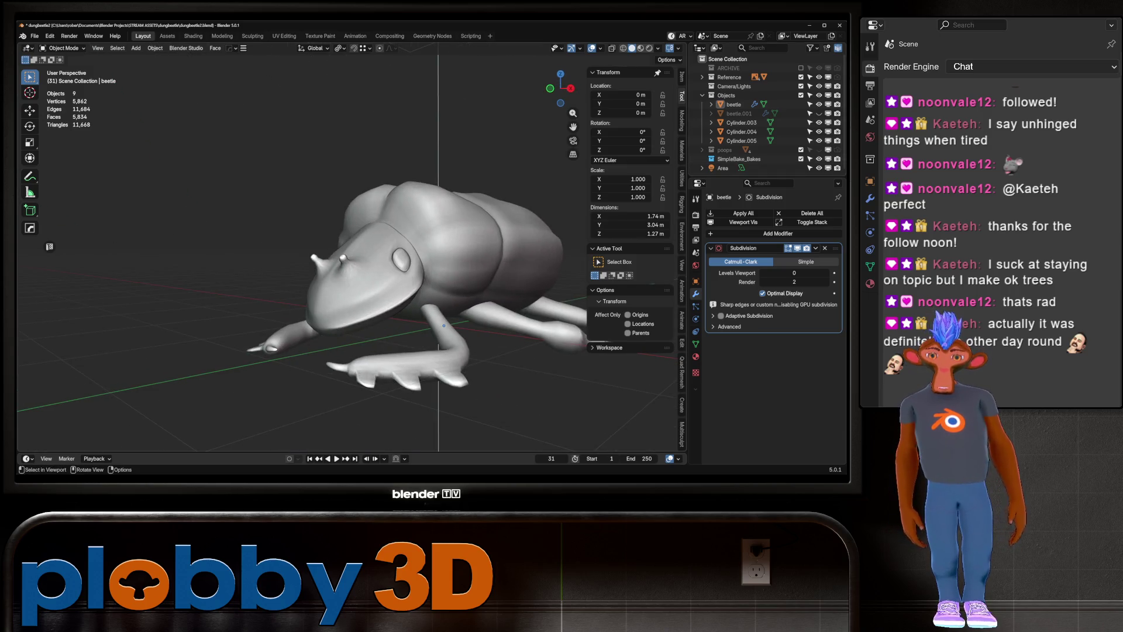
pyautogui.moveTo(445, 325); pyautogui.dragTo(354, 275, button='middle')
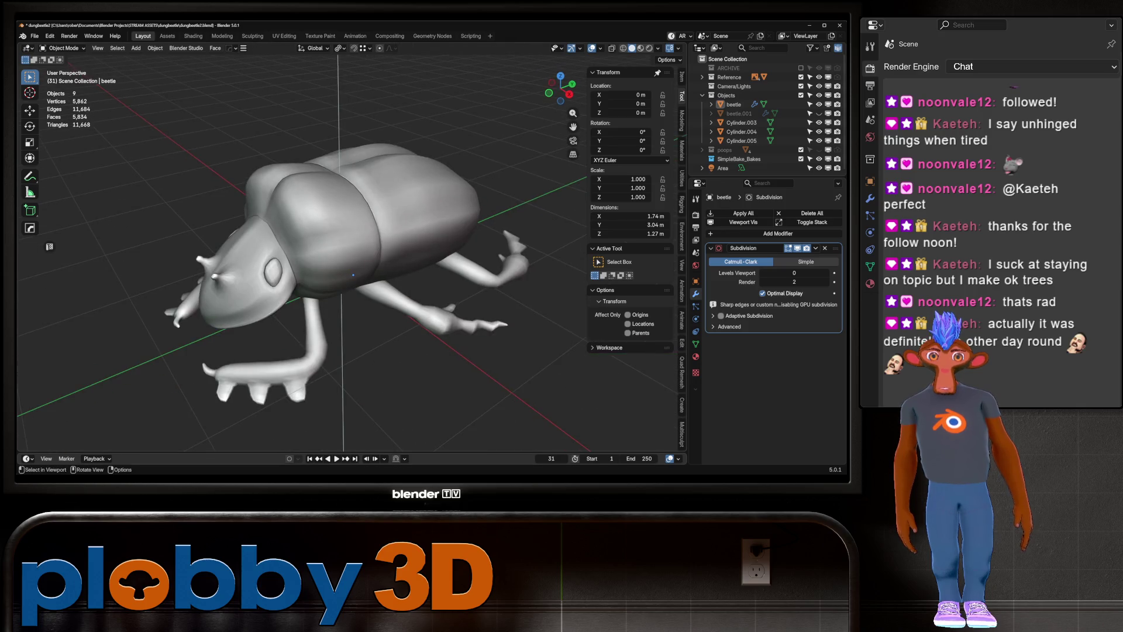
pyautogui.click(353, 275)
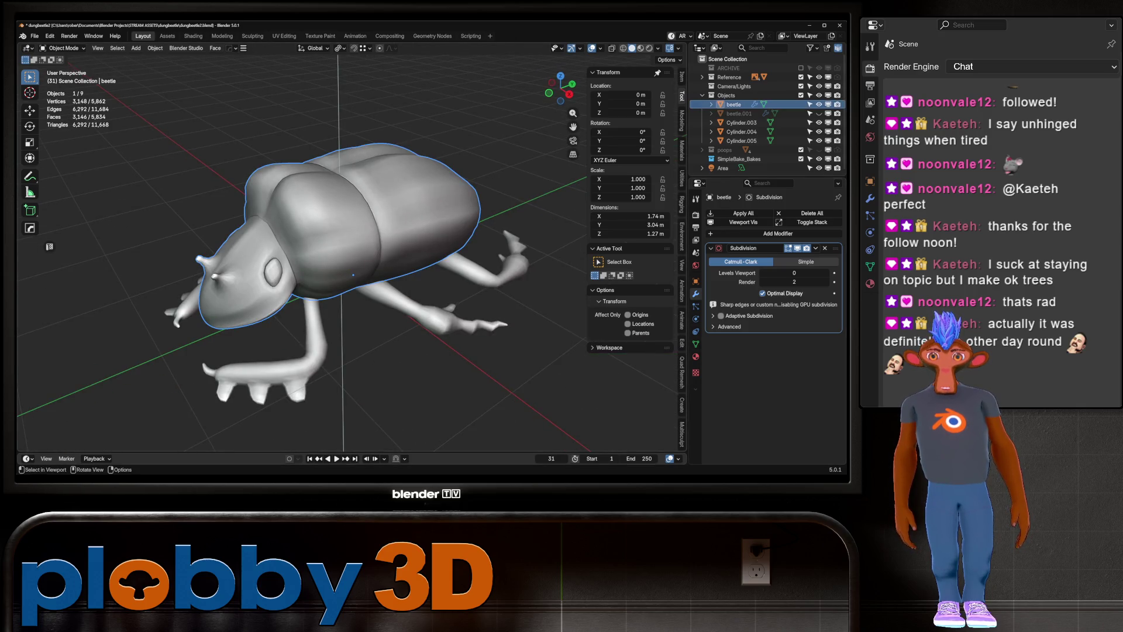
pyautogui.moveTo(354, 274); pyautogui.dragTo(345, 281, button='middle')
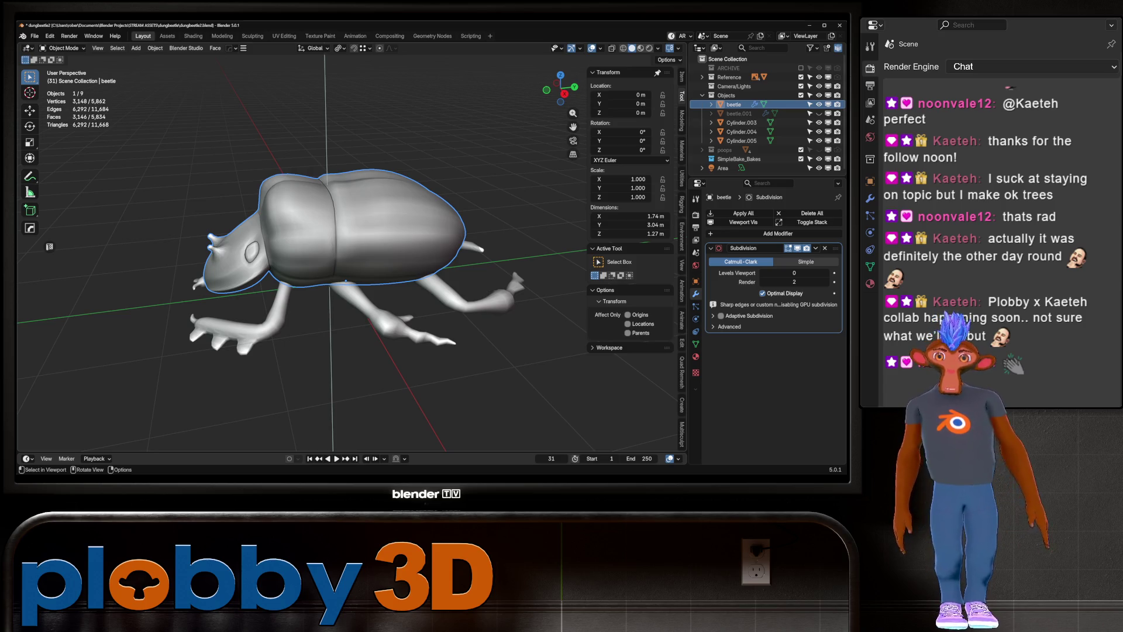
pyautogui.scroll(2, 352, 255)
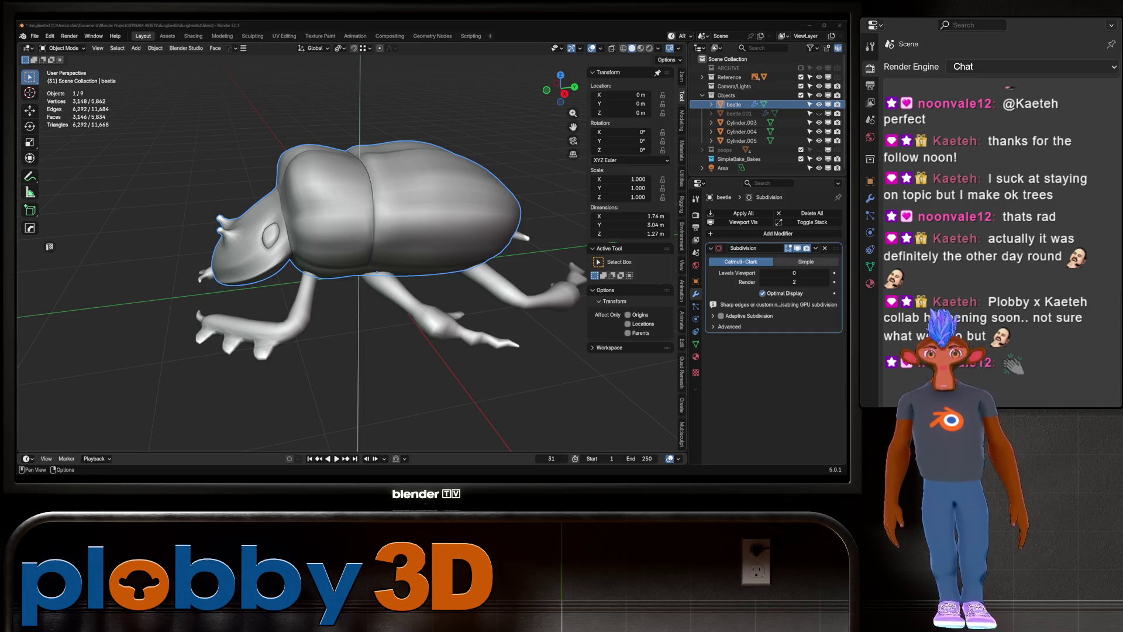
pyautogui.moveTo(378, 272); pyautogui.dragTo(432, 268, button='middle')
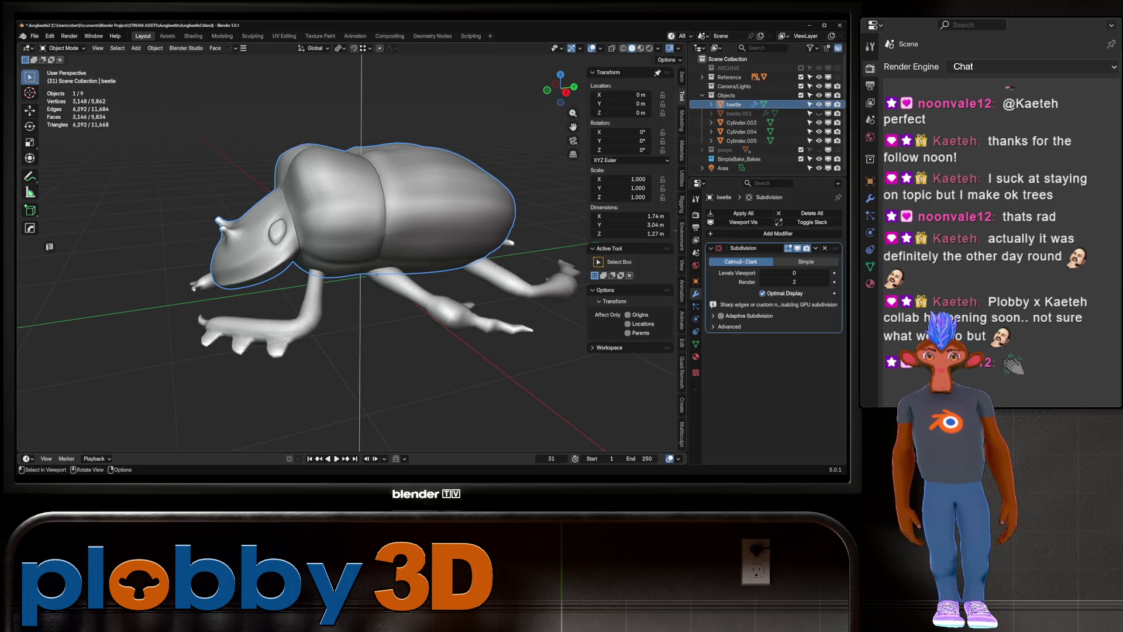
pyautogui.scroll(5, 431, 269)
pyautogui.scroll(-6, 351, 245)
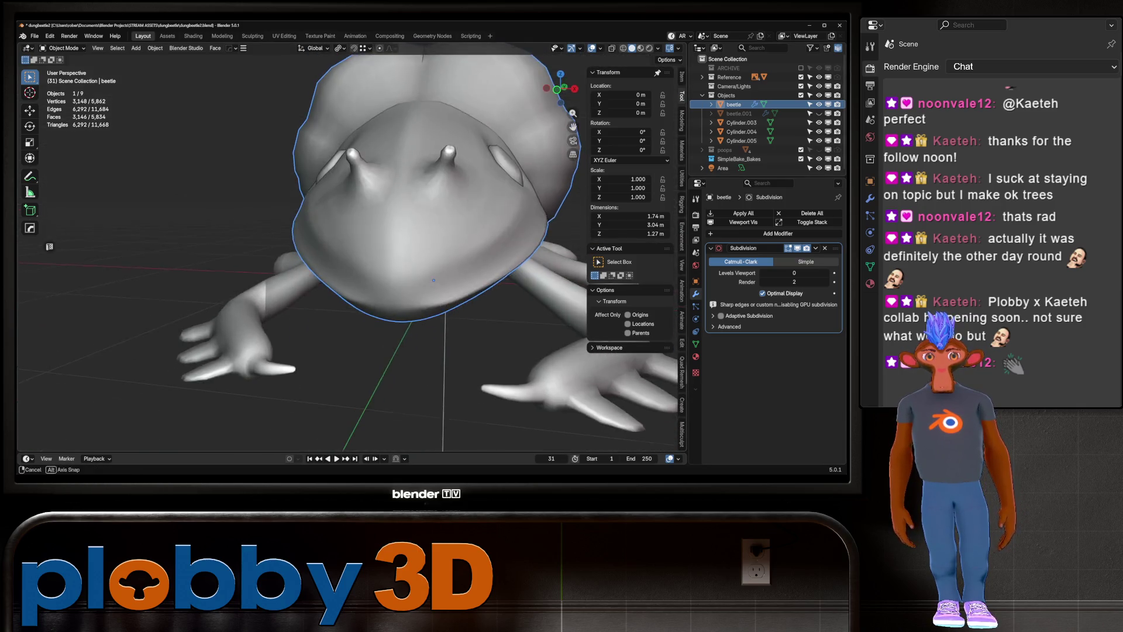
pyautogui.moveTo(351, 246); pyautogui.dragTo(404, 201, button='middle')
pyautogui.moveTo(351, 247); pyautogui.dragTo(404, 263, button='middle')
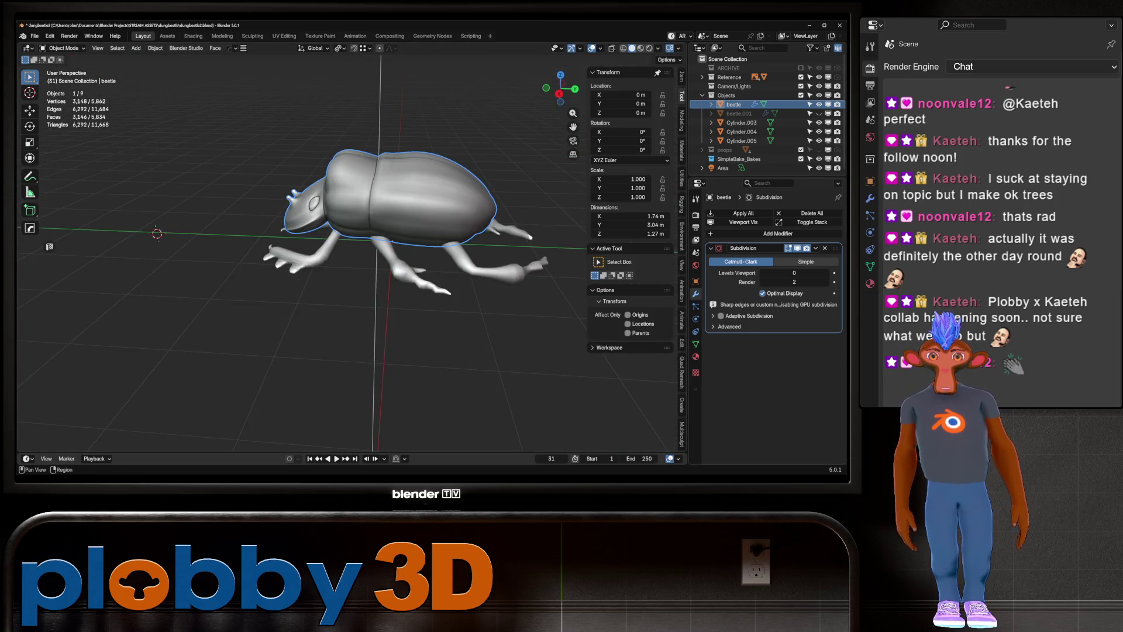
# Show the SimpleBake PBR bake settings in the Render Properties
pyautogui.click(696, 215)
pyautogui.scroll(-5, 773, 351)
pyautogui.scroll(-1, 772, 351)
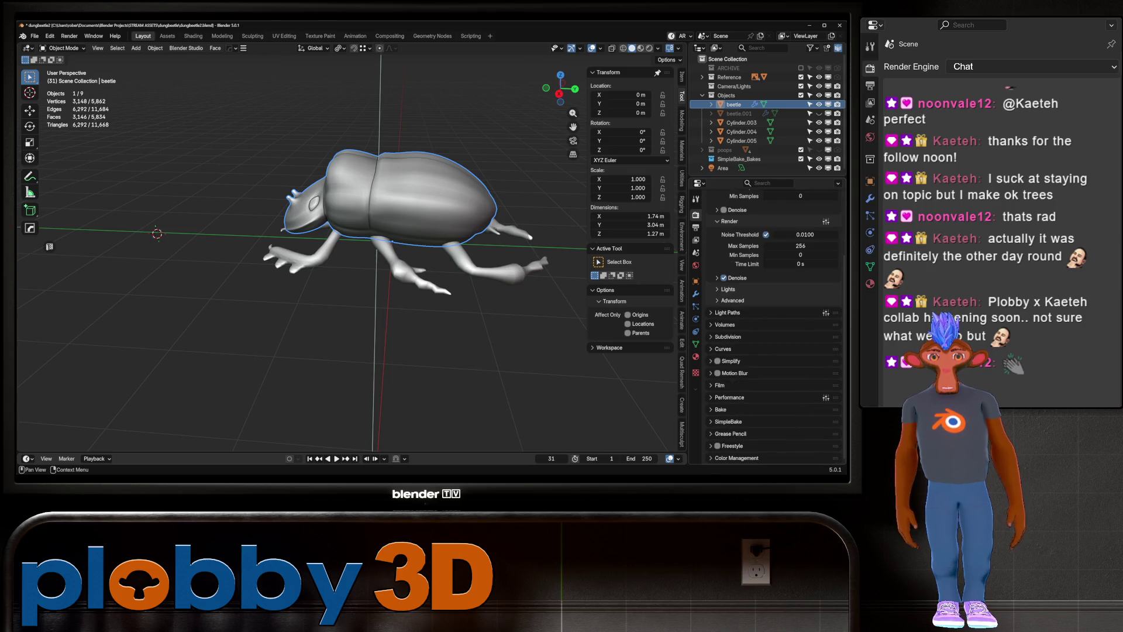
pyautogui.click(729, 421)
pyautogui.scroll(-3, 772, 351)
pyautogui.scroll(-2, 772, 351)
pyautogui.scroll(-2, 772, 351)
pyautogui.scroll(-2, 772, 351)
pyautogui.scroll(2, 772, 351)
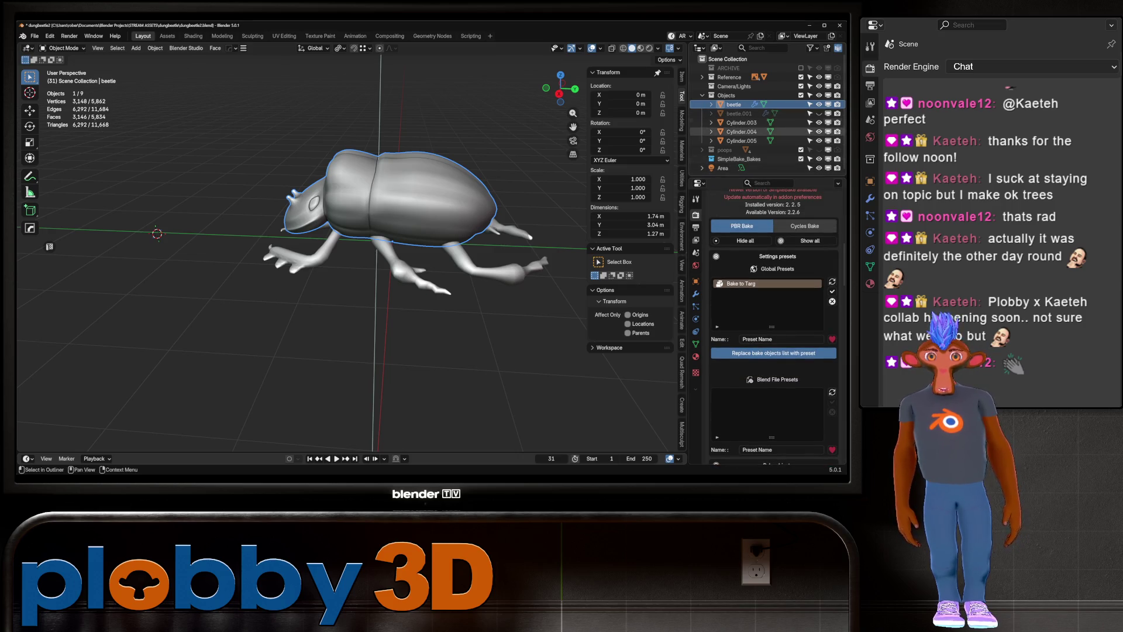
# Rename Cylinder.003 to leg_rear, fixing the leg_real typo along the way
pyautogui.click(742, 123)
pyautogui.doubleClick(742, 122)
pyautogui.write('leg_real')
pyautogui.press('Return')
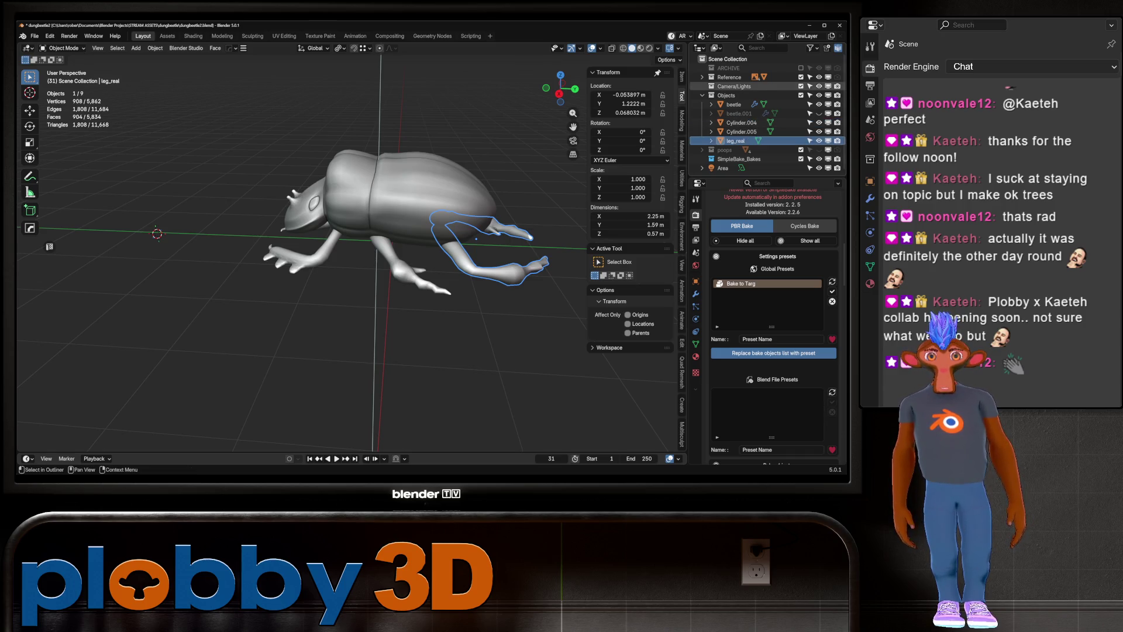
pyautogui.doubleClick(735, 140)
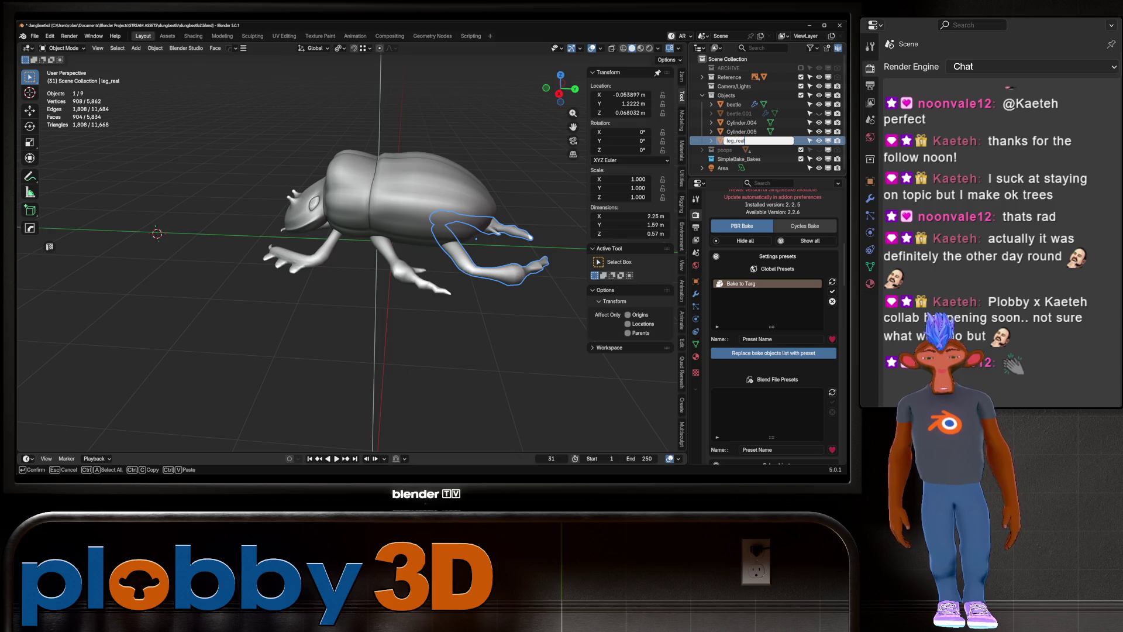
pyautogui.press('BackSpace')
pyautogui.write('r')
pyautogui.press('Return')
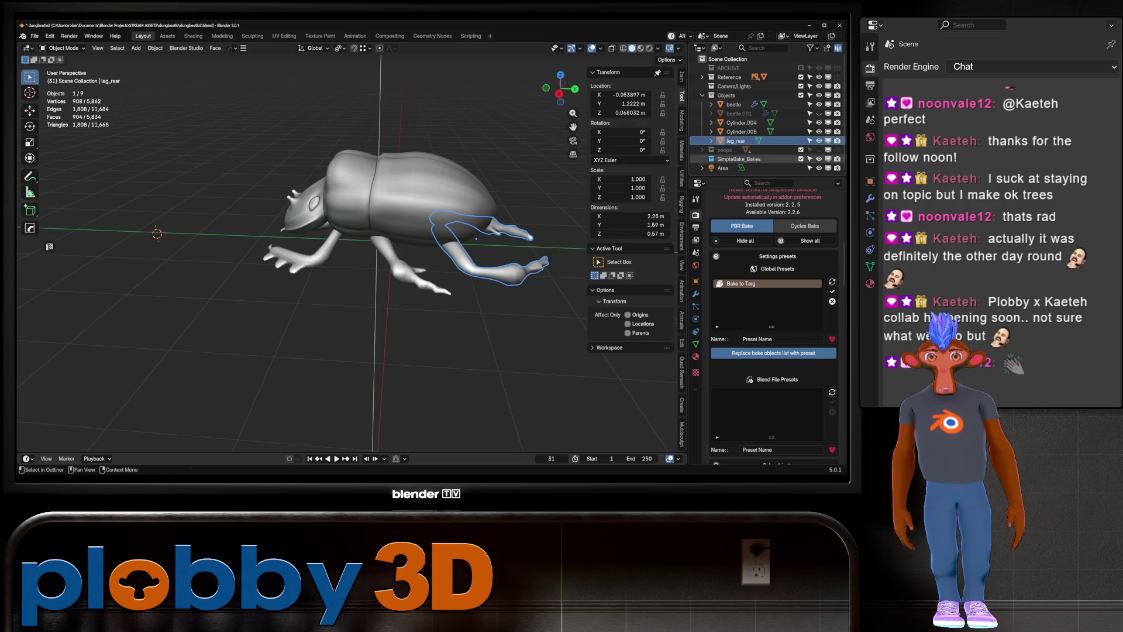
# Rename Cylinder.005 to leg_front and Cylinder.004 to leg_middle
pyautogui.click(742, 132)
pyautogui.doubleClick(741, 132)
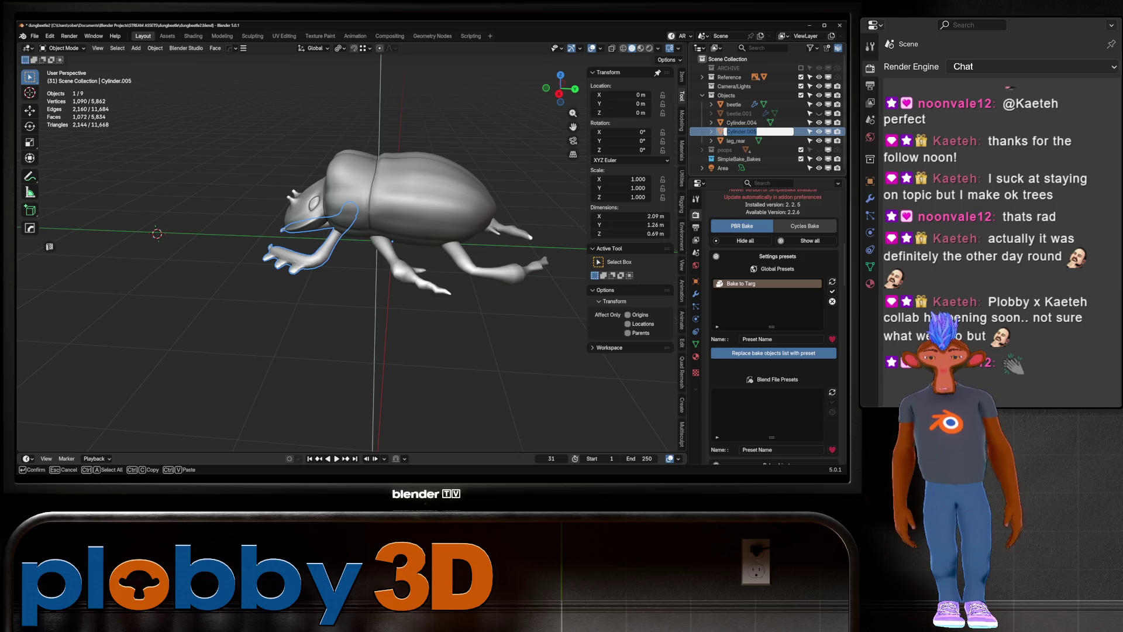
pyautogui.write('leg_front')
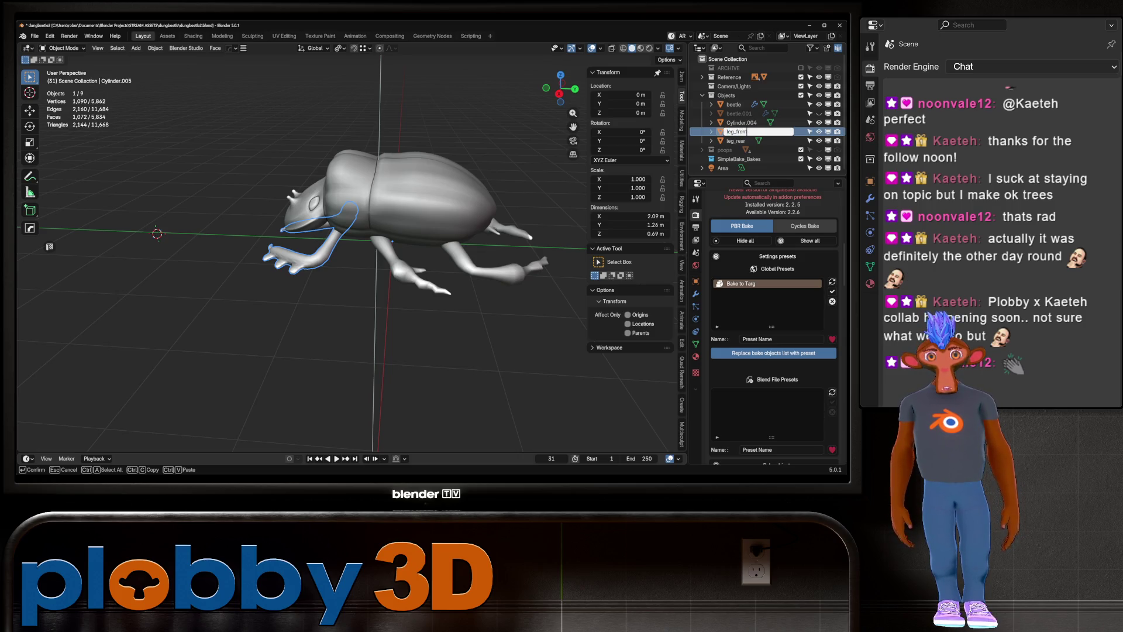
pyautogui.press('Return')
pyautogui.doubleClick(741, 123)
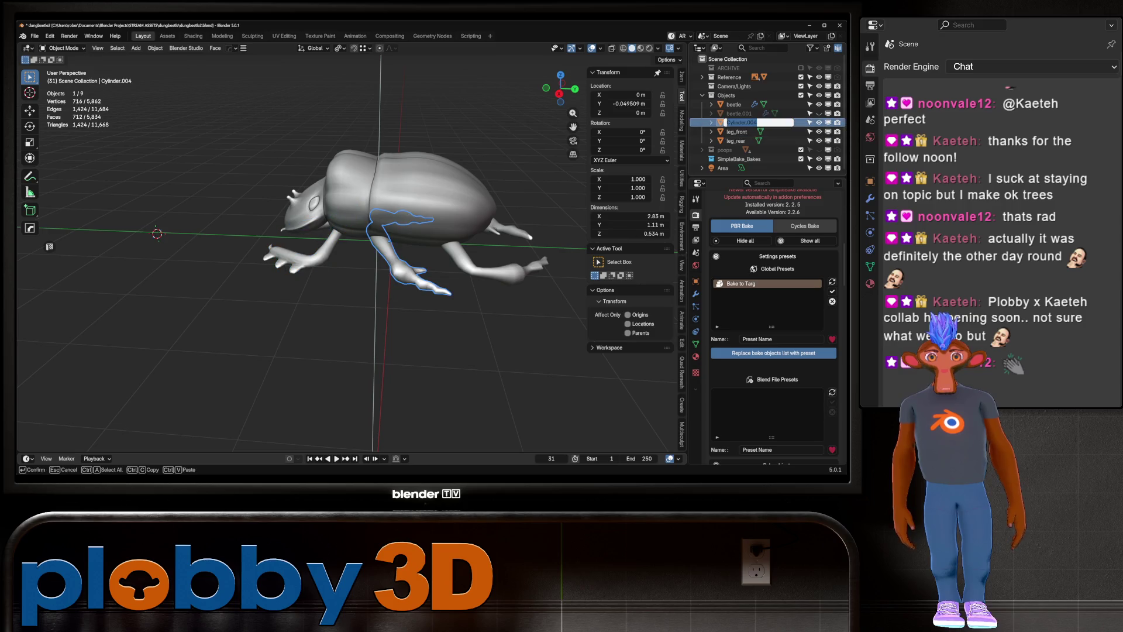
pyautogui.write('leg_middle')
pyautogui.press('Return')
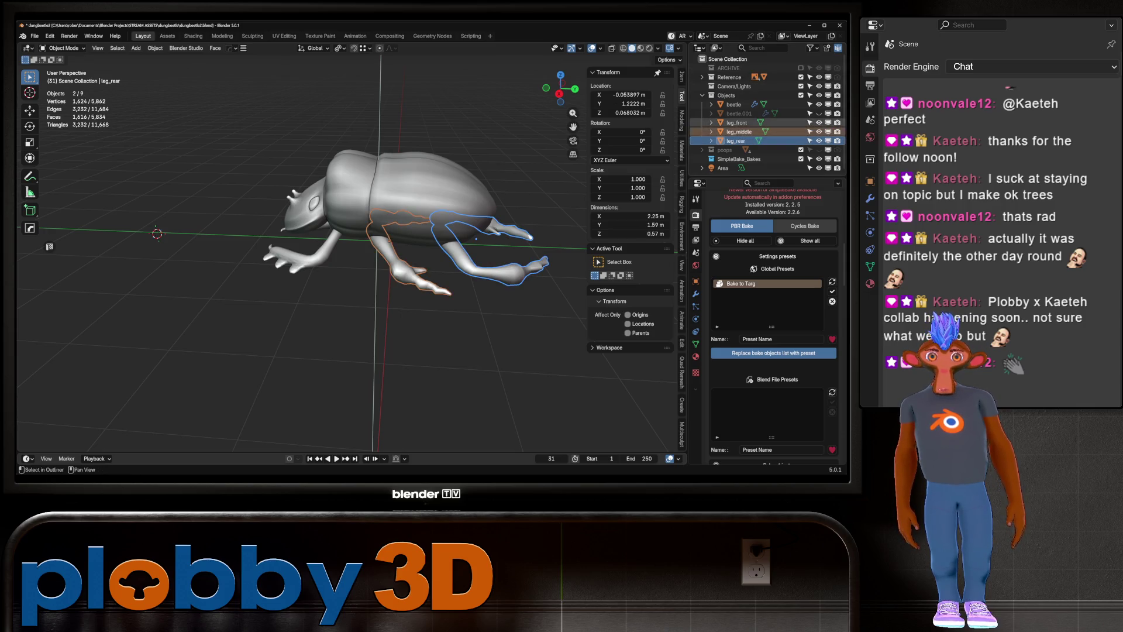
# Select the beetle and its three legs, enable Diffuse/Metalness/Roughness bakes at 2048 width
pyautogui.click(733, 104)
pyautogui.moveTo(773, 140); pyautogui.dragTo(772, 104)
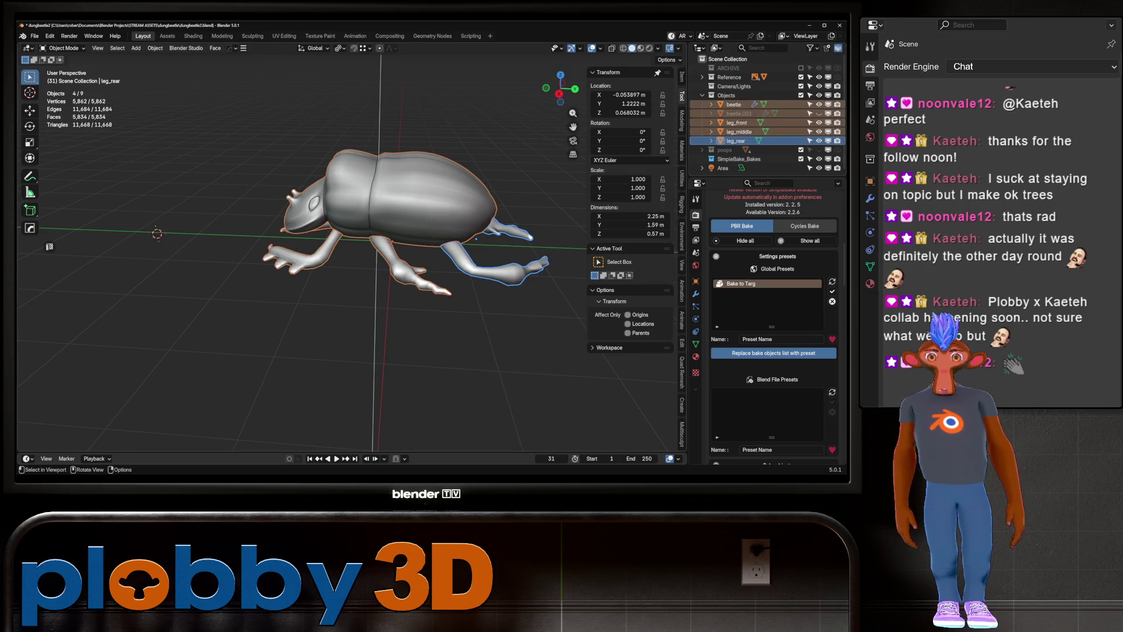
pyautogui.scroll(-4, 772, 324)
pyautogui.scroll(-4, 772, 325)
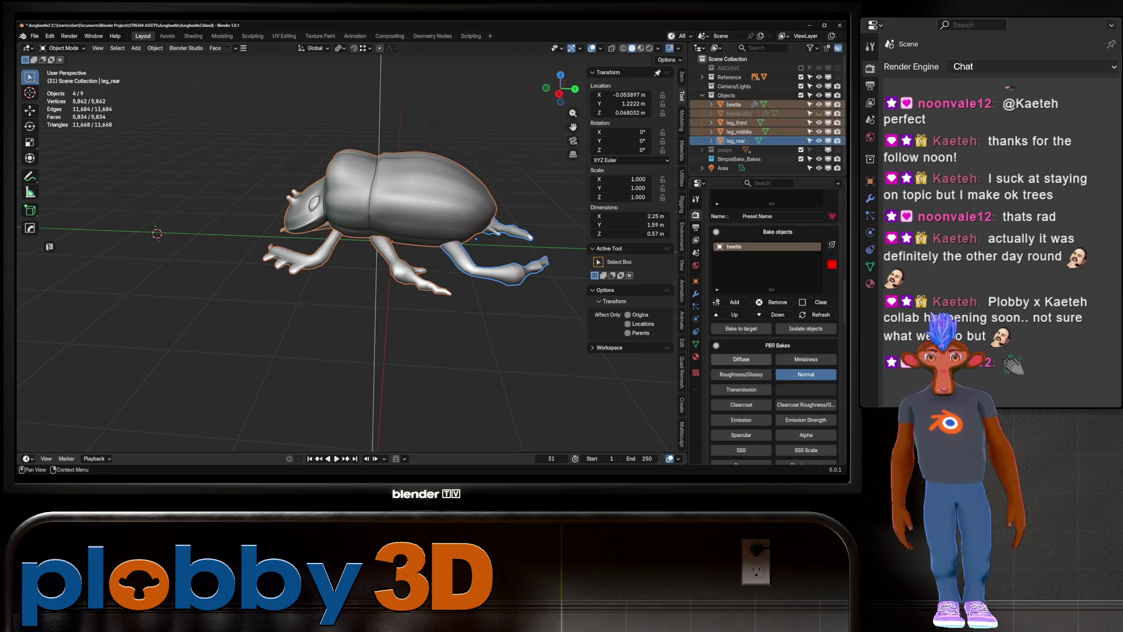
pyautogui.scroll(-1, 772, 324)
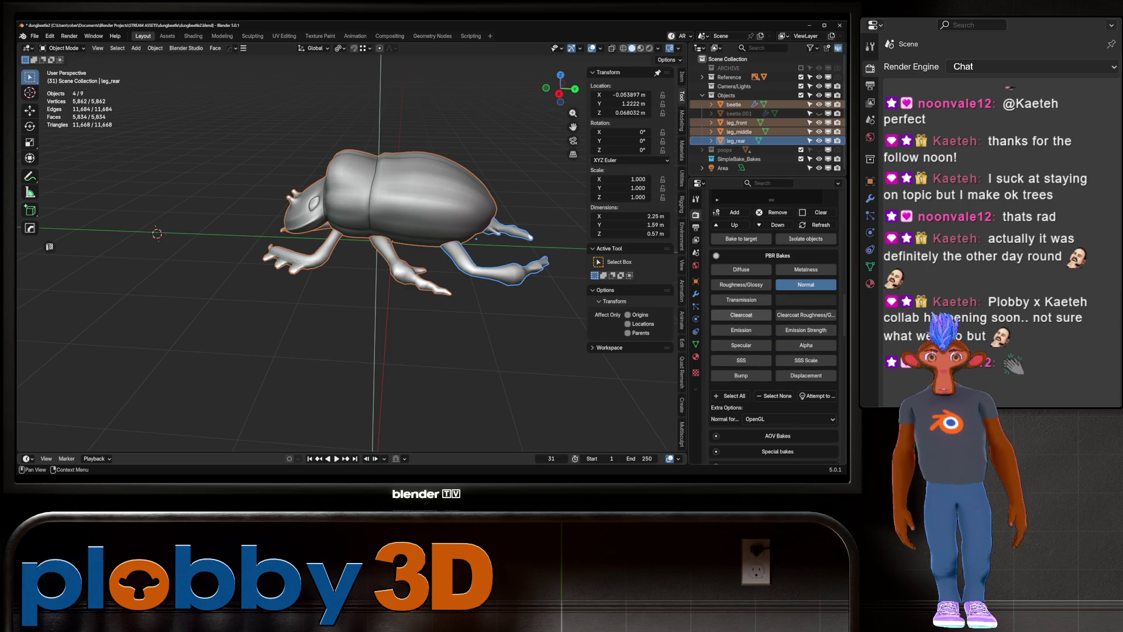
pyautogui.click(816, 396)
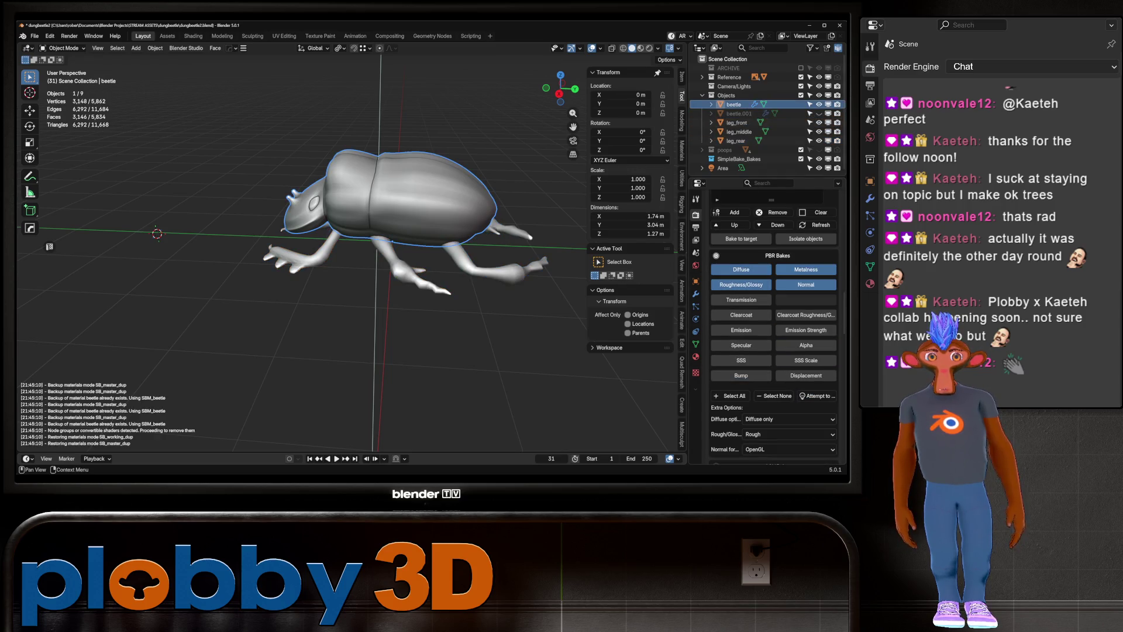
pyautogui.scroll(-3, 774, 325)
pyautogui.scroll(-4, 774, 324)
pyautogui.scroll(-3, 774, 325)
pyautogui.click(746, 288)
pyautogui.scroll(-2, 746, 290)
pyautogui.moveTo(794, 232); pyautogui.dragTo(821, 232)
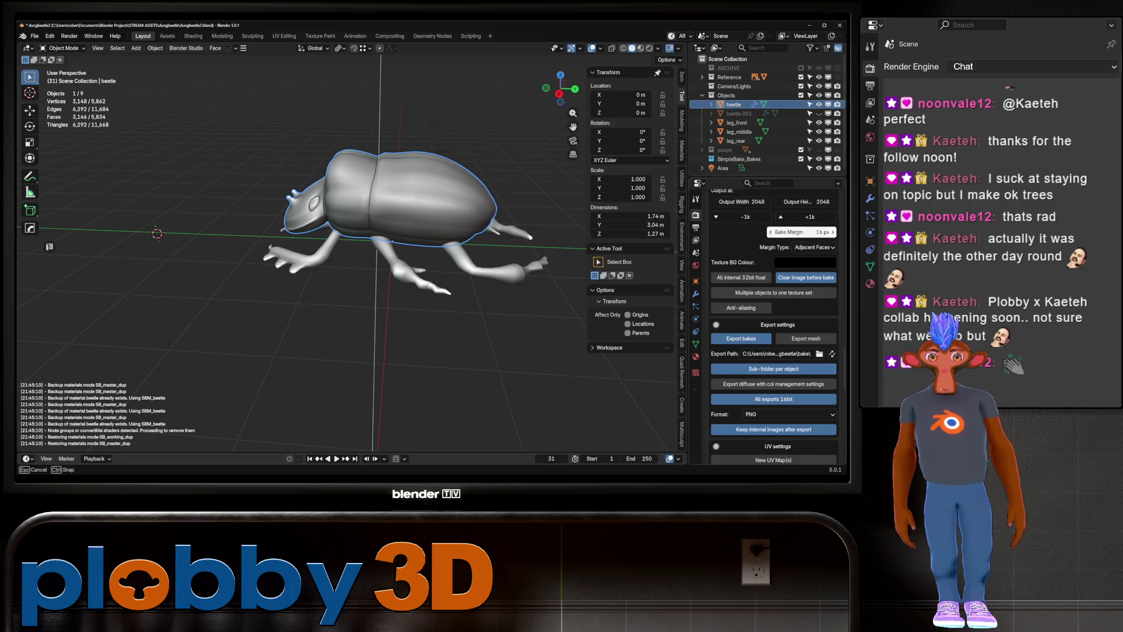
# Set a 4 px bake margin and merge all objects into one texture set named beetle
pyautogui.click(801, 233)
pyautogui.write('4')
pyautogui.press('Return')
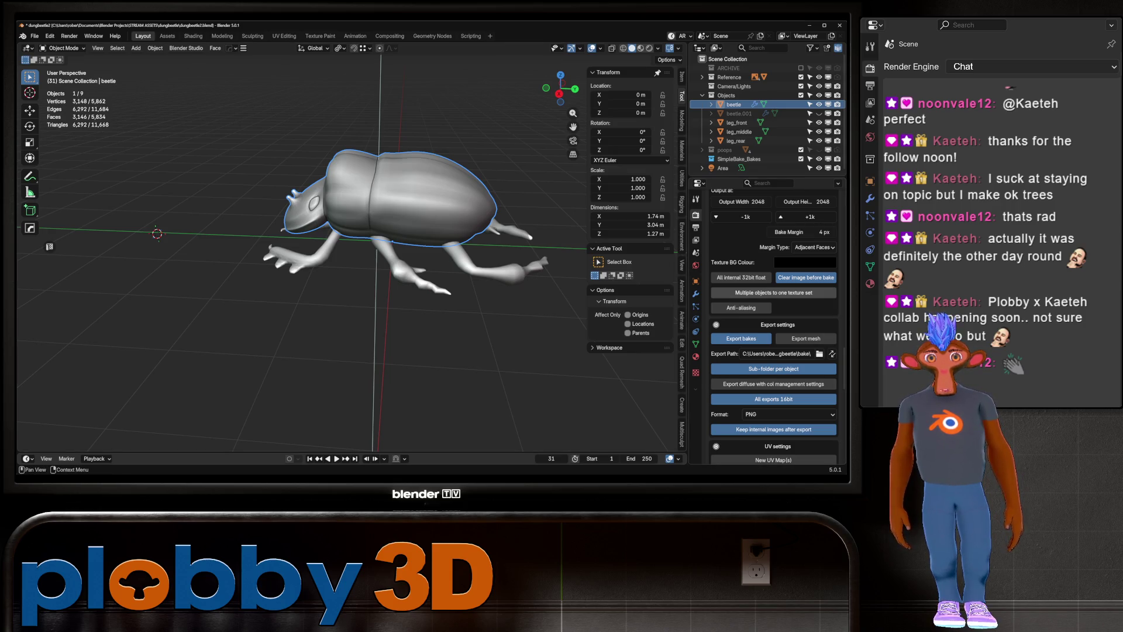
pyautogui.click(774, 292)
pyautogui.click(747, 307)
pyautogui.write('bee')
pyautogui.press('Return')
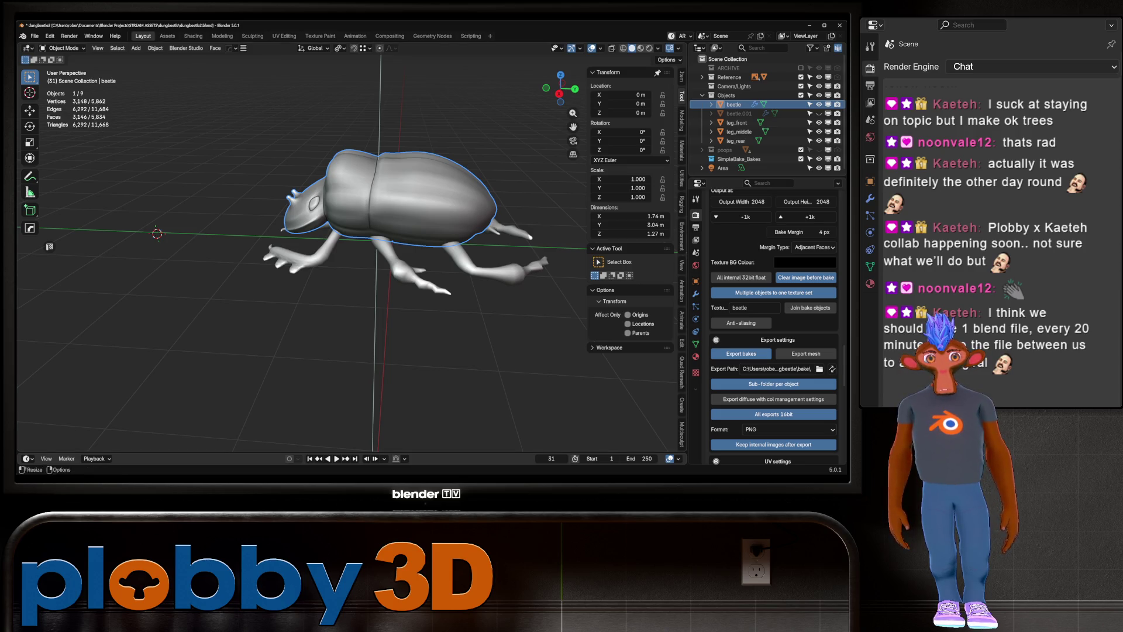
pyautogui.scroll(-3, 773, 369)
pyautogui.scroll(-3, 772, 326)
pyautogui.scroll(-3, 772, 325)
pyautogui.scroll(-4, 772, 325)
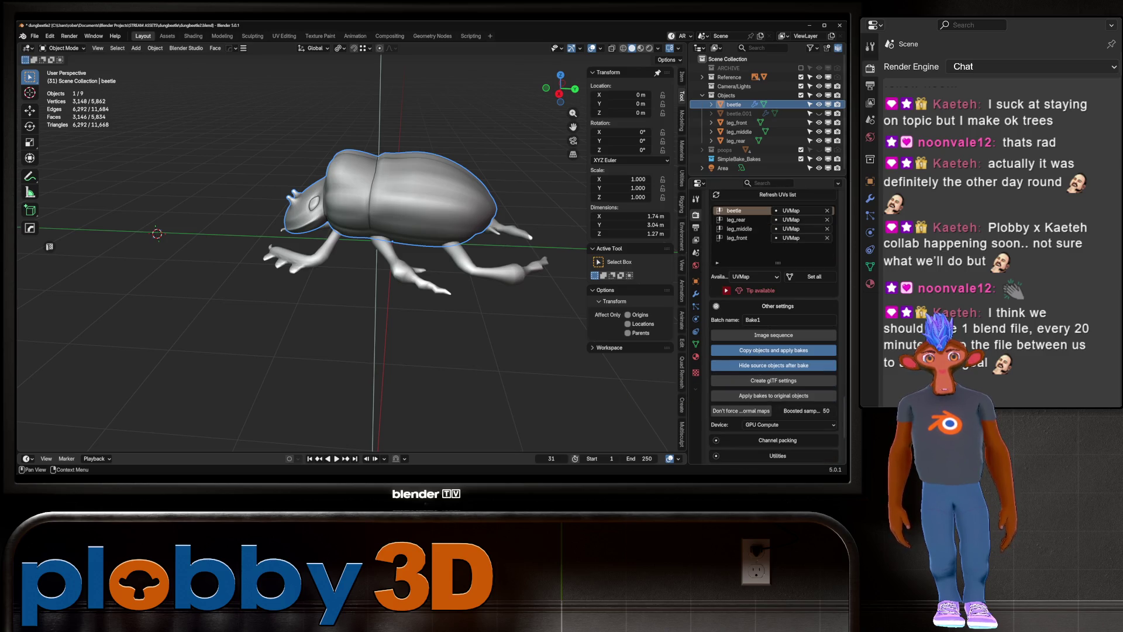
pyautogui.scroll(-4, 773, 325)
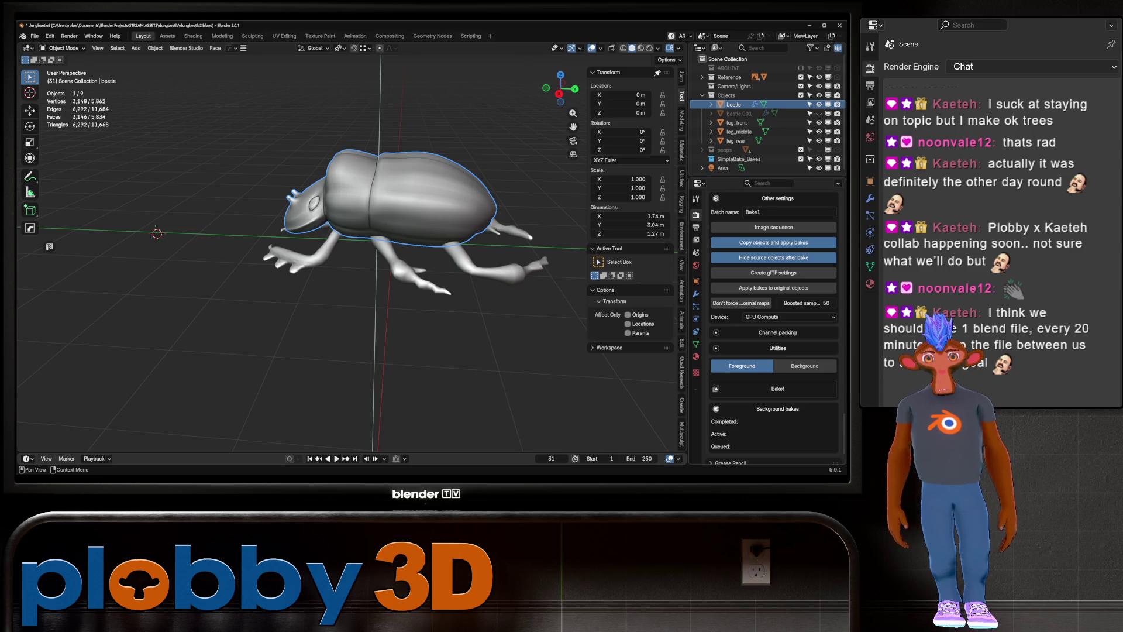
# Save dungbeetle2.blend and start the SimpleBake foreground bake
pyautogui.hotkey('ctrl', 's')
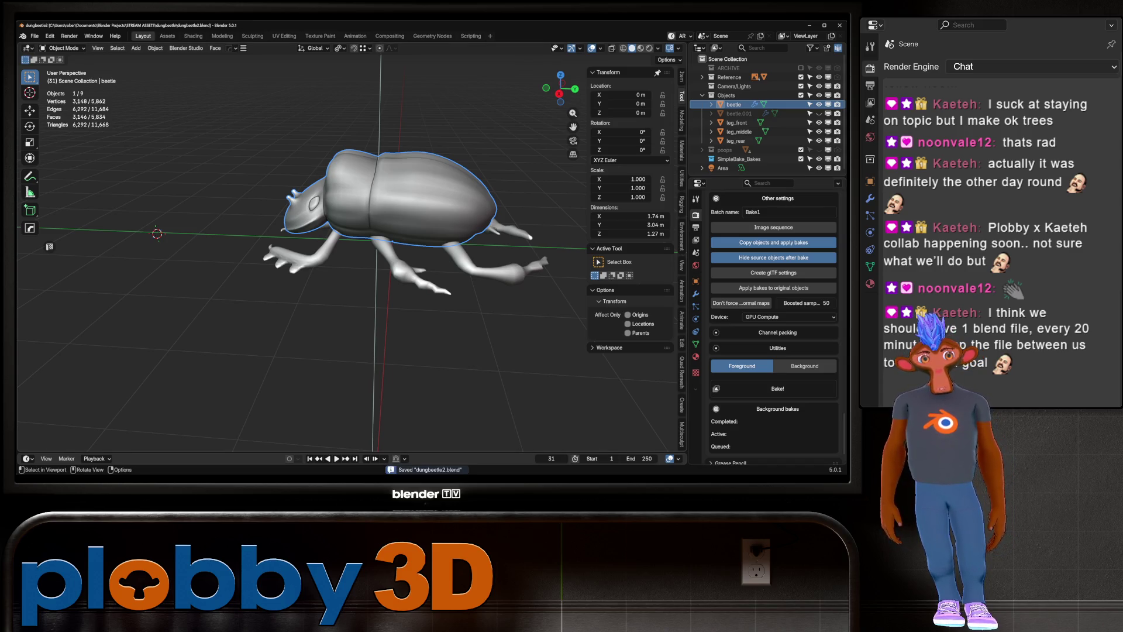
pyautogui.click(778, 388)
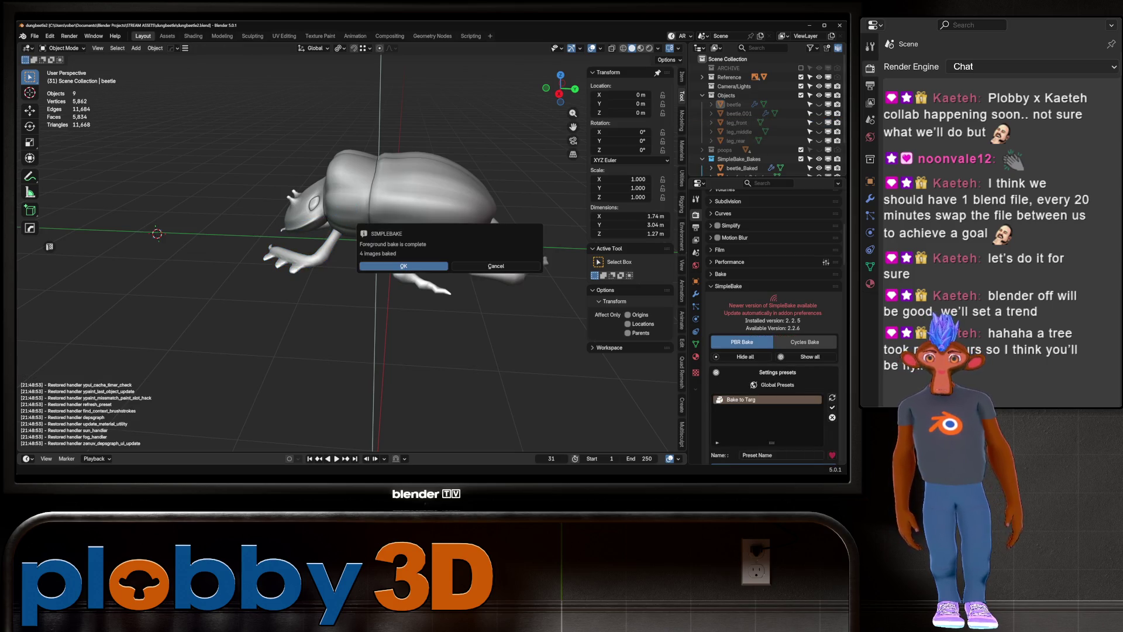
# Dismiss the bake-complete message and inspect the baked beetle in Material Preview from several angles
pyautogui.click(403, 266)
pyautogui.scroll(-2, 764, 114)
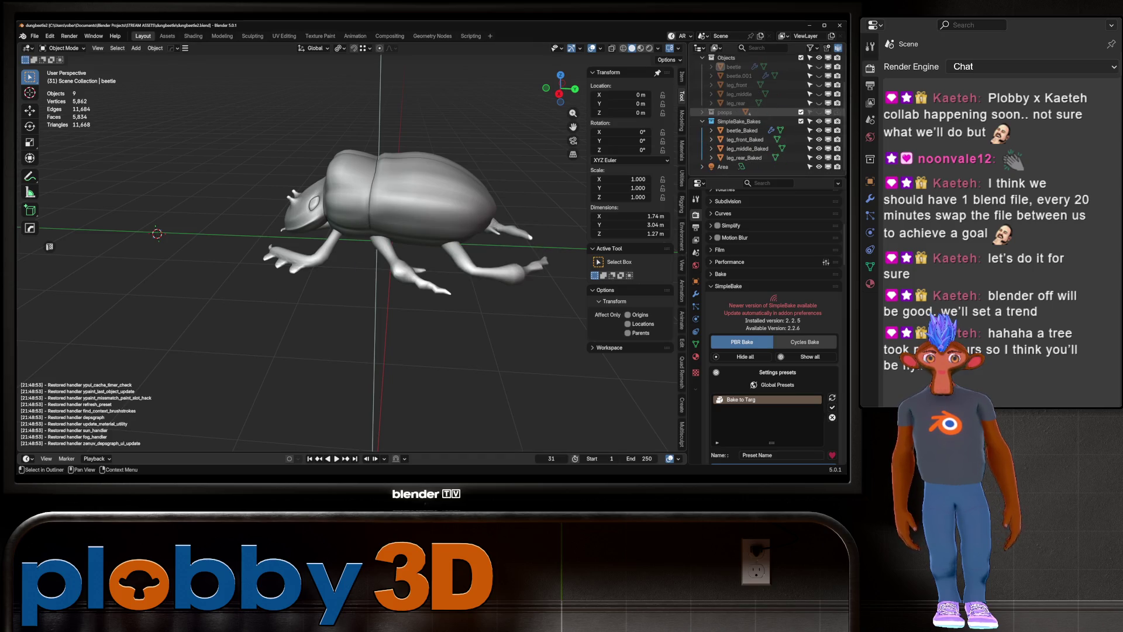
pyautogui.click(640, 48)
pyautogui.moveTo(351, 263); pyautogui.dragTo(412, 246, button='middle')
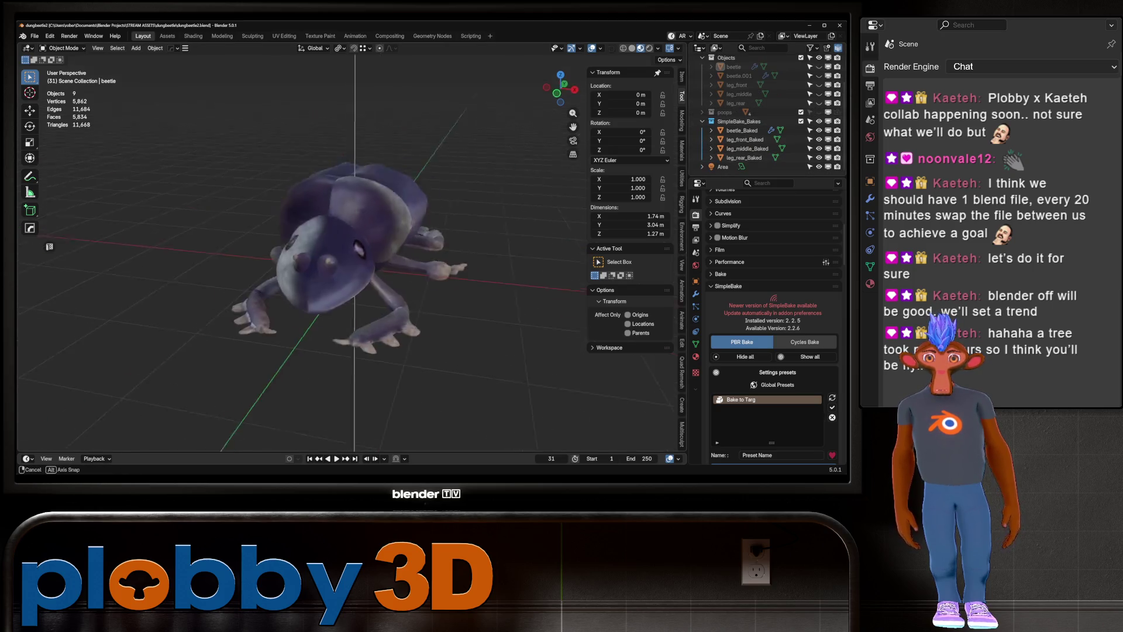
pyautogui.scroll(3, 351, 264)
pyautogui.moveTo(351, 264)
pyautogui.mouseDown(button='middle')
pyautogui.moveTo(298, 211)
pyautogui.moveTo(307, 168)
pyautogui.mouseUp(button='middle')
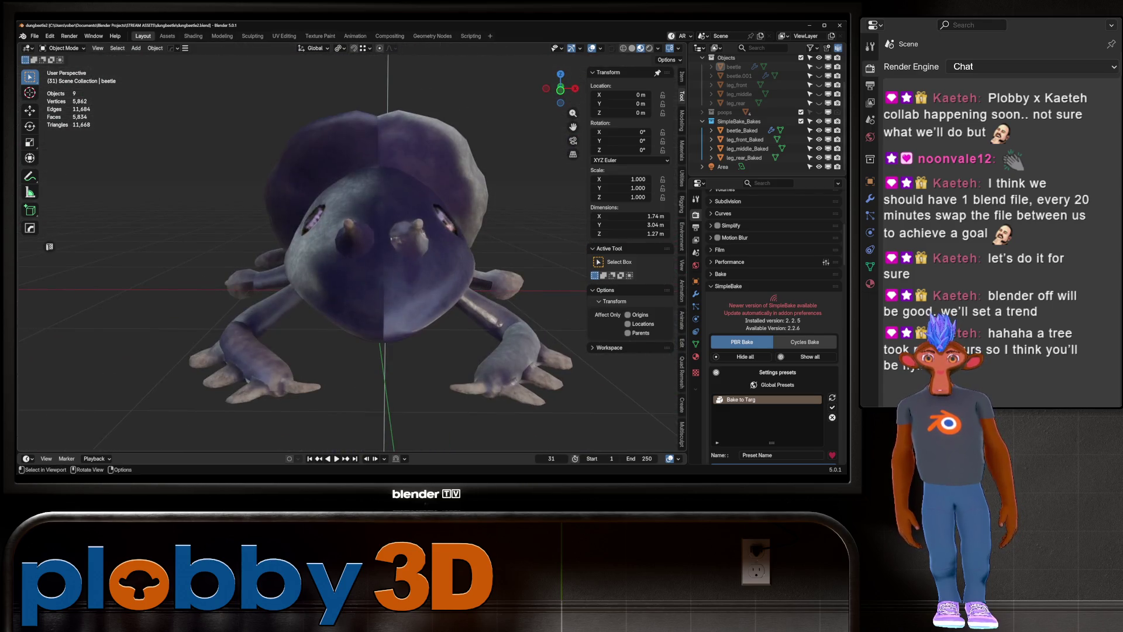
pyautogui.moveTo(307, 255)
pyautogui.mouseDown(button='middle')
pyautogui.moveTo(228, 263)
pyautogui.moveTo(290, 250)
pyautogui.moveTo(272, 247)
pyautogui.moveTo(290, 245)
pyautogui.moveTo(272, 228)
pyautogui.moveTo(290, 263)
pyautogui.moveTo(237, 255)
pyautogui.mouseUp(button='middle')
pyautogui.scroll(3, 307, 254)
pyautogui.scroll(2, 308, 254)
pyautogui.scroll(-3, 307, 255)
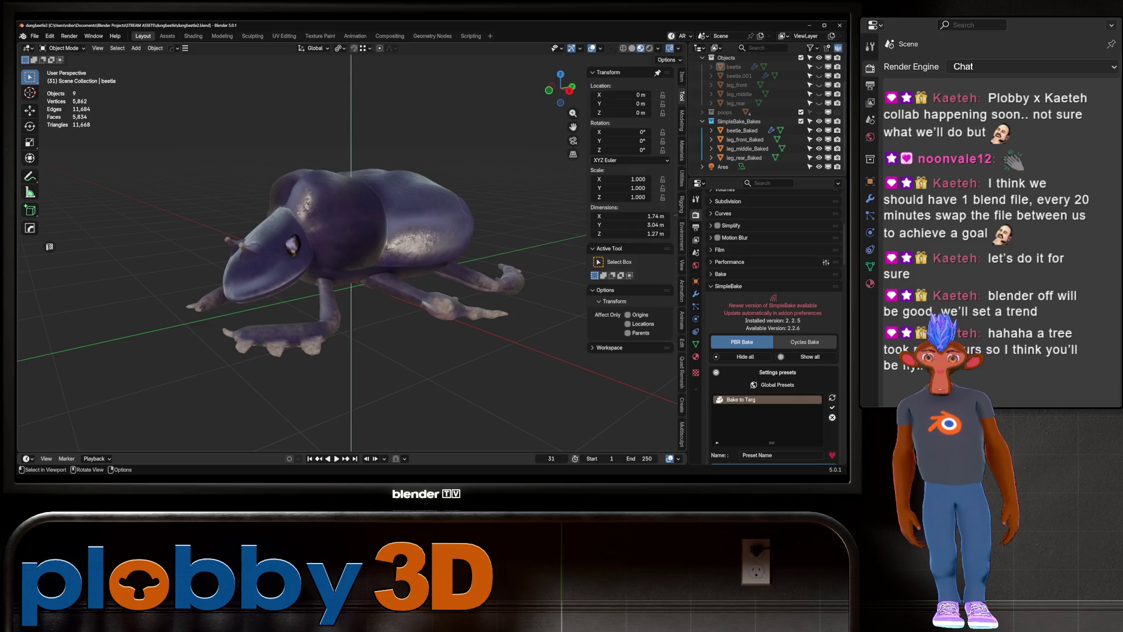
# Switch to Rendered view and orbit over the beetle's shell and front
pyautogui.click(647, 47)
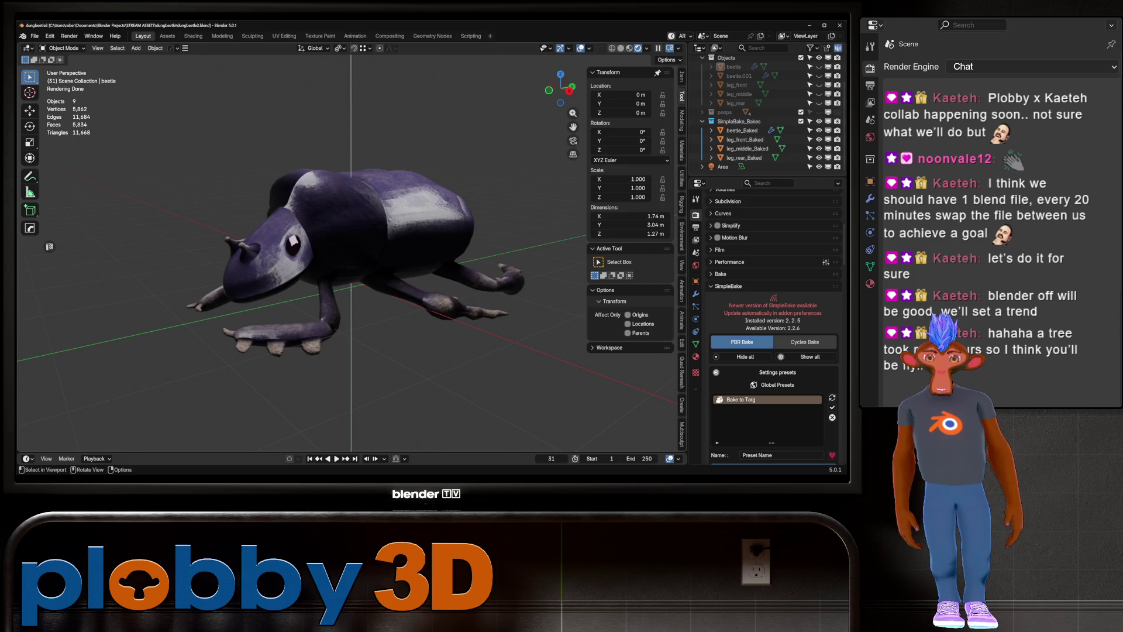
pyautogui.moveTo(351, 255)
pyautogui.mouseDown(button='middle')
pyautogui.moveTo(317, 211)
pyautogui.moveTo(334, 237)
pyautogui.moveTo(351, 202)
pyautogui.moveTo(377, 193)
pyautogui.mouseUp(button='middle')
pyautogui.scroll(3, 316, 211)
pyautogui.scroll(-5, 351, 255)
pyautogui.scroll(-2, 351, 255)
pyautogui.scroll(3, 351, 255)
pyautogui.moveTo(352, 254); pyautogui.dragTo(387, 246, button='middle')
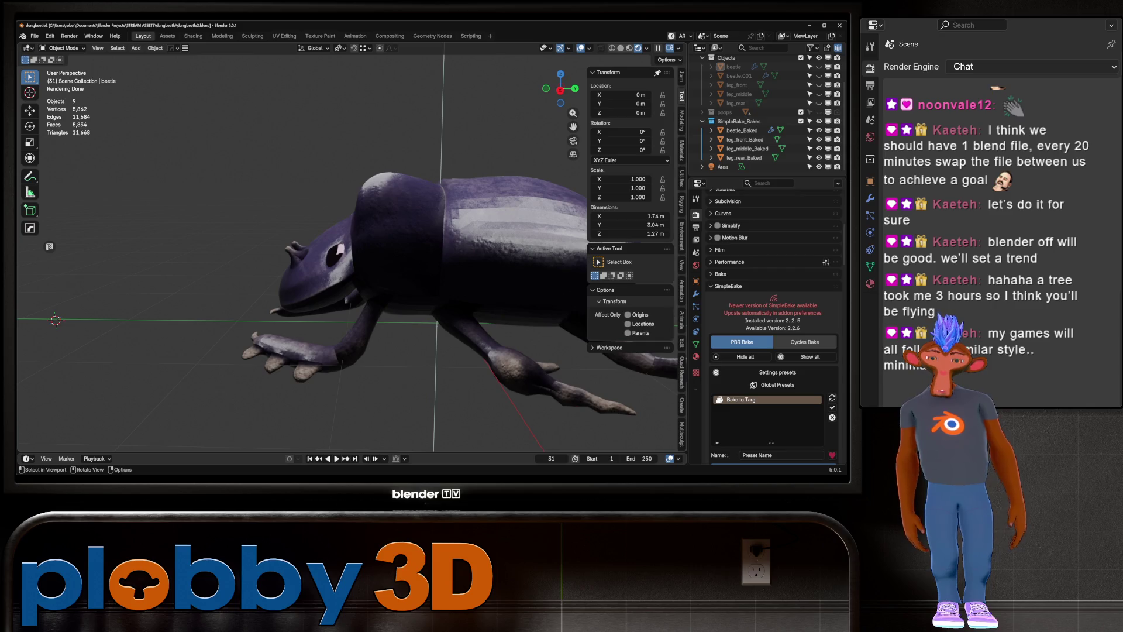
pyautogui.moveTo(351, 228); pyautogui.dragTo(378, 290, button='middle')
pyautogui.scroll(2, 351, 254)
pyautogui.moveTo(351, 255)
pyautogui.mouseDown(button='middle')
pyautogui.moveTo(404, 246)
pyautogui.moveTo(378, 263)
pyautogui.mouseUp(button='middle')
pyautogui.scroll(3, 351, 255)
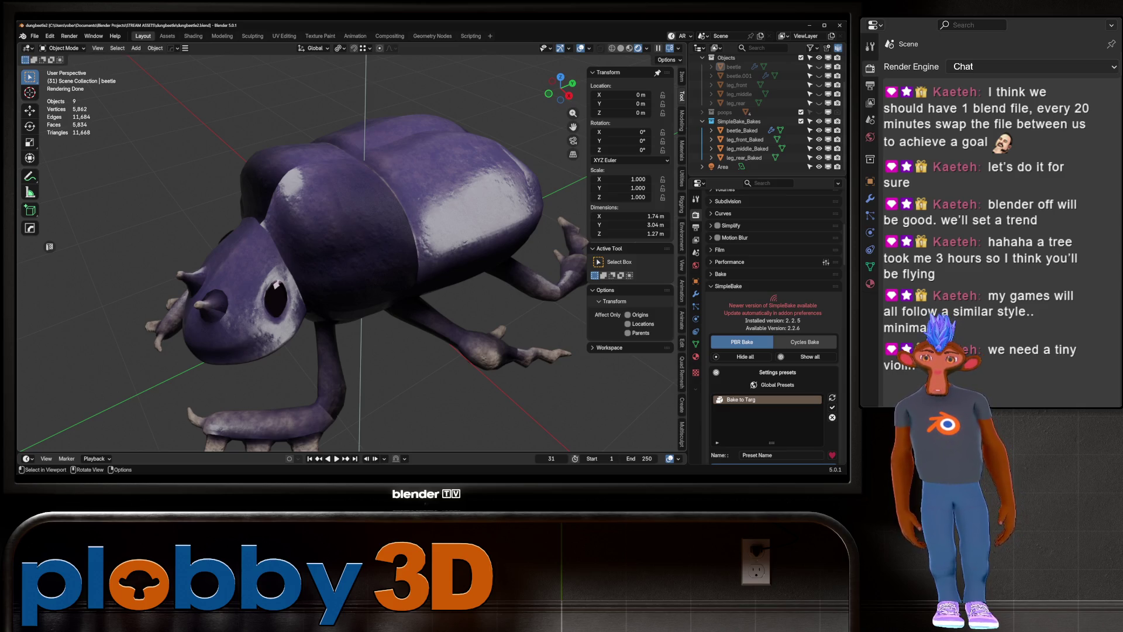
pyautogui.scroll(-5, 122, 378)
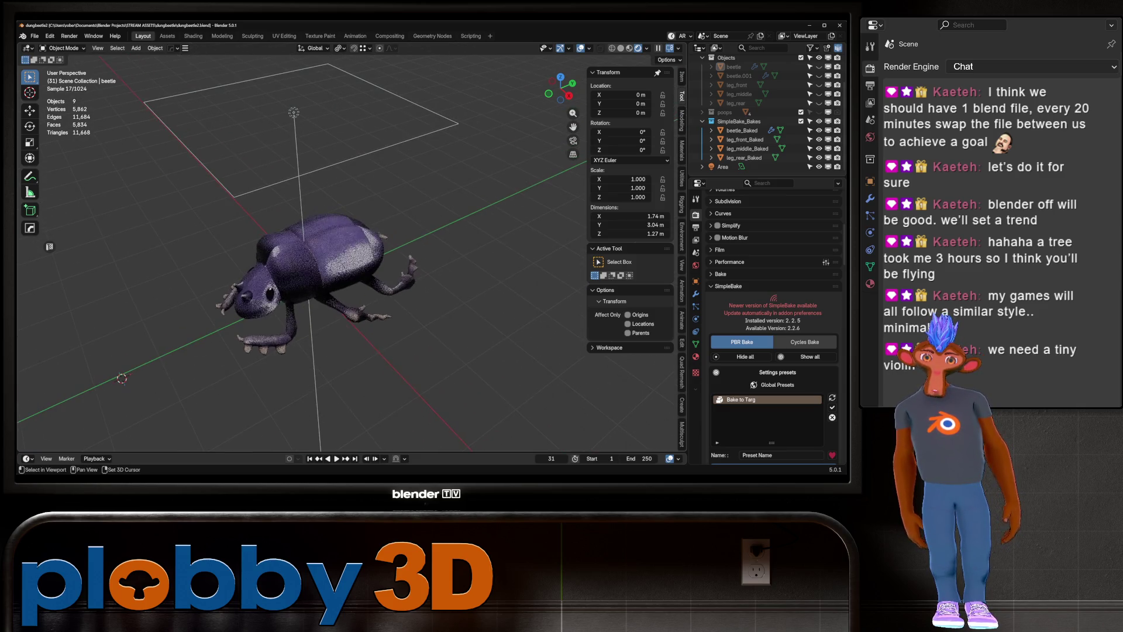
# Nudge the selected objects with a move, cancel a second move, then clear the selection
pyautogui.press('g')
pyautogui.click(316, 245)
pyautogui.scroll(2, 315, 245)
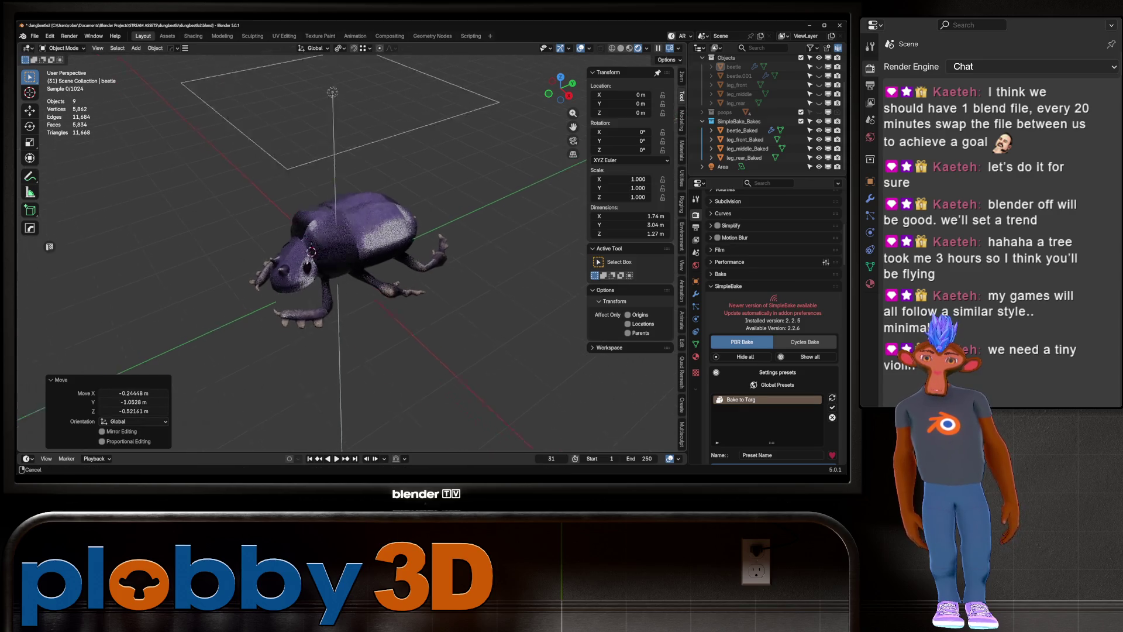
pyautogui.press('g')
pyautogui.press('Escape')
pyautogui.moveTo(316, 255)
pyautogui.mouseDown(button='middle')
pyautogui.moveTo(303, 289)
pyautogui.moveTo(294, 255)
pyautogui.moveTo(264, 264)
pyautogui.mouseUp(button='middle')
pyautogui.click(303, 290)
pyautogui.hotkey('alt', 'a')
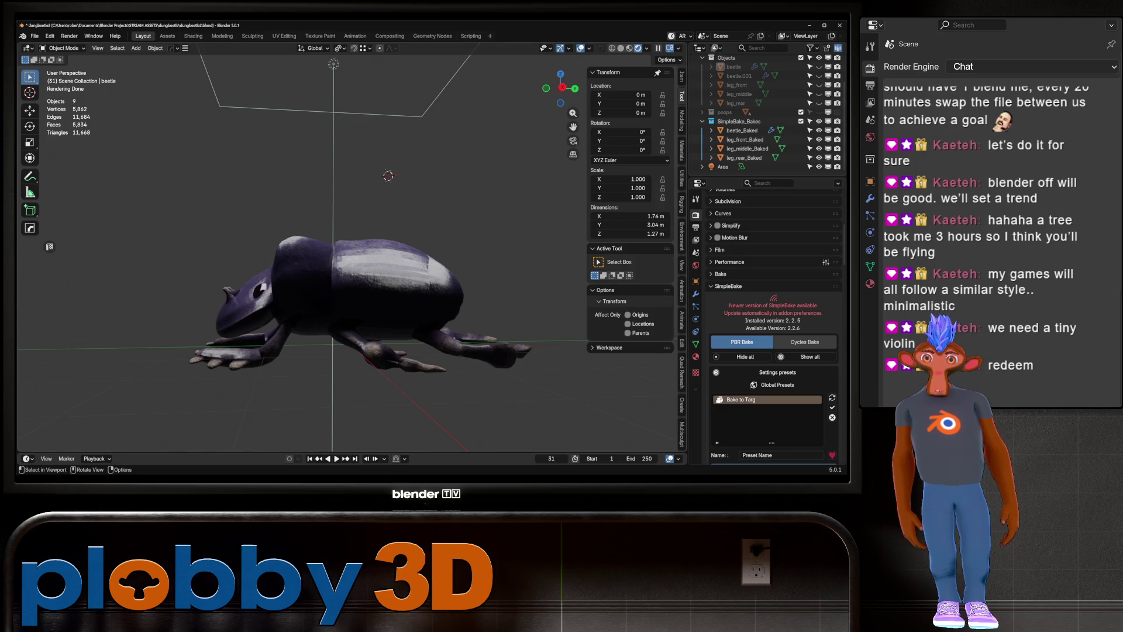
pyautogui.click(34, 36)
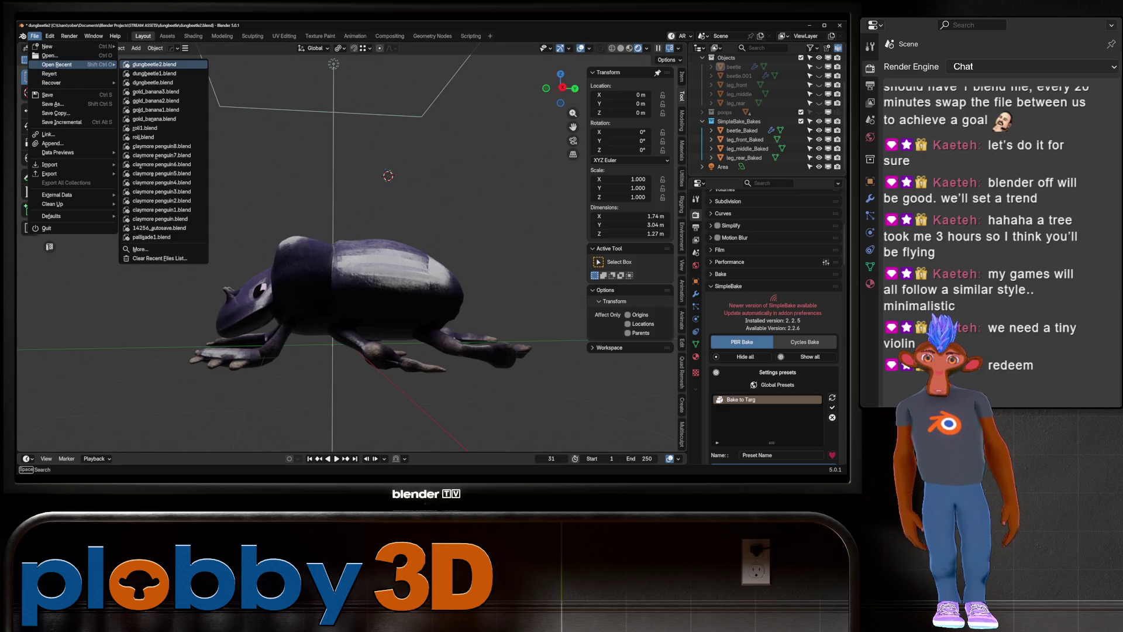
# Reopen the untextured dungbeetle2.blend from recent files, save a copy to the Desktop, and summon PowerToys Run
pyautogui.click(153, 64)
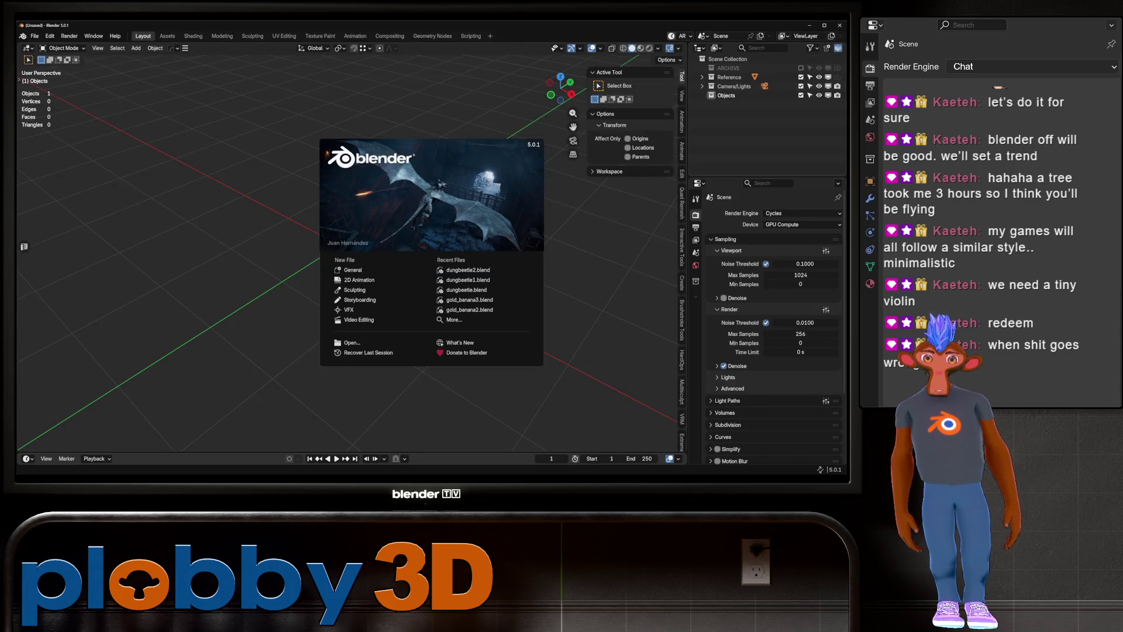
pyautogui.click(468, 270)
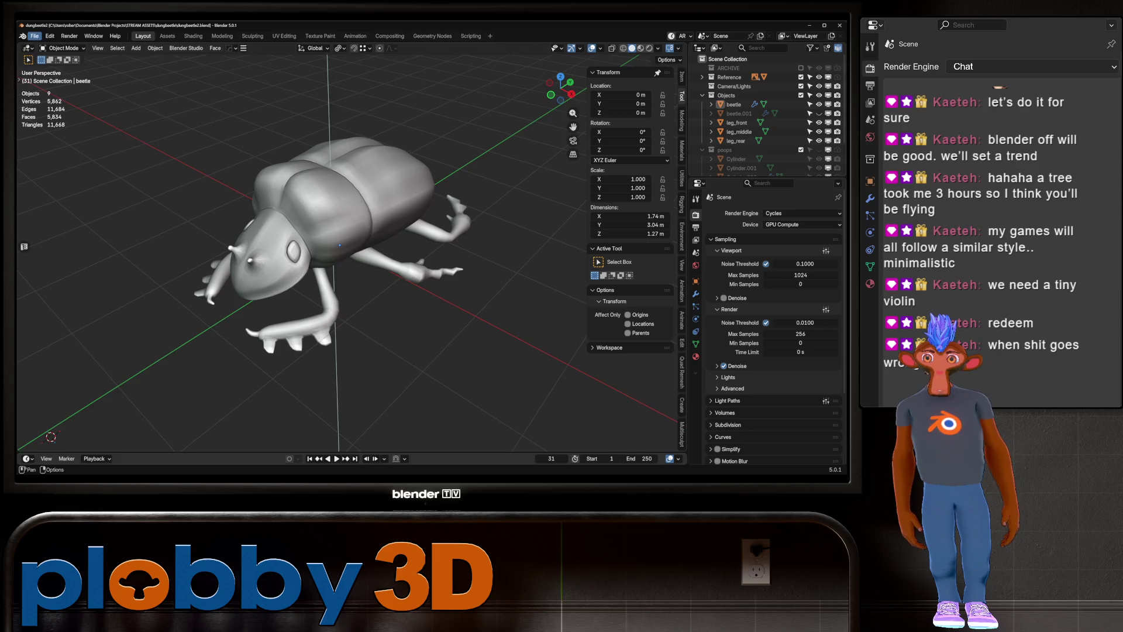
pyautogui.click(35, 36)
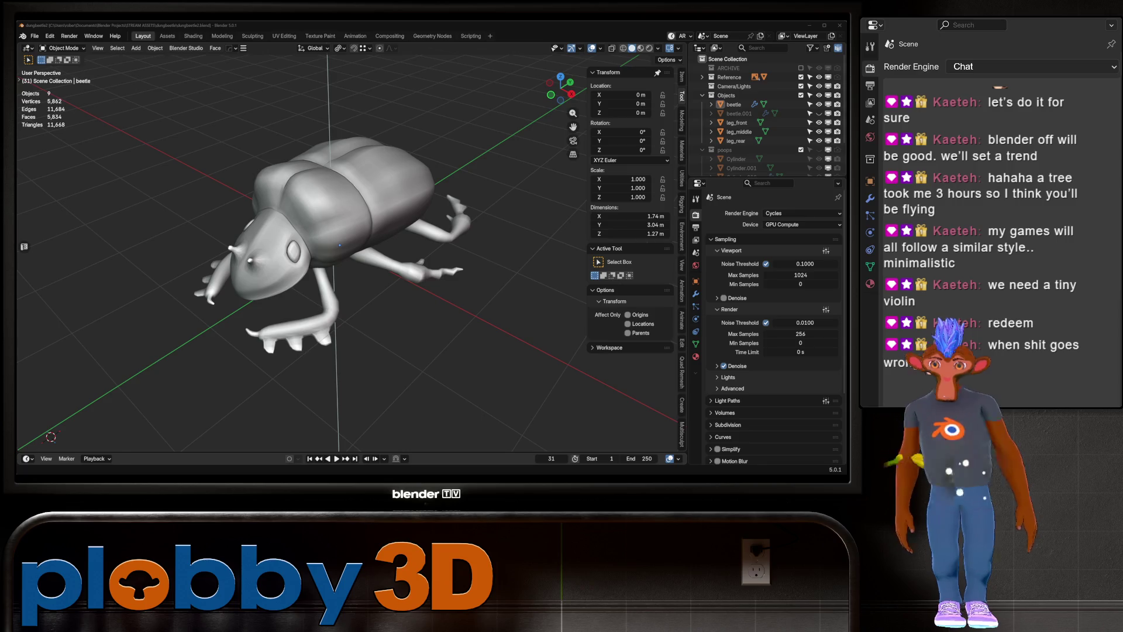
pyautogui.press('Return')
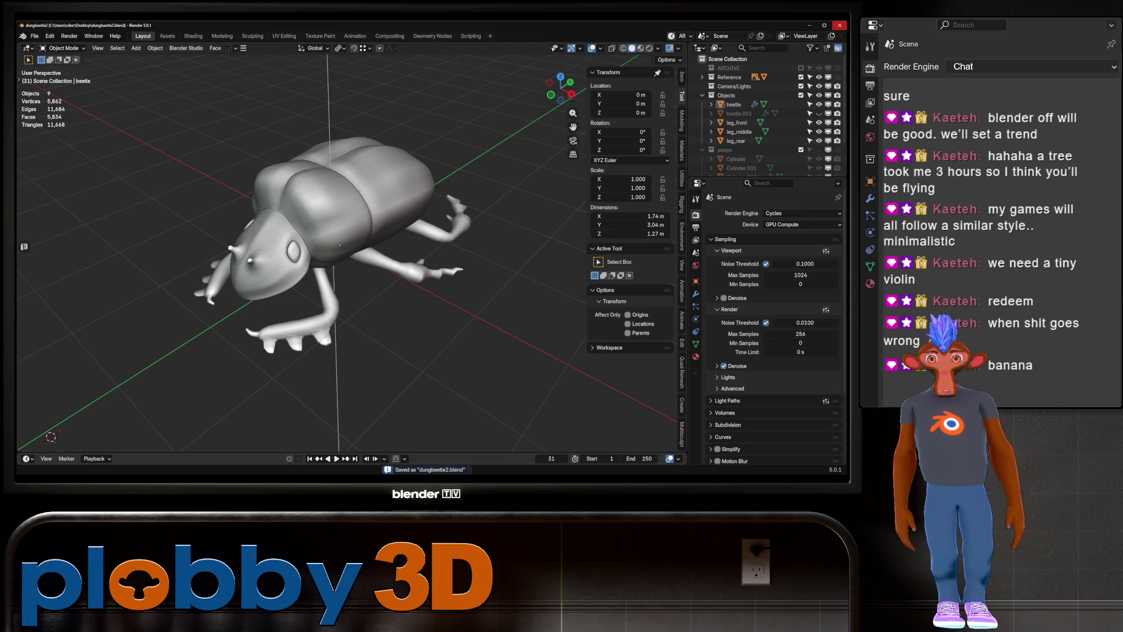
pyautogui.hotkey('alt', 'Tab')
pyautogui.hotkey('alt', 'space')
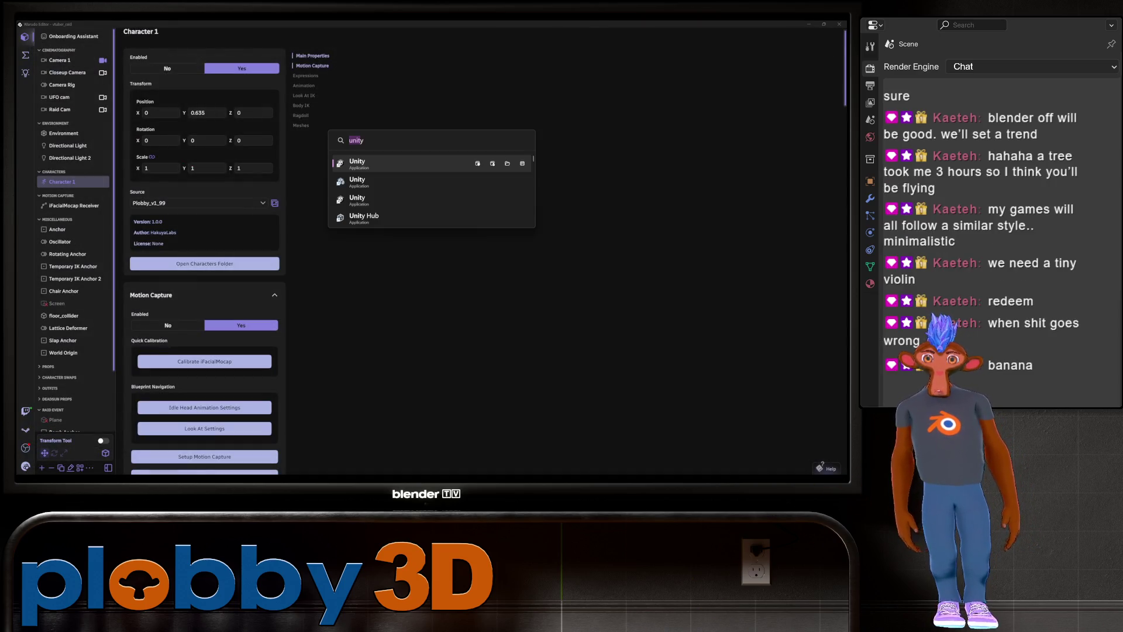
pyautogui.write('4.5')
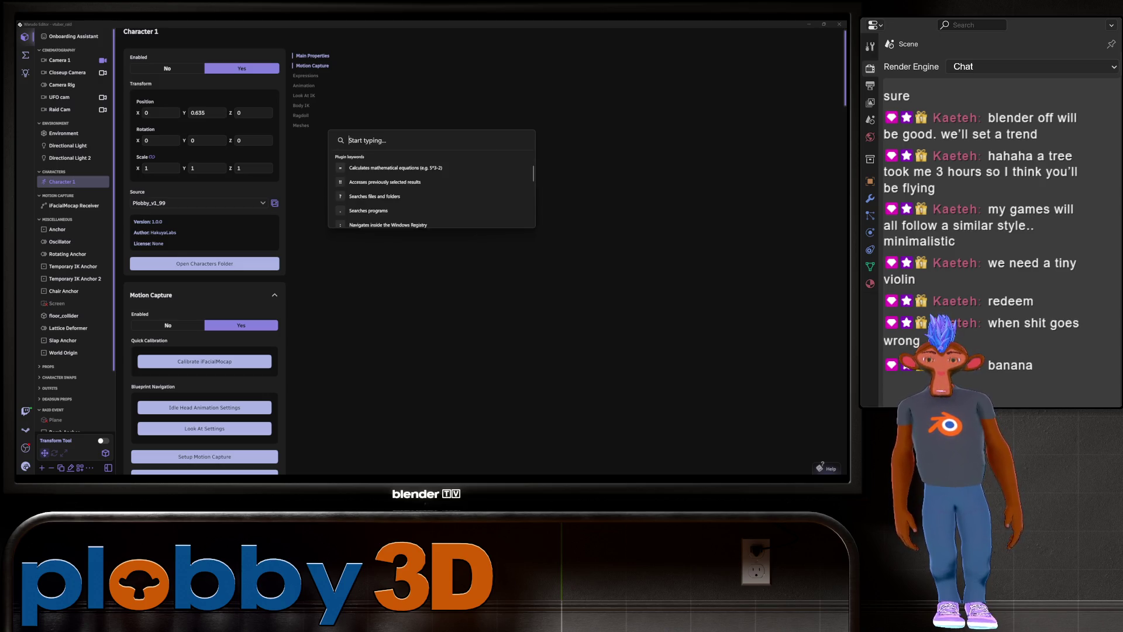
# Search PowerToys Run for 4.5 and launch the Blender 4.5 result
pyautogui.press('Return')
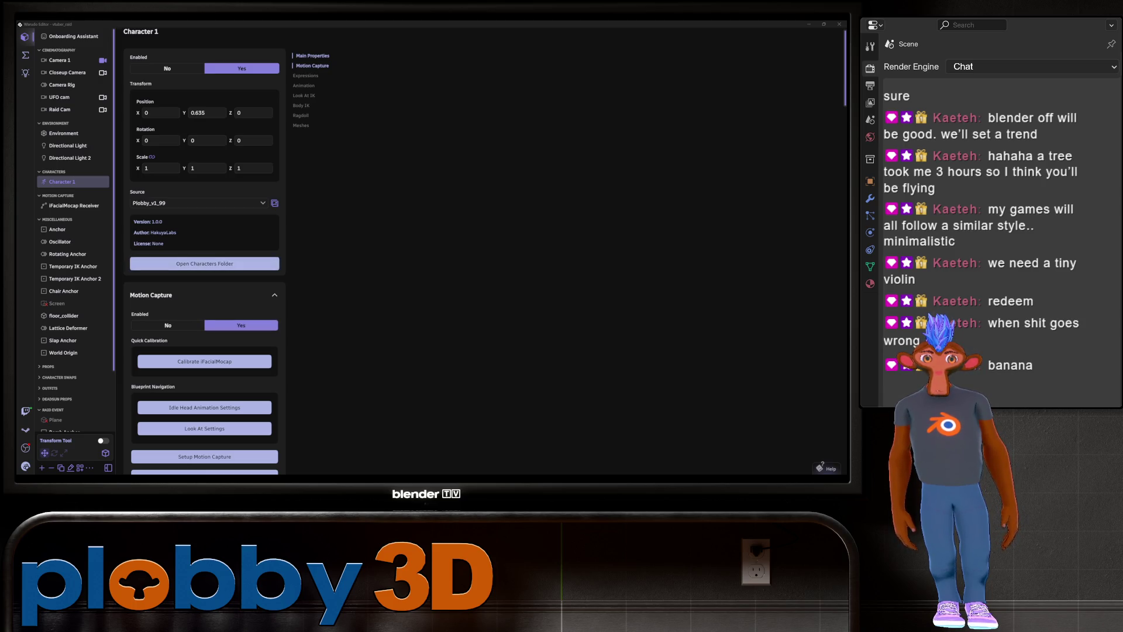
pyautogui.hotkey('alt', 'space')
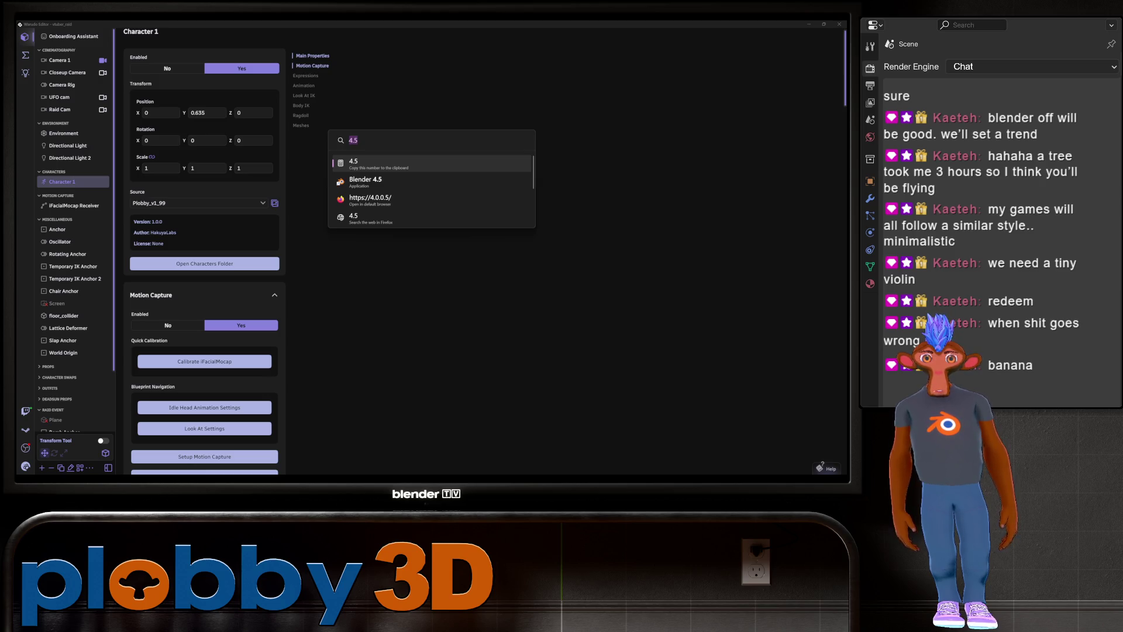
pyautogui.press('Down')
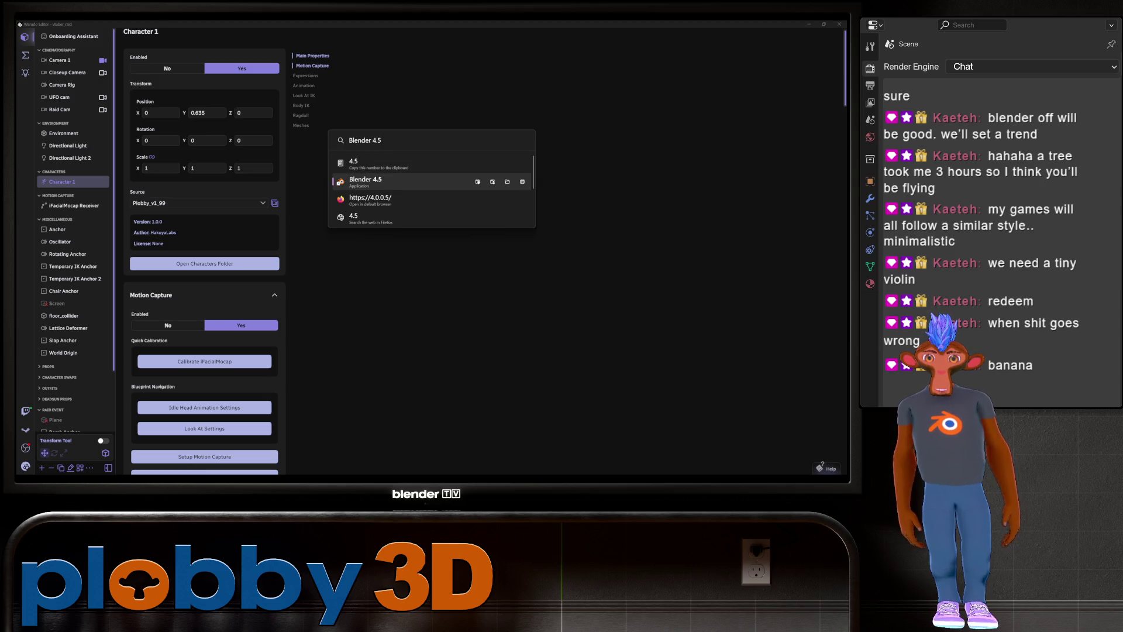
pyautogui.press('Return')
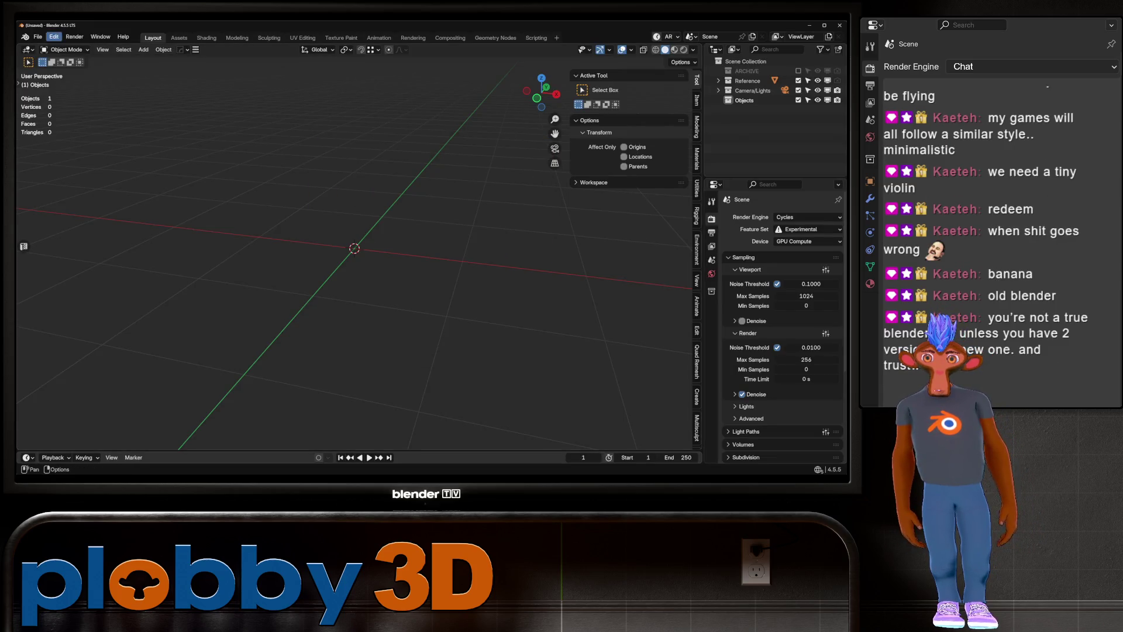
# Dismiss the Blender 4.5 splash screen and reveal the File menu
pyautogui.click(38, 36)
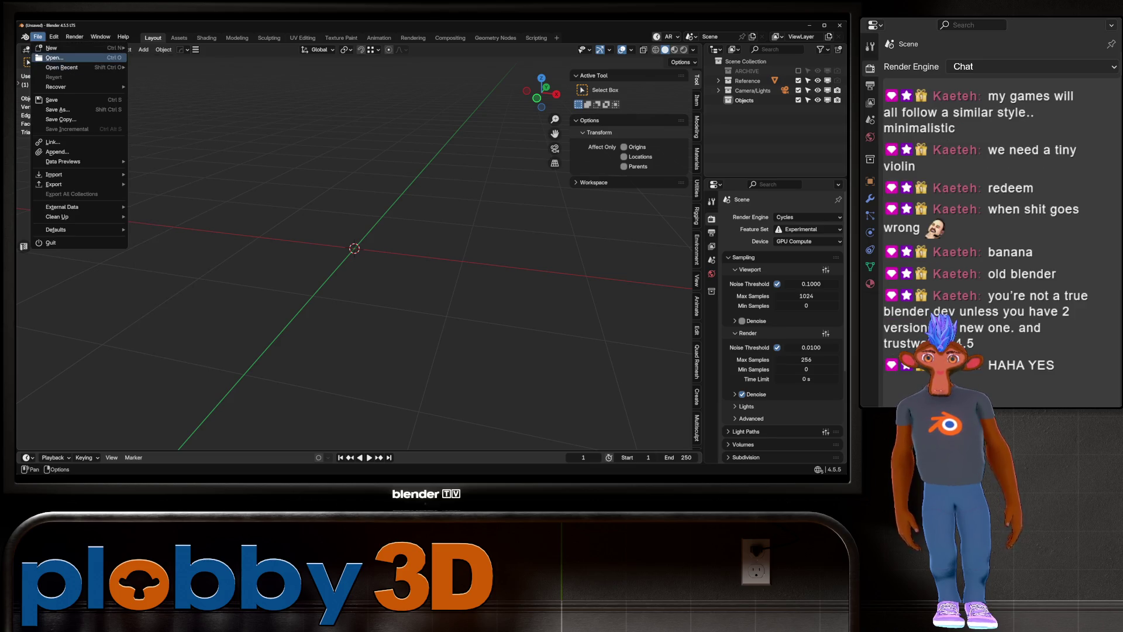
# Load dungbeetle2.blend from the Desktop in Blender 4.5 and overwrite it despite the older-version warning
pyautogui.click(54, 58)
pyautogui.click(173, 227)
pyautogui.scroll(-10, 351, 264)
pyautogui.doubleClick(290, 336)
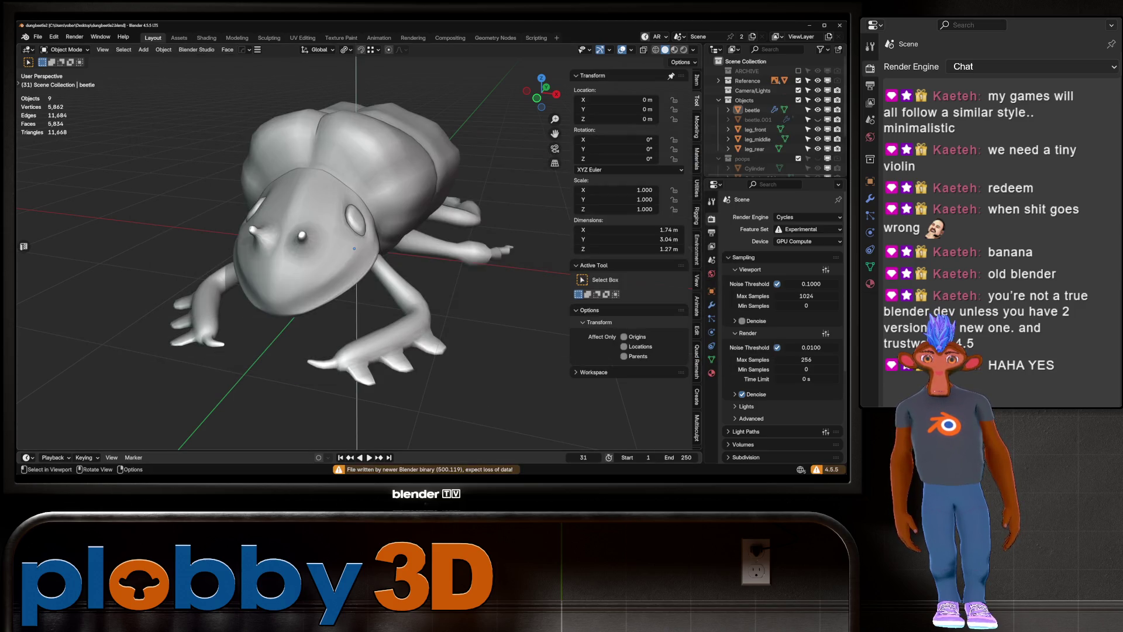
pyautogui.hotkey('ctrl', 's')
pyautogui.press('Return')
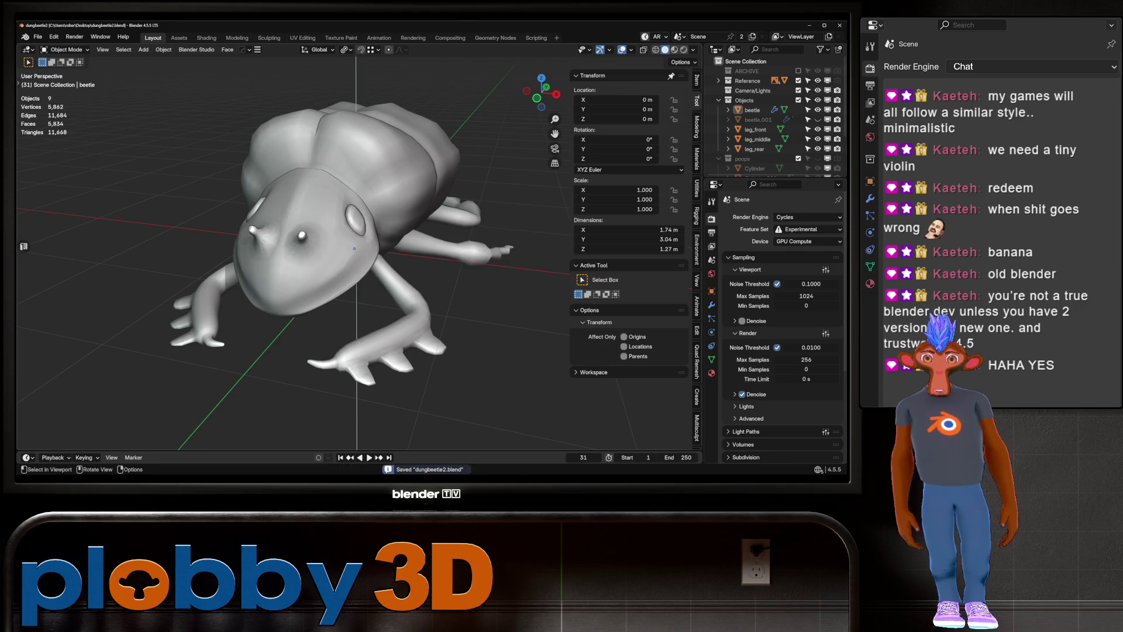
pyautogui.moveTo(290, 254); pyautogui.dragTo(369, 263, button='middle')
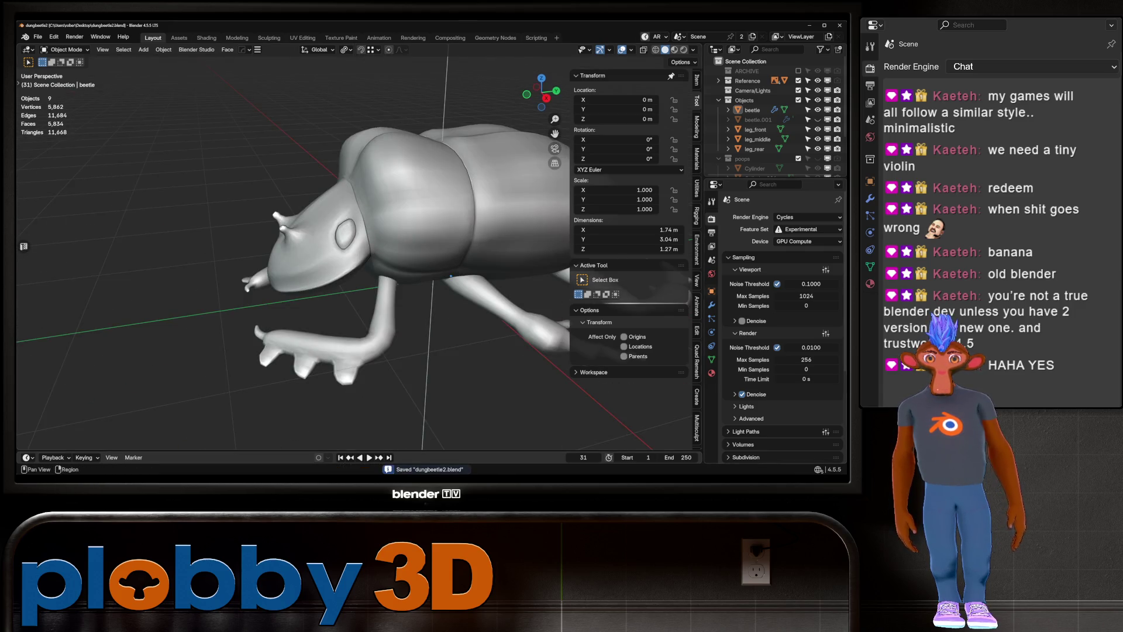
pyautogui.scroll(-2, 782, 307)
pyautogui.scroll(-2, 781, 307)
# Expand the SimpleBake panel in Render Properties to review the carried-over texture settings
pyautogui.click(751, 417)
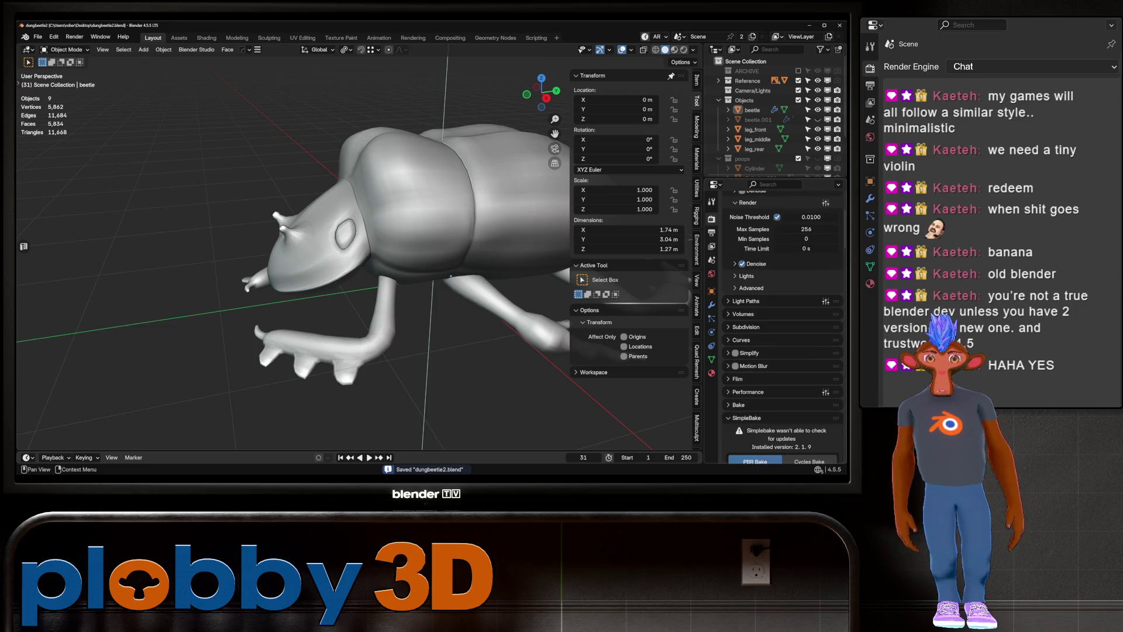
pyautogui.scroll(-3, 782, 334)
pyautogui.scroll(-3, 781, 334)
pyautogui.scroll(-2, 781, 333)
pyautogui.scroll(-2, 782, 333)
pyautogui.scroll(-2, 781, 334)
pyautogui.scroll(-1, 781, 333)
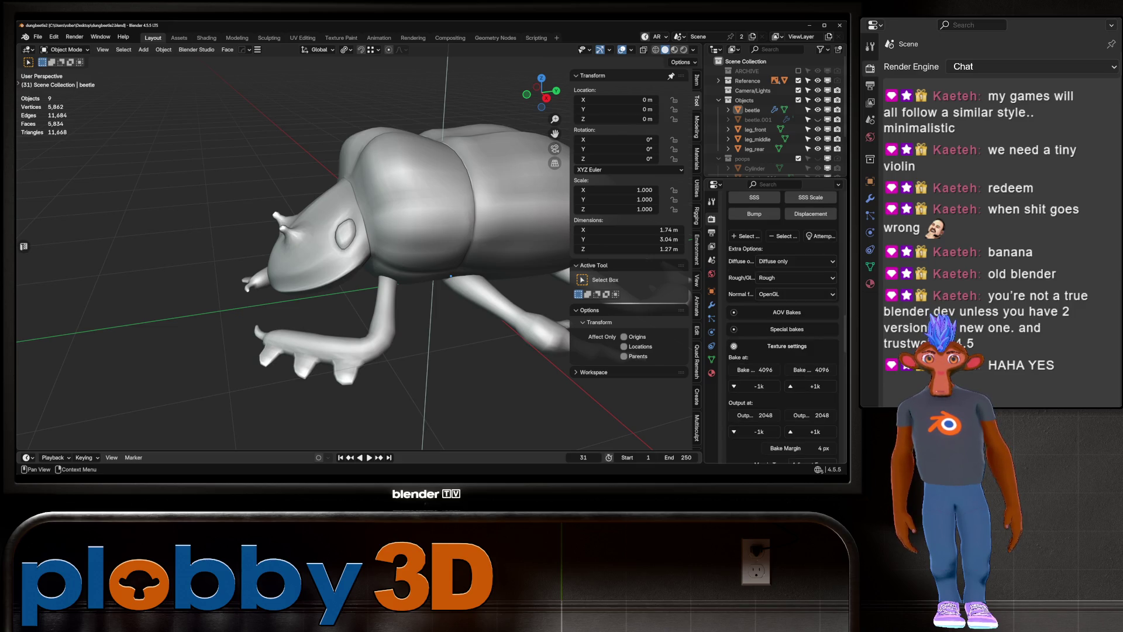
pyautogui.scroll(-2, 781, 325)
pyautogui.scroll(-3, 781, 325)
pyautogui.scroll(-3, 781, 325)
pyautogui.scroll(2, 782, 324)
pyautogui.scroll(2, 781, 325)
pyautogui.scroll(2, 781, 325)
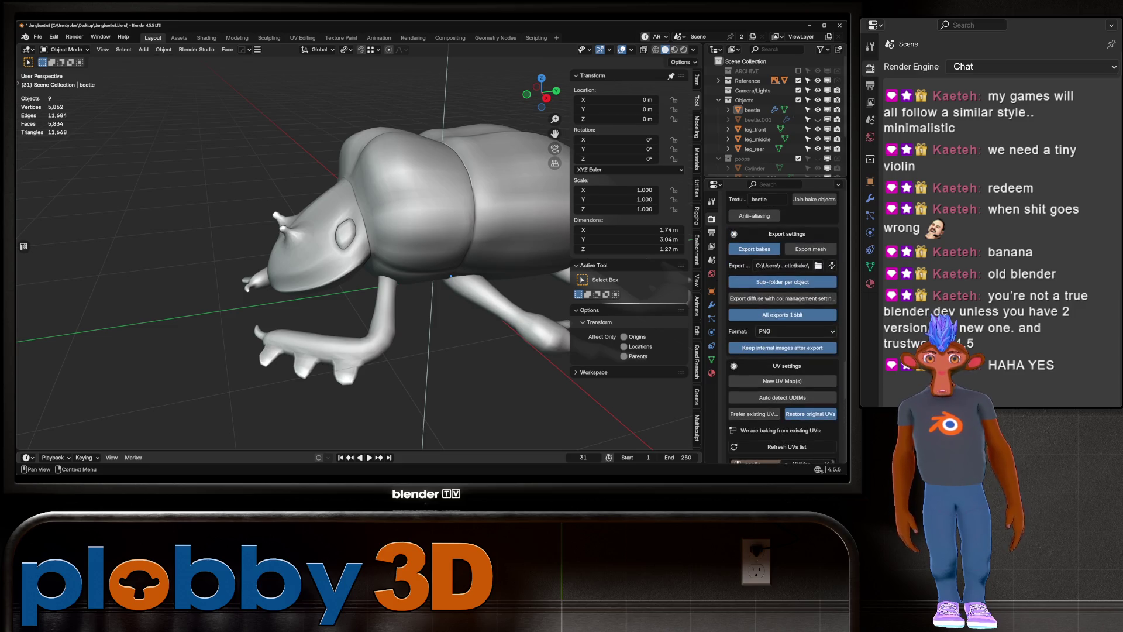
# Reconfirm the beetle export folder in SimpleBake, refreshing its listing before accepting
pyautogui.click(818, 265)
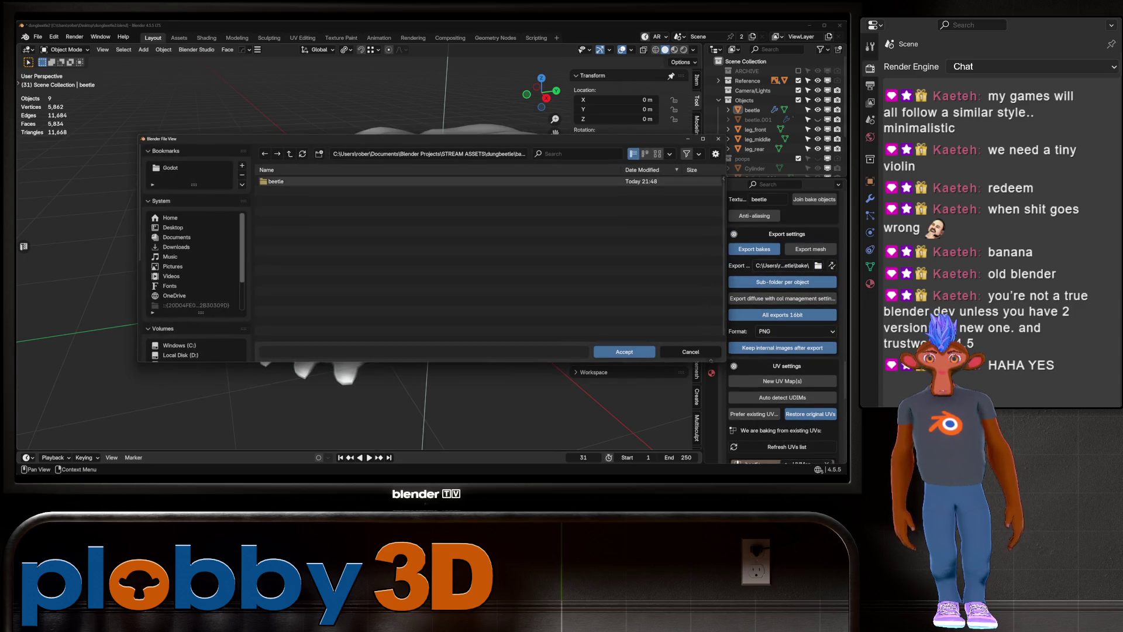
pyautogui.rightClick(259, 181)
pyautogui.click(264, 181)
pyautogui.rightClick(260, 180)
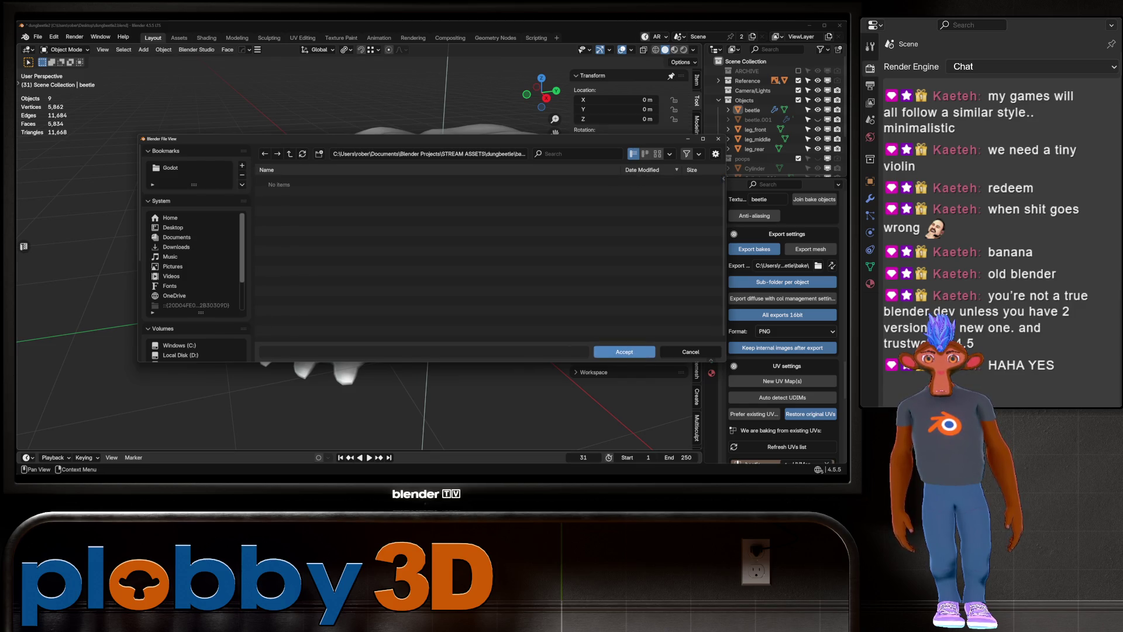
pyautogui.click(624, 351)
# Save the blend file and start the foreground bake of the beetle textures
pyautogui.hotkey('ctrl', 'alt', 's')
pyautogui.scroll(-3, 781, 324)
pyautogui.scroll(-5, 782, 325)
pyautogui.scroll(-3, 781, 325)
pyautogui.click(782, 349)
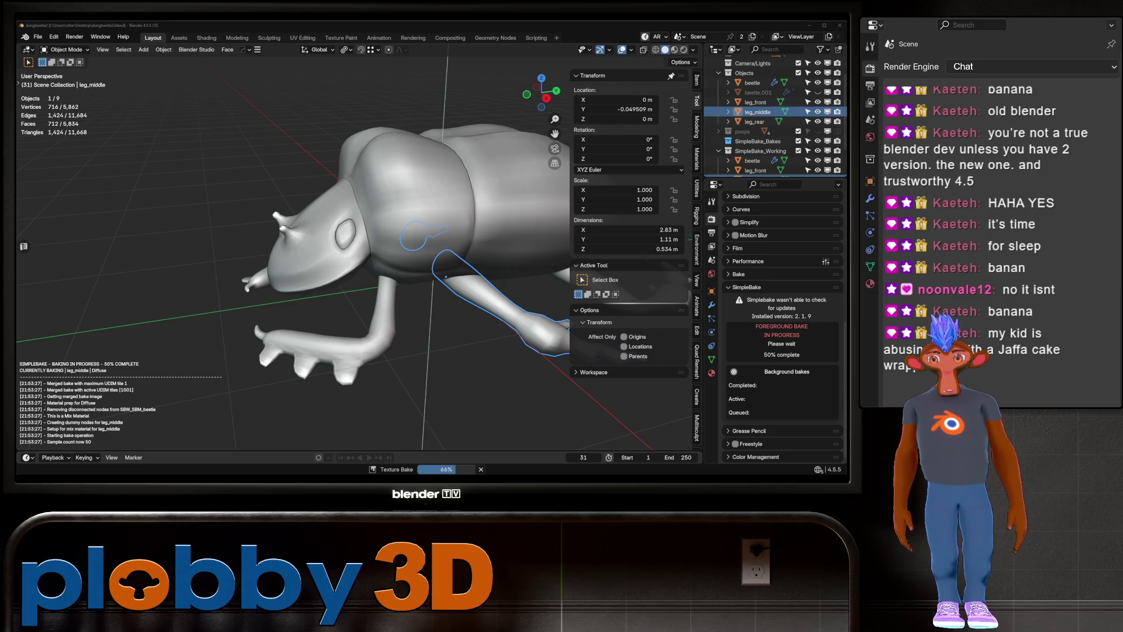
# Switch to the browser, expand the jaffa cake AI overview and open the Wikipedia Jaffa Cakes article
pyautogui.hotkey('alt', 'Tab')
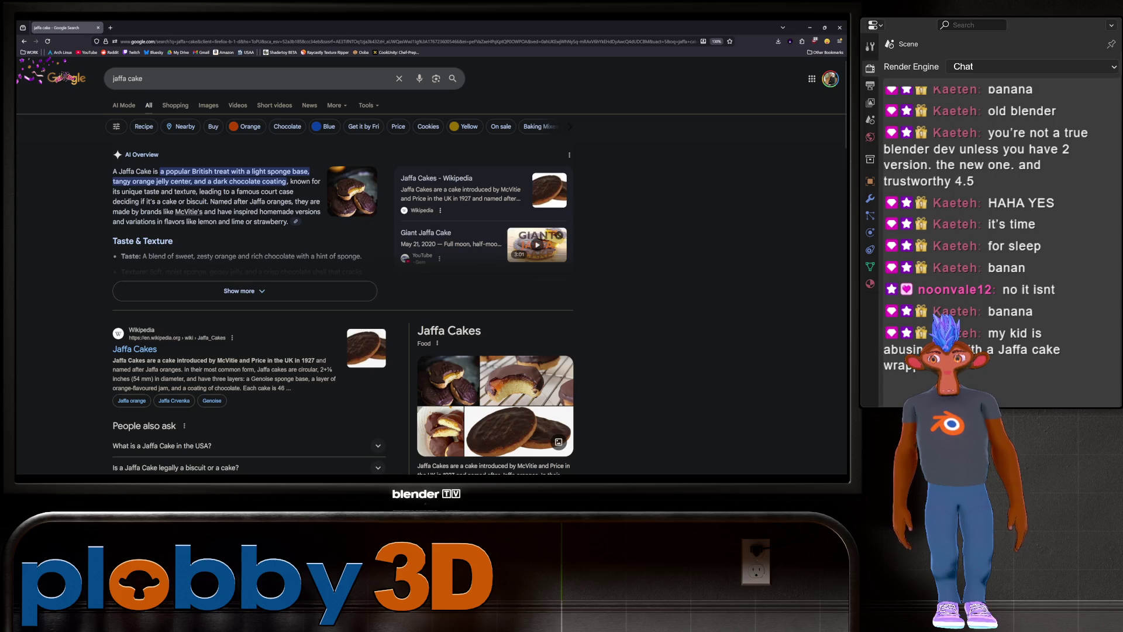
pyautogui.scroll(-3, 430, 263)
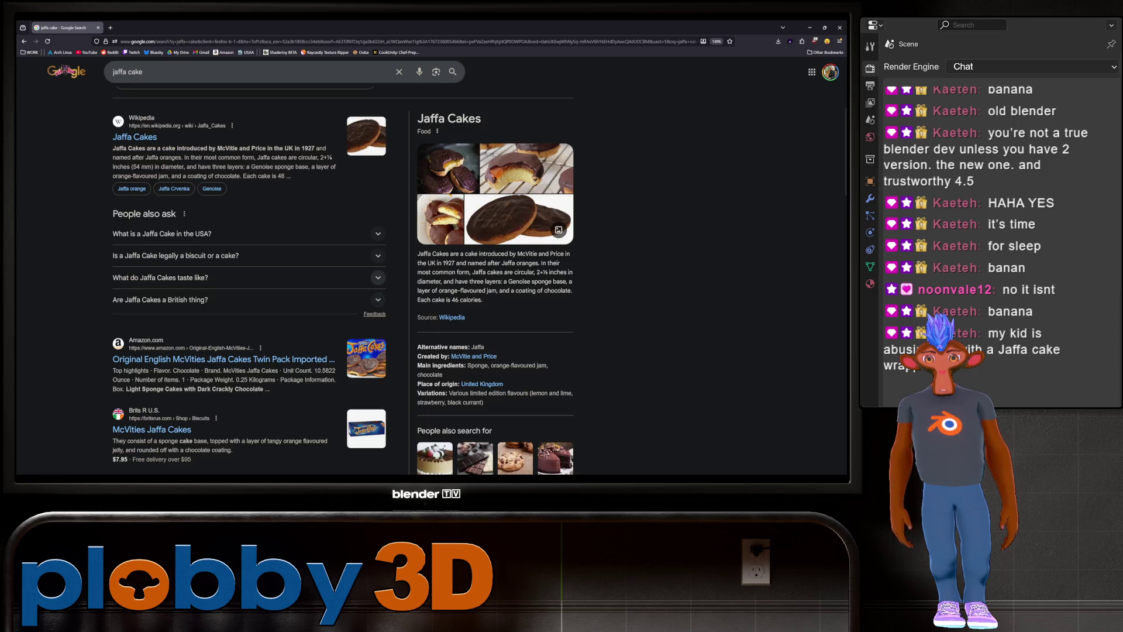
pyautogui.scroll(3, 430, 263)
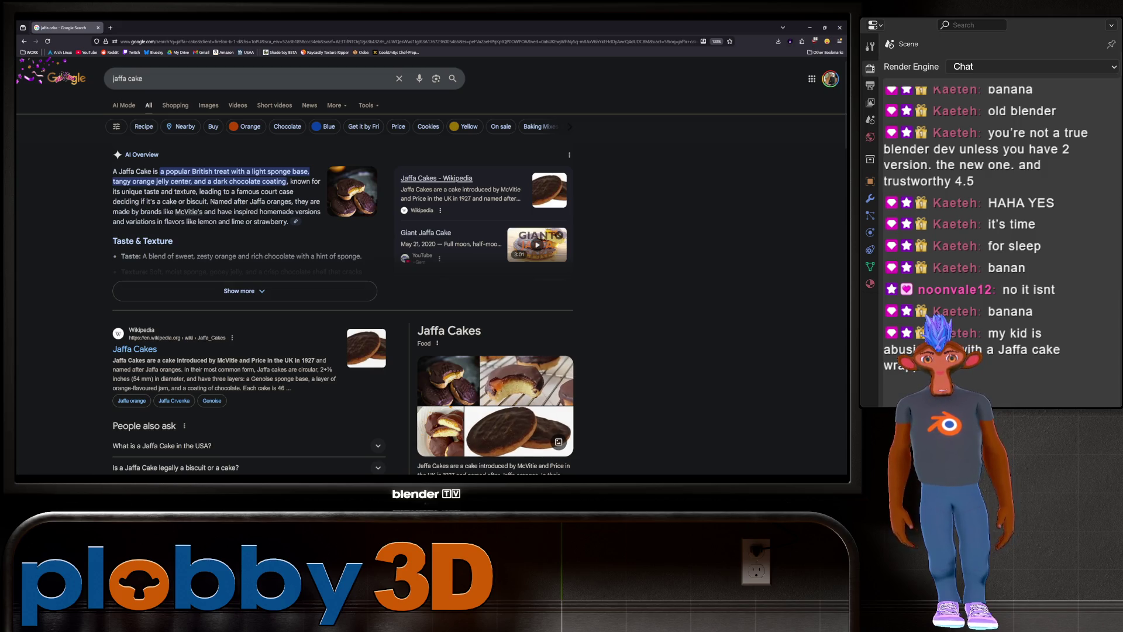
pyautogui.scroll(-5, 436, 185)
pyautogui.scroll(5, 437, 185)
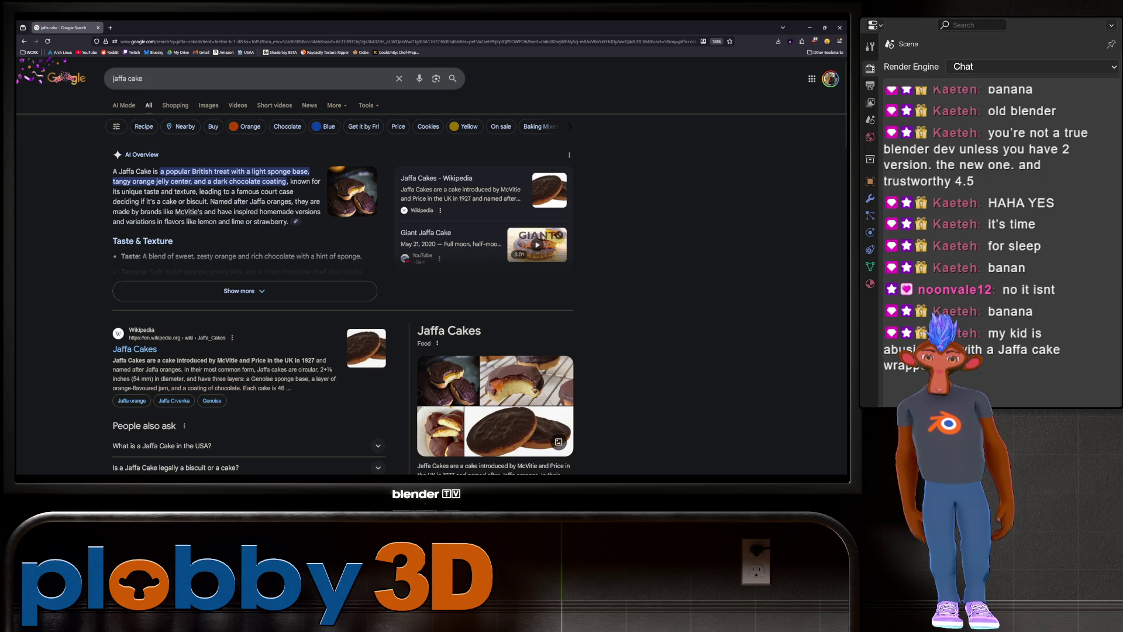
pyautogui.click(238, 290)
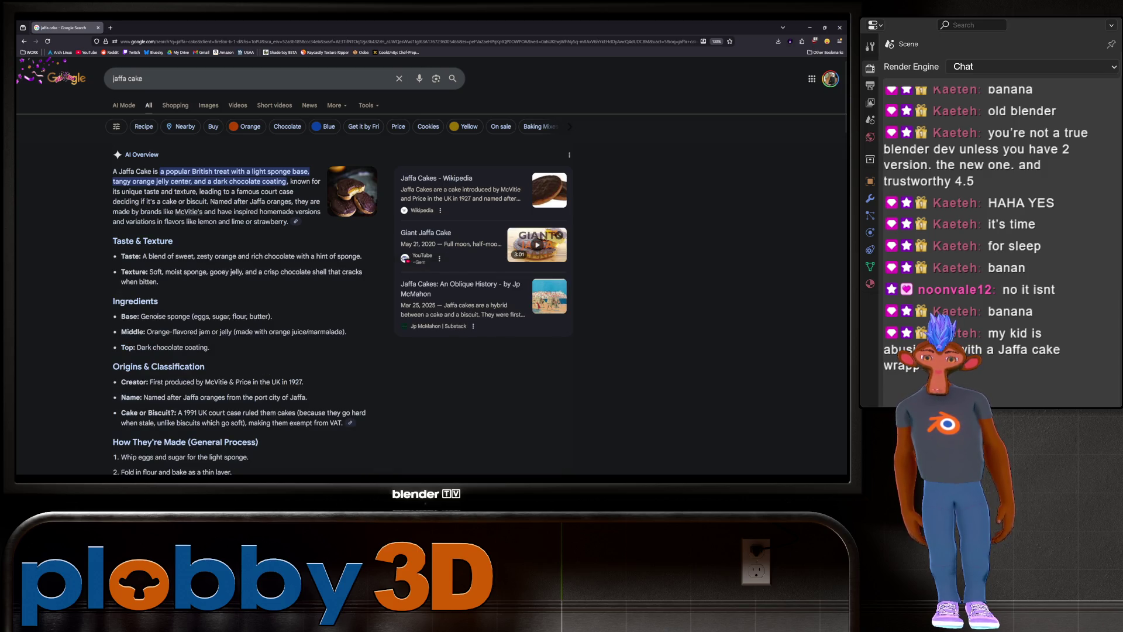
pyautogui.scroll(-2, 430, 263)
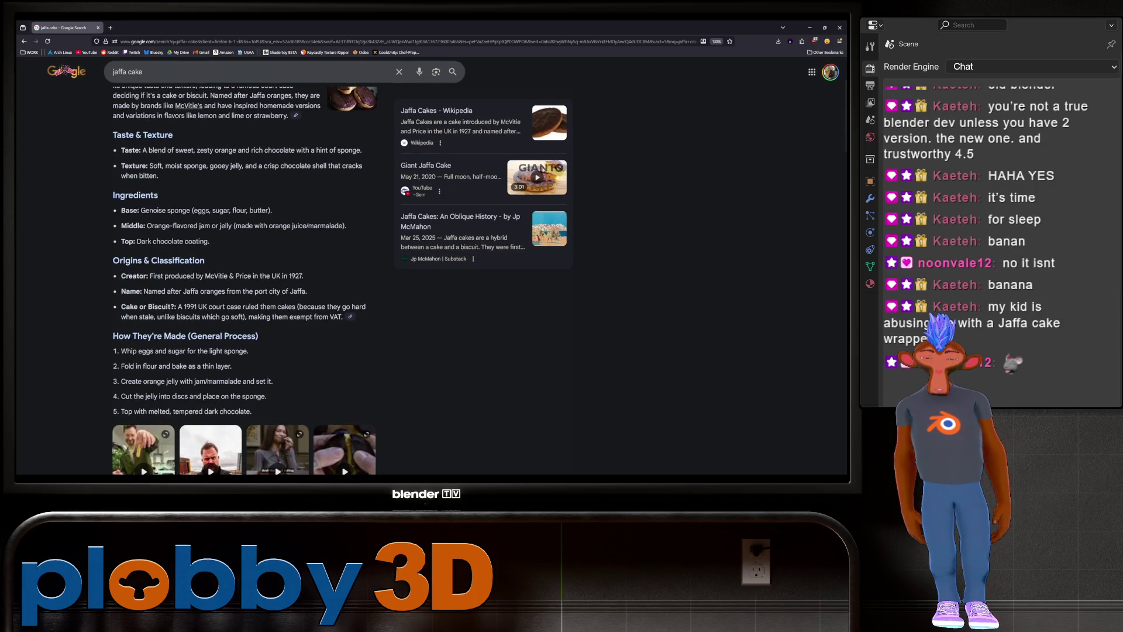
pyautogui.scroll(2, 430, 263)
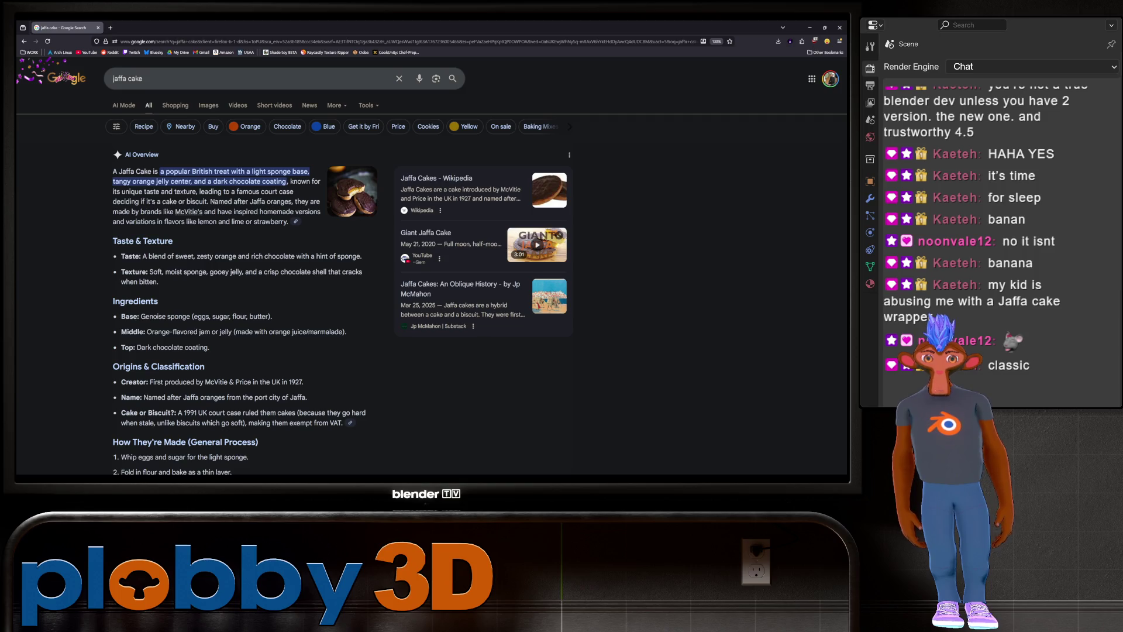
pyautogui.scroll(-5, 431, 264)
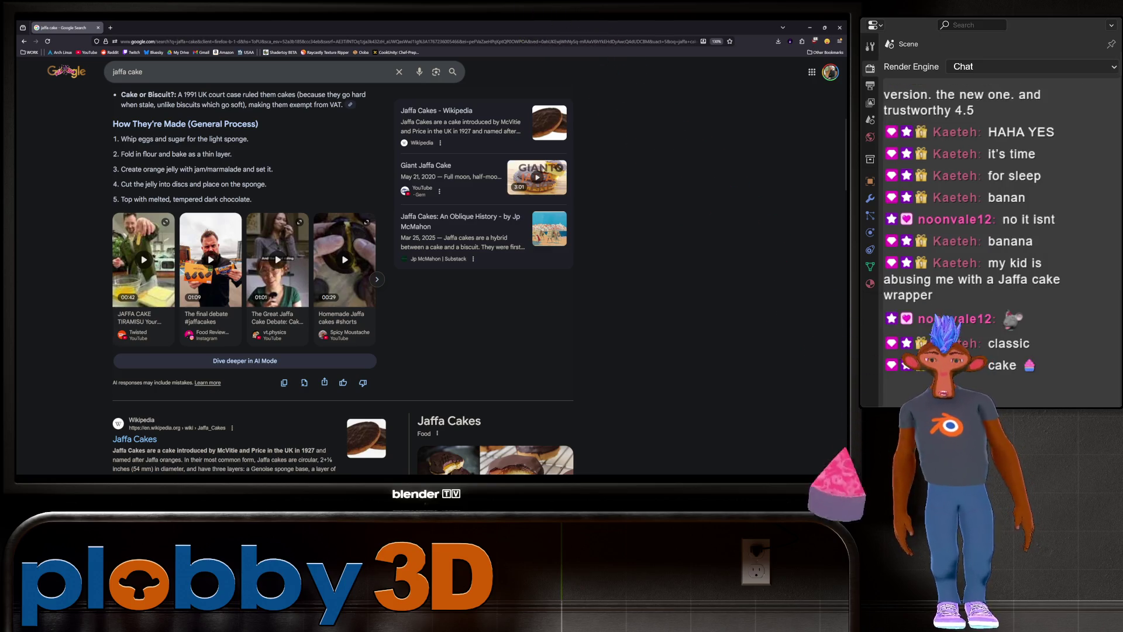
pyautogui.scroll(-5, 430, 263)
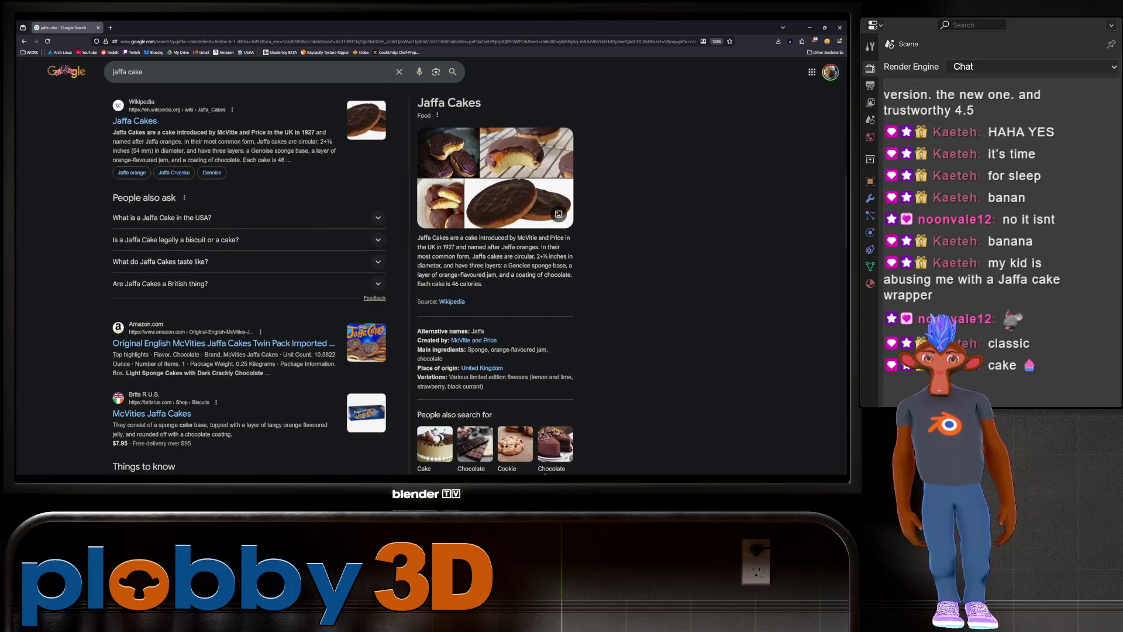
pyautogui.click(451, 301)
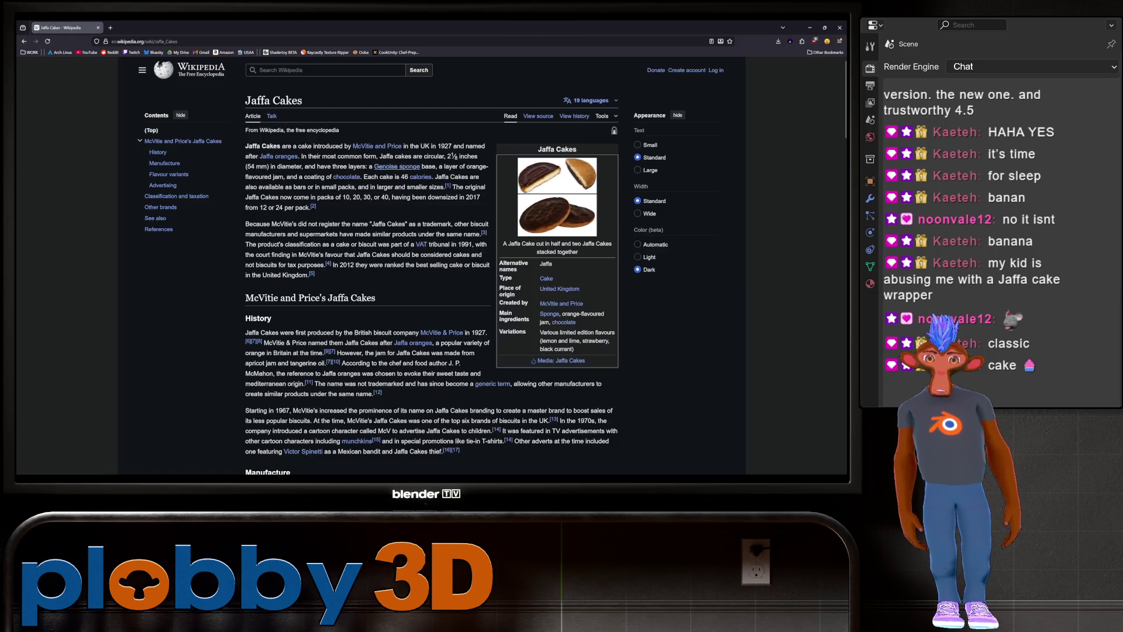
# View the Jaffa Cake photos full size, paging forward to the Benton's Jaffa Cakes box photo
pyautogui.click(556, 176)
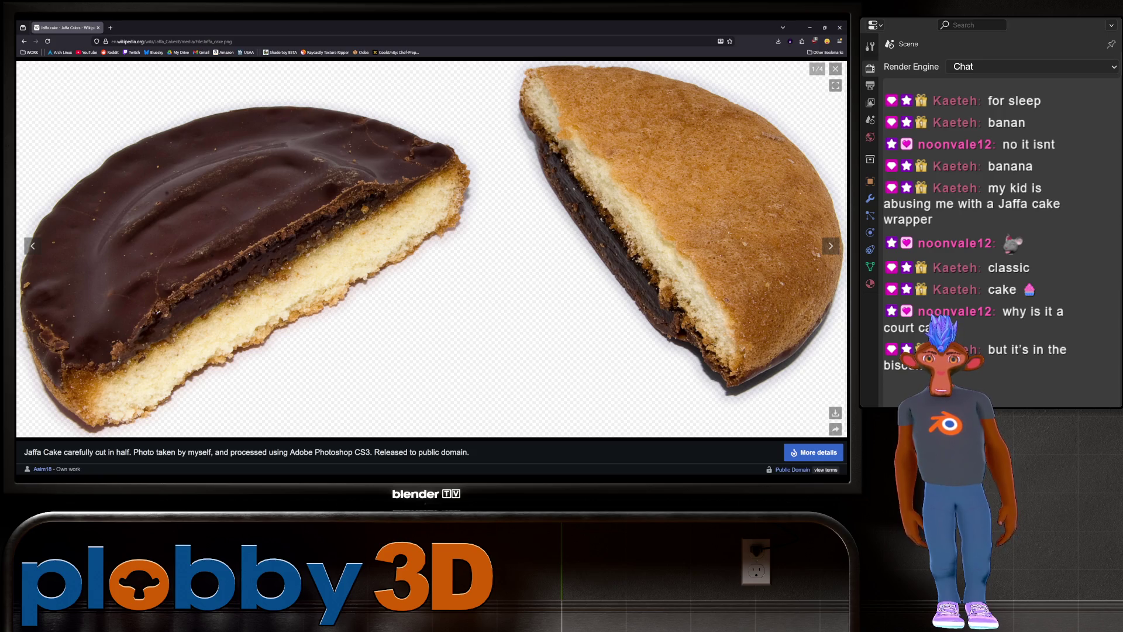
pyautogui.click(831, 247)
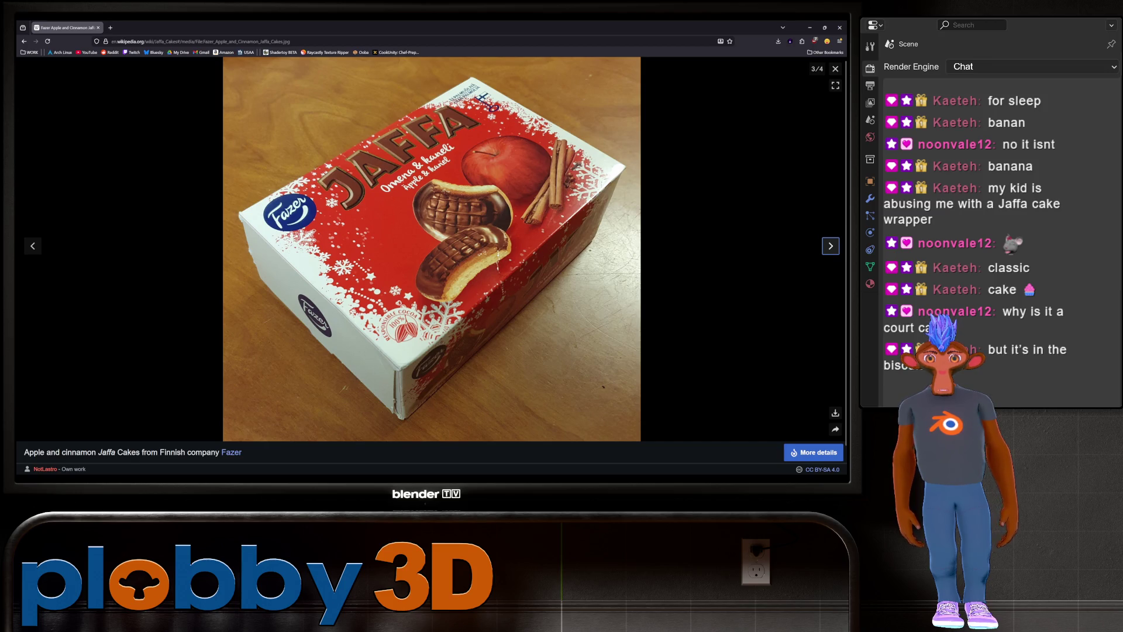
pyautogui.click(831, 246)
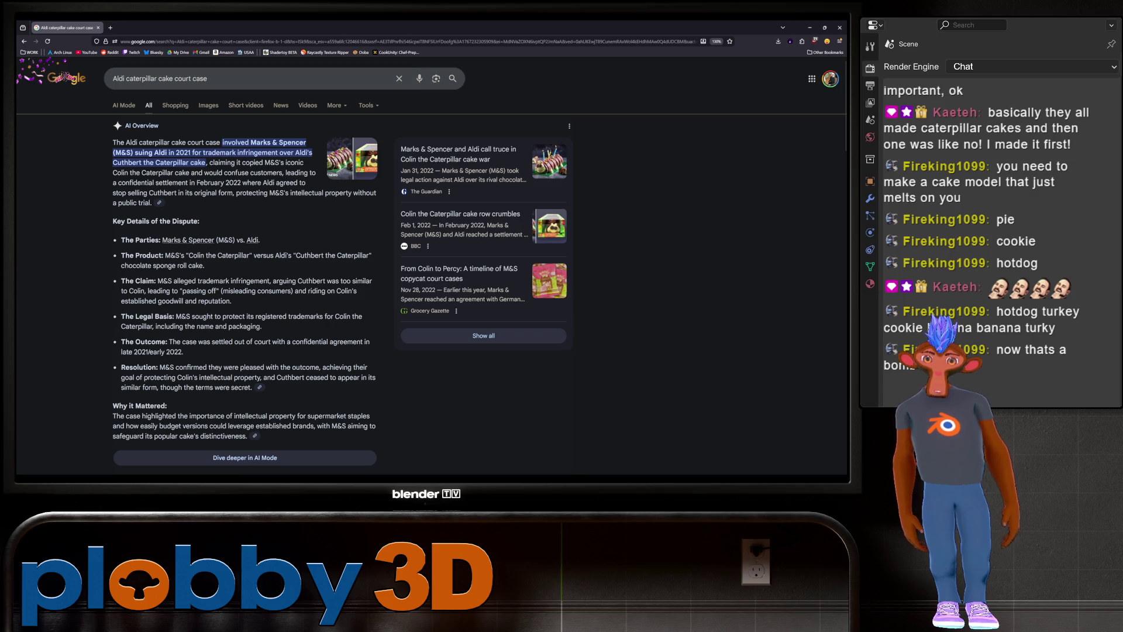
pyautogui.scroll(-5, 430, 289)
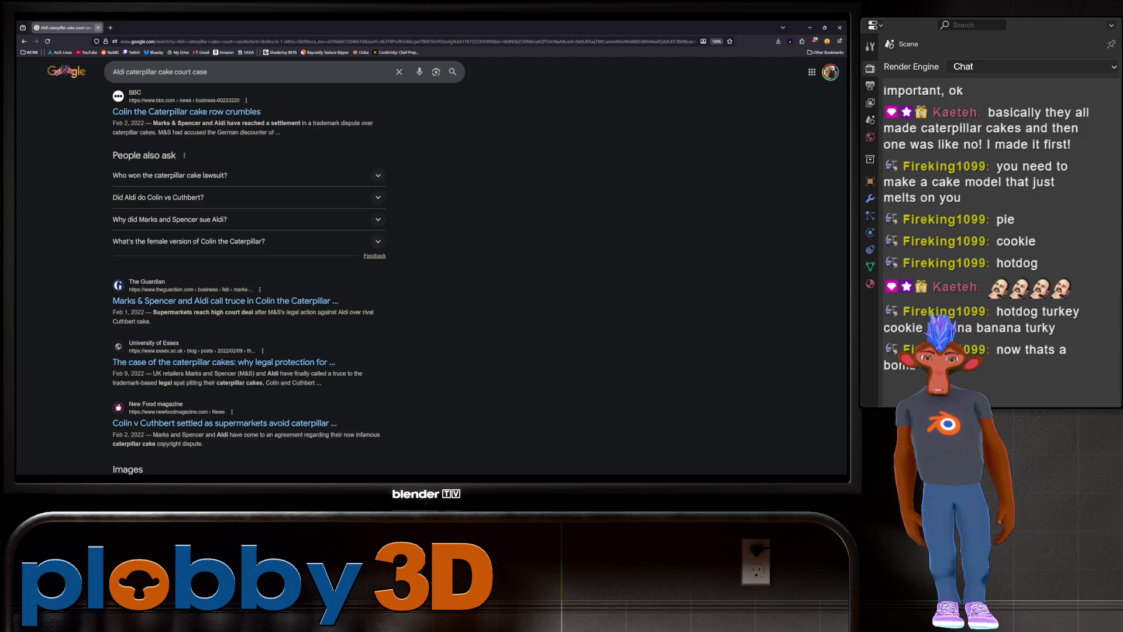
# Close the caterpillar cake results, return to Blender and dismiss the bake complete notice
pyautogui.click(98, 28)
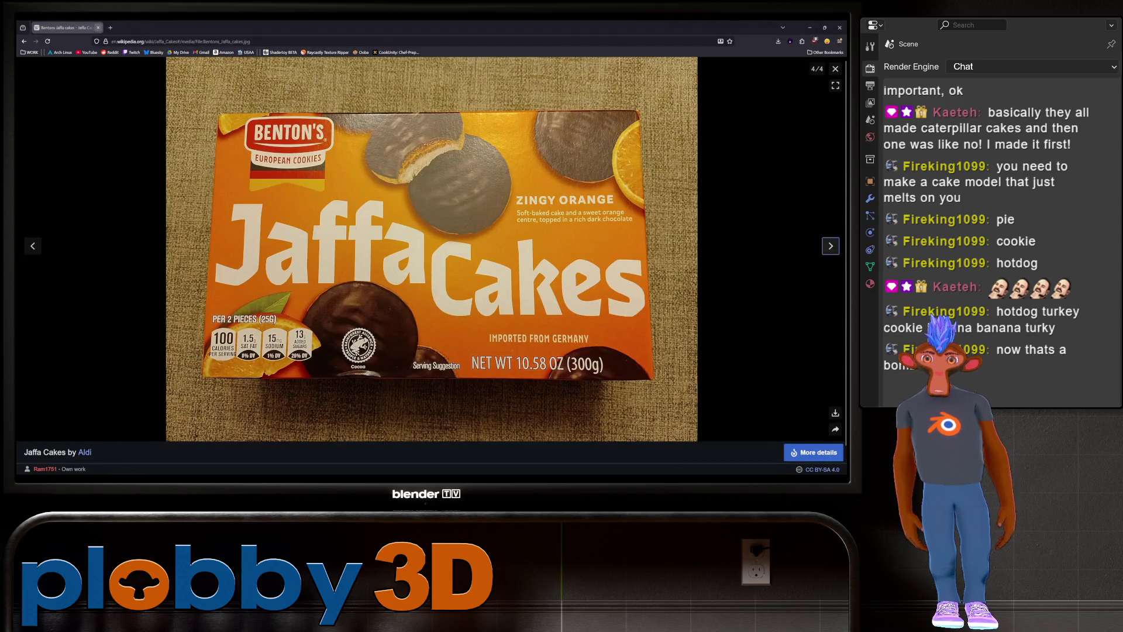
pyautogui.hotkey('alt', 'Tab')
pyautogui.press('Return')
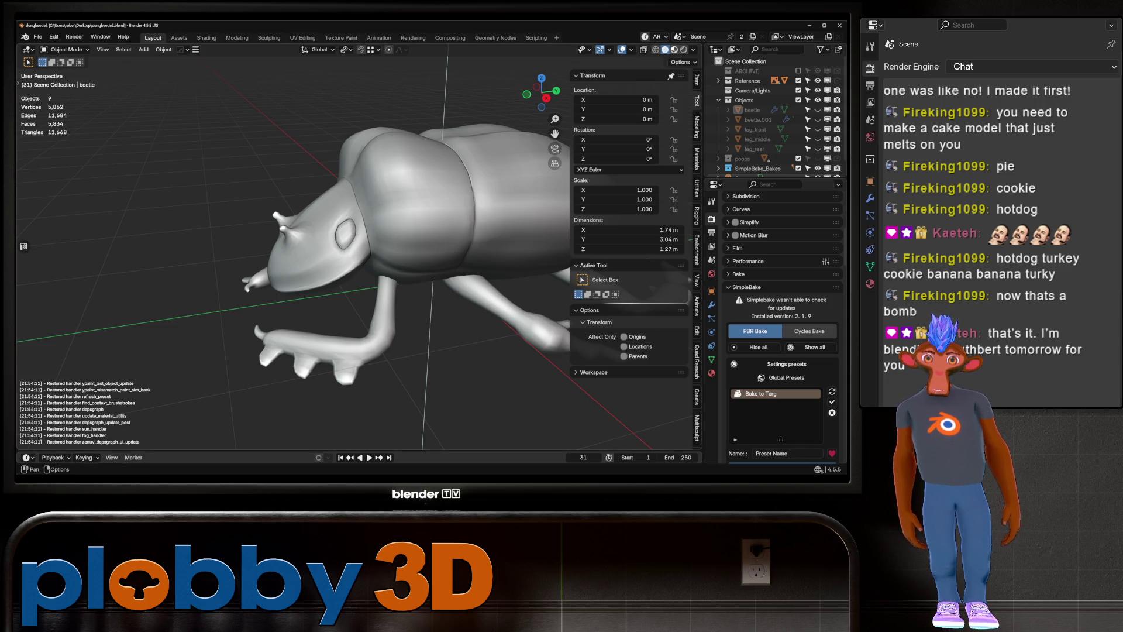
# Switch the viewport to Material Preview and look down on the textured beetle
pyautogui.press('z')
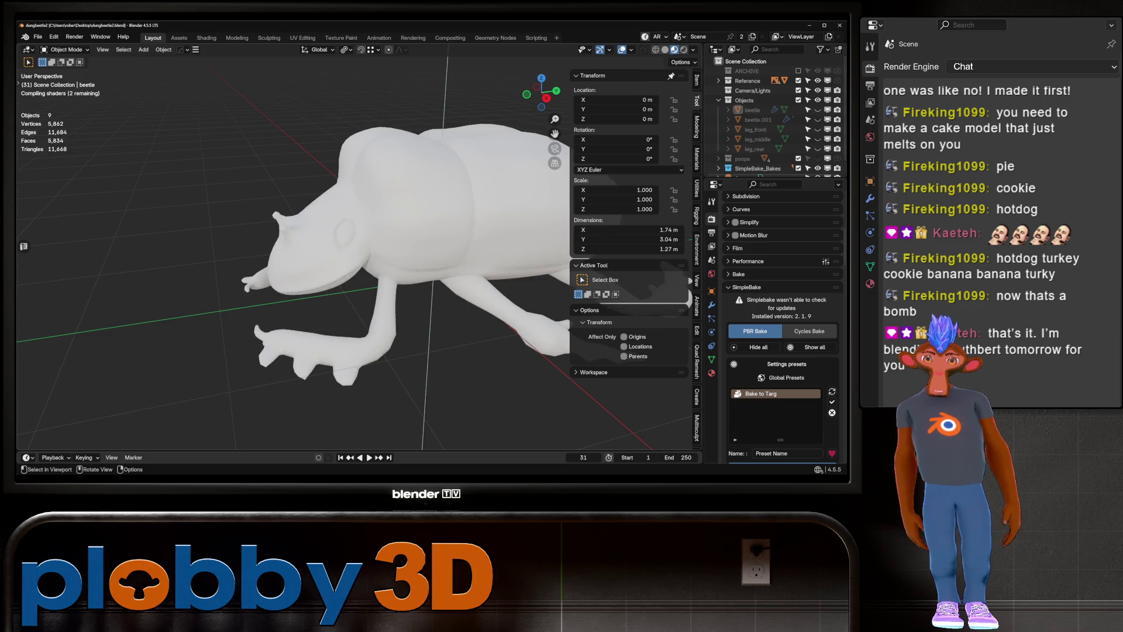
pyautogui.moveTo(203, 228)
pyautogui.mouseDown(button='middle')
pyautogui.moveTo(142, 268)
pyautogui.moveTo(176, 263)
pyautogui.mouseUp(button='middle')
pyautogui.scroll(10, 175, 263)
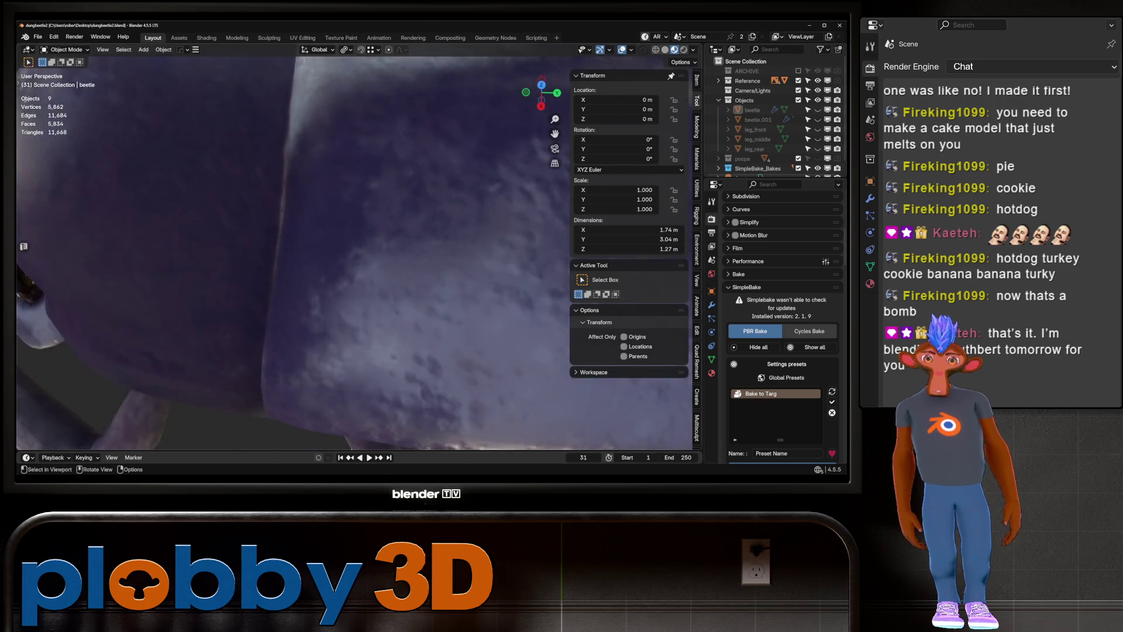
pyautogui.scroll(-8, 290, 255)
# Orbit the beetle through side, low and high views to check the baked purple textures
pyautogui.moveTo(290, 254)
pyautogui.mouseDown(button='middle')
pyautogui.moveTo(351, 263)
pyautogui.moveTo(316, 263)
pyautogui.moveTo(351, 220)
pyautogui.moveTo(334, 229)
pyautogui.moveTo(343, 233)
pyautogui.moveTo(264, 233)
pyautogui.moveTo(370, 237)
pyautogui.moveTo(316, 237)
pyautogui.mouseUp(button='middle')
pyautogui.scroll(5, 351, 263)
pyautogui.scroll(-4, 316, 264)
pyautogui.scroll(-5, 334, 255)
pyautogui.scroll(5, 334, 255)
pyautogui.scroll(-3, 351, 220)
pyautogui.scroll(4, 333, 229)
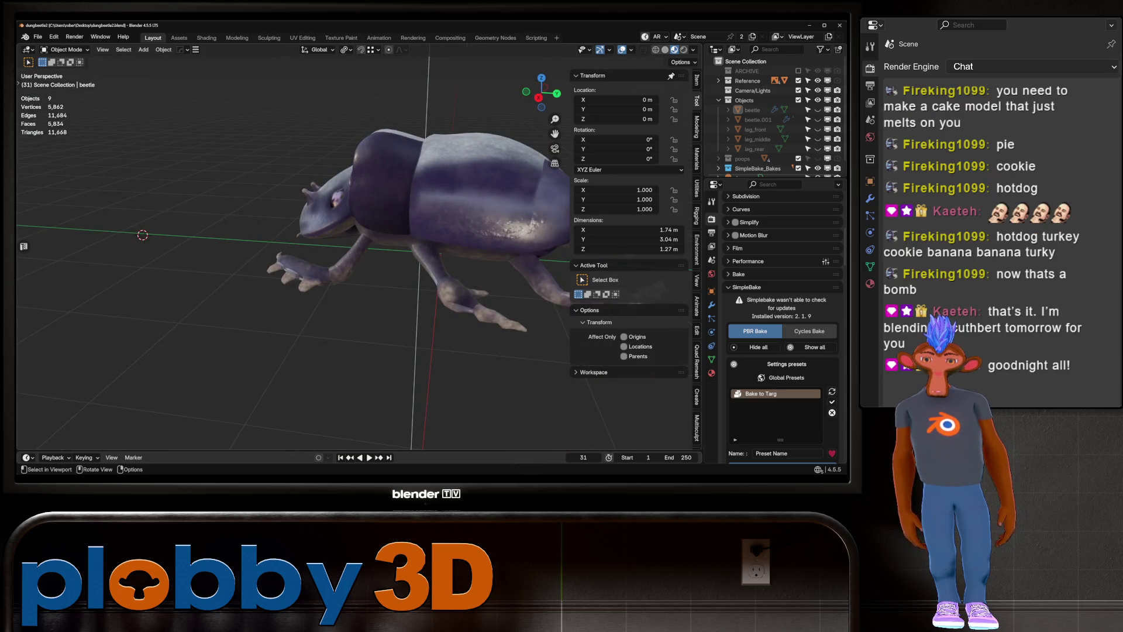
pyautogui.moveTo(316, 236)
pyautogui.mouseDown(button='middle')
pyautogui.moveTo(370, 237)
pyautogui.moveTo(281, 251)
pyautogui.moveTo(351, 250)
pyautogui.moveTo(321, 83)
pyautogui.moveTo(299, 219)
pyautogui.moveTo(412, 233)
pyautogui.moveTo(408, 176)
pyautogui.moveTo(404, 210)
pyautogui.moveTo(386, 228)
pyautogui.moveTo(394, 210)
pyautogui.mouseUp(button='middle')
pyautogui.scroll(5, 369, 237)
pyautogui.scroll(-6, 333, 246)
pyautogui.scroll(3, 299, 251)
pyautogui.scroll(3, 298, 250)
pyautogui.scroll(-5, 281, 250)
pyautogui.scroll(2, 351, 250)
pyautogui.scroll(-5, 298, 219)
pyautogui.scroll(3, 351, 264)
pyautogui.scroll(3, 351, 264)
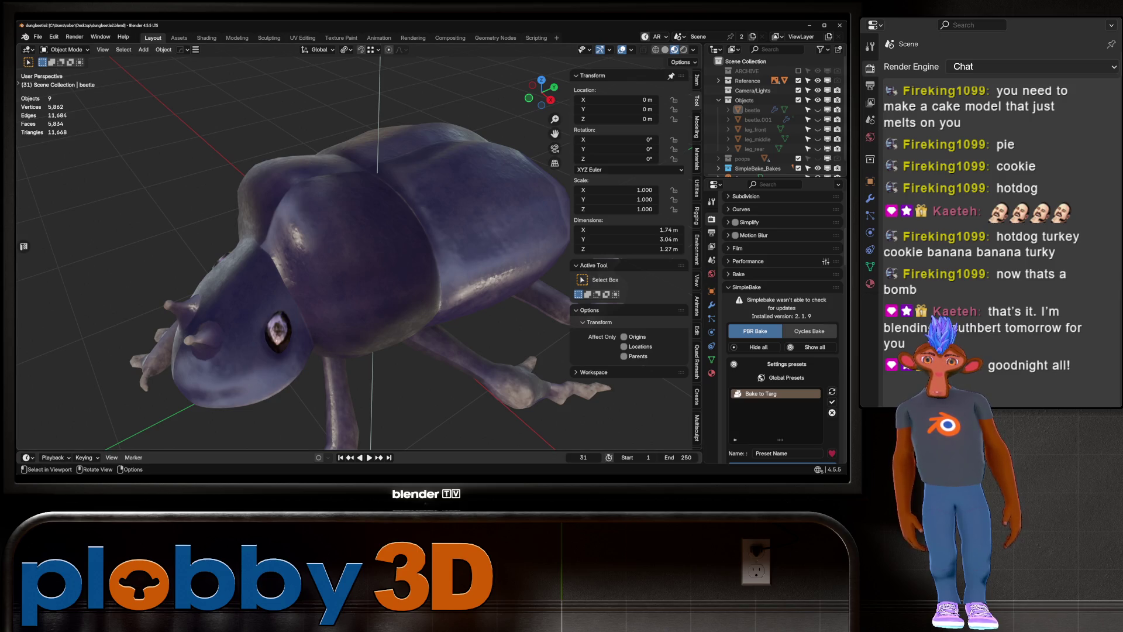
pyautogui.scroll(-3, 298, 246)
pyautogui.moveTo(299, 247)
pyautogui.mouseDown(button='middle')
pyautogui.moveTo(316, 220)
pyautogui.moveTo(351, 229)
pyautogui.mouseUp(button='middle')
pyautogui.moveTo(100, 271); pyautogui.dragTo(24, 247, button='middle')
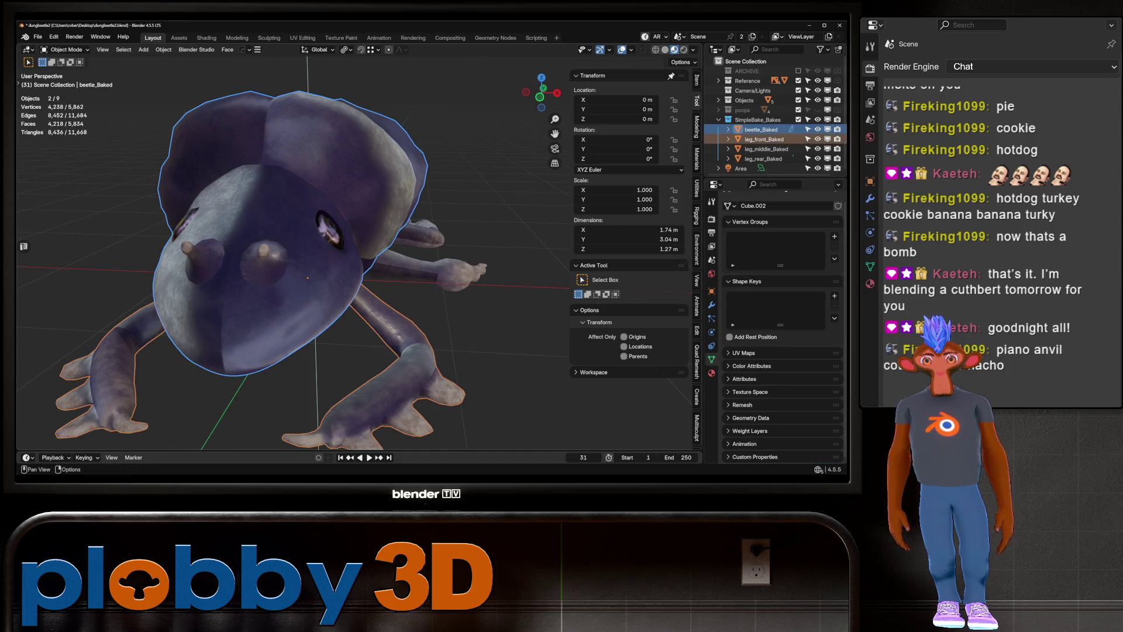
# Select only beetle_Baked and peek at its Remesh settings
pyautogui.click(760, 129)
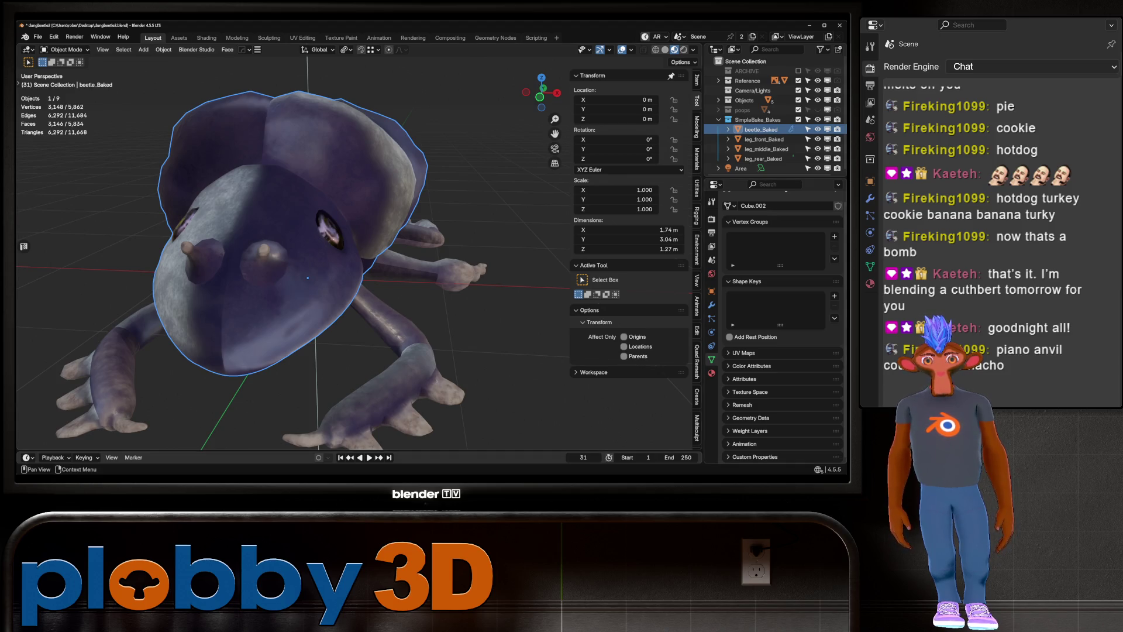
pyautogui.click(742, 405)
pyautogui.scroll(-3, 782, 351)
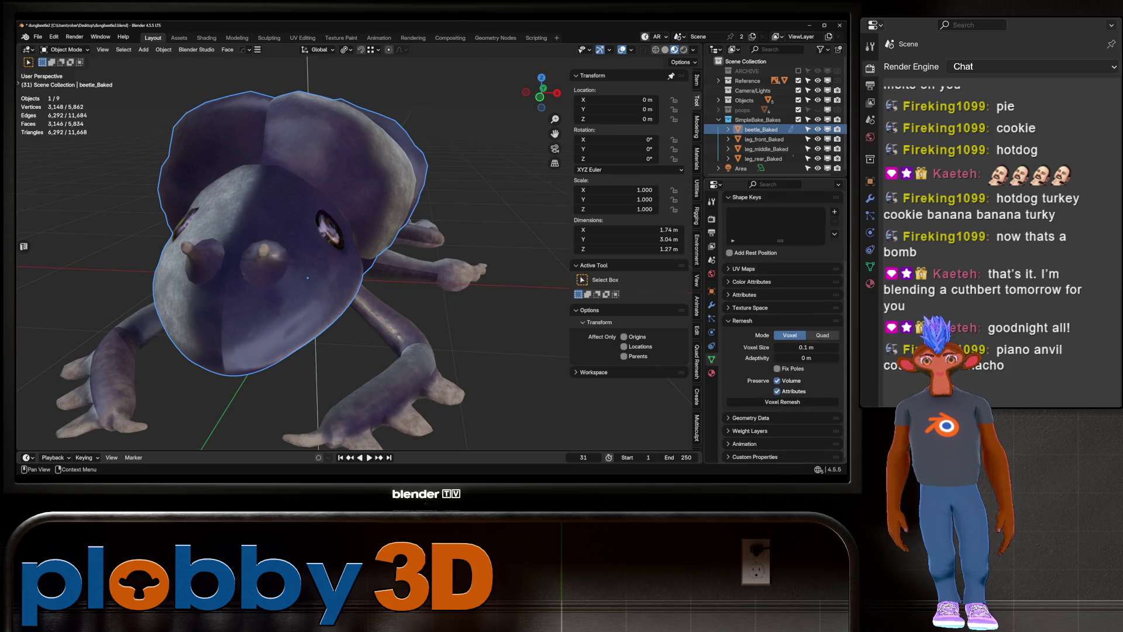
pyautogui.click(743, 320)
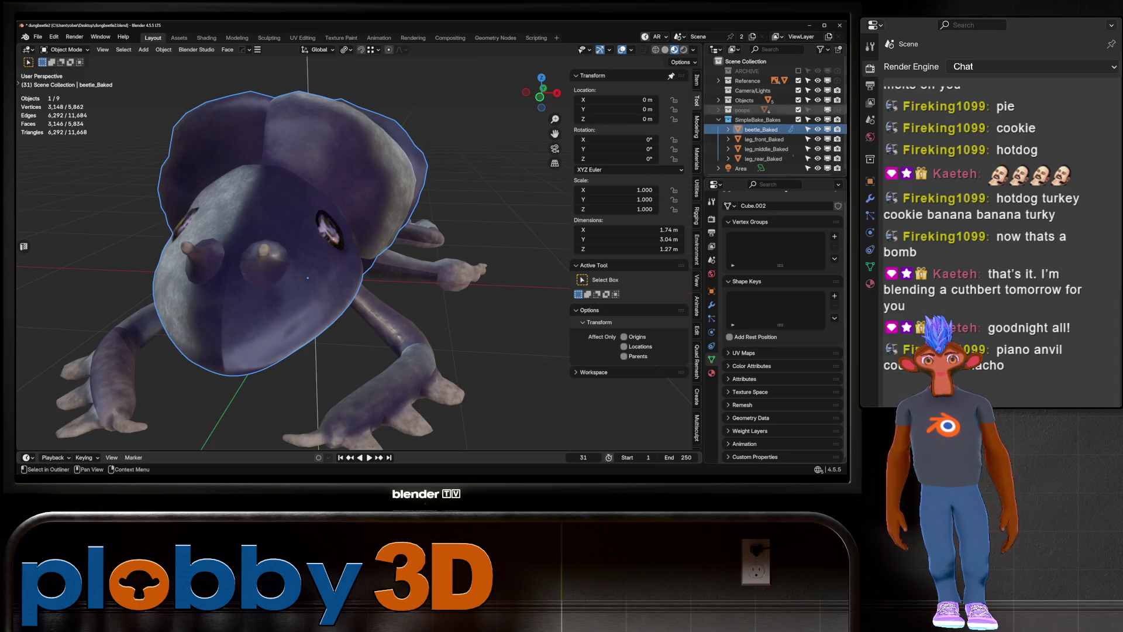
# Close Blender without saving and open dungbeetle2.blend in the new Blender 5.0.1 window
pyautogui.click(839, 26)
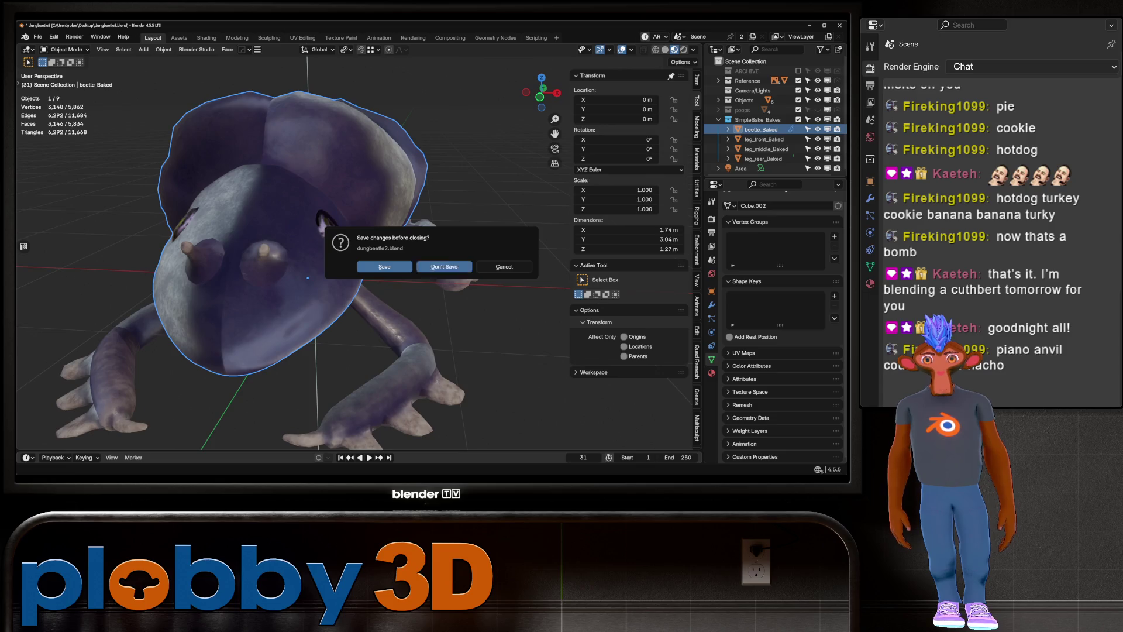
pyautogui.click(444, 266)
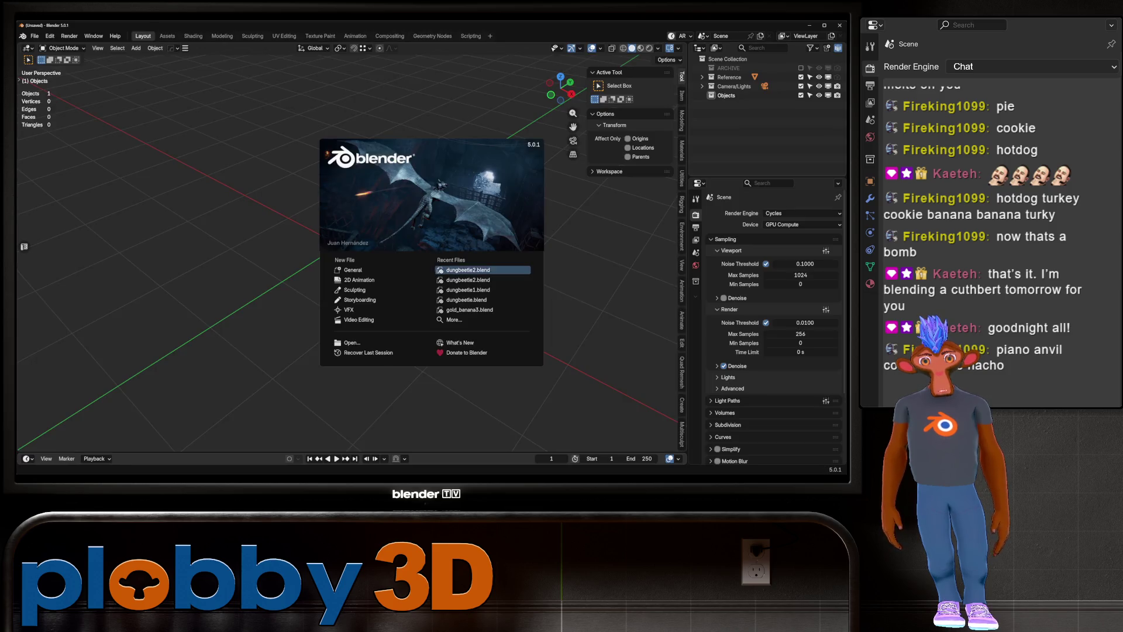
pyautogui.click(467, 269)
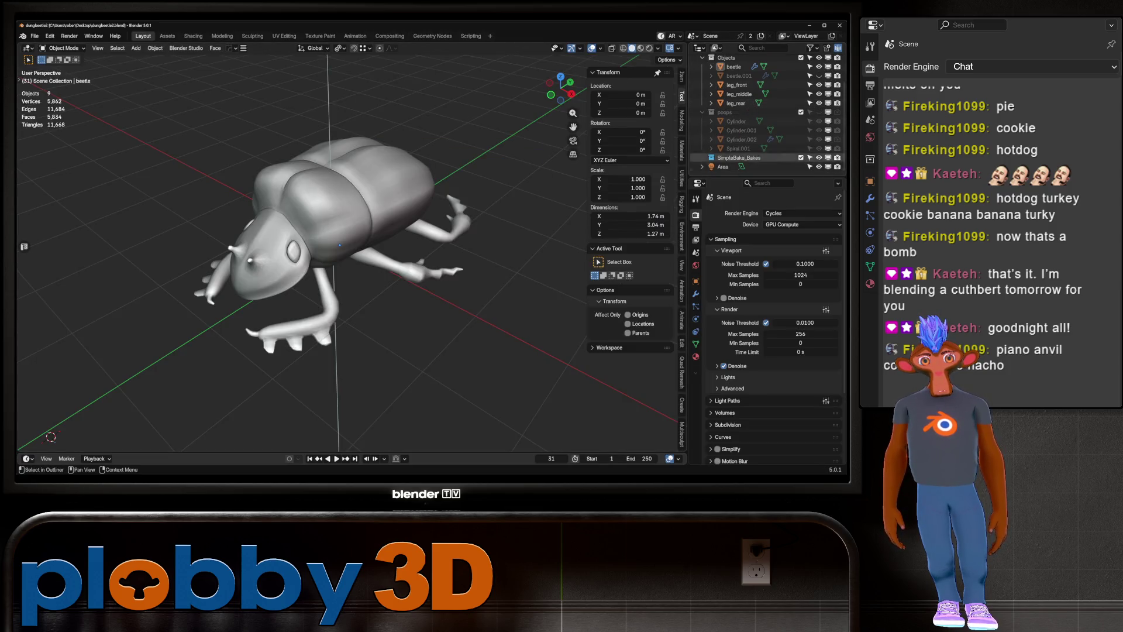
pyautogui.scroll(2, 560, 89)
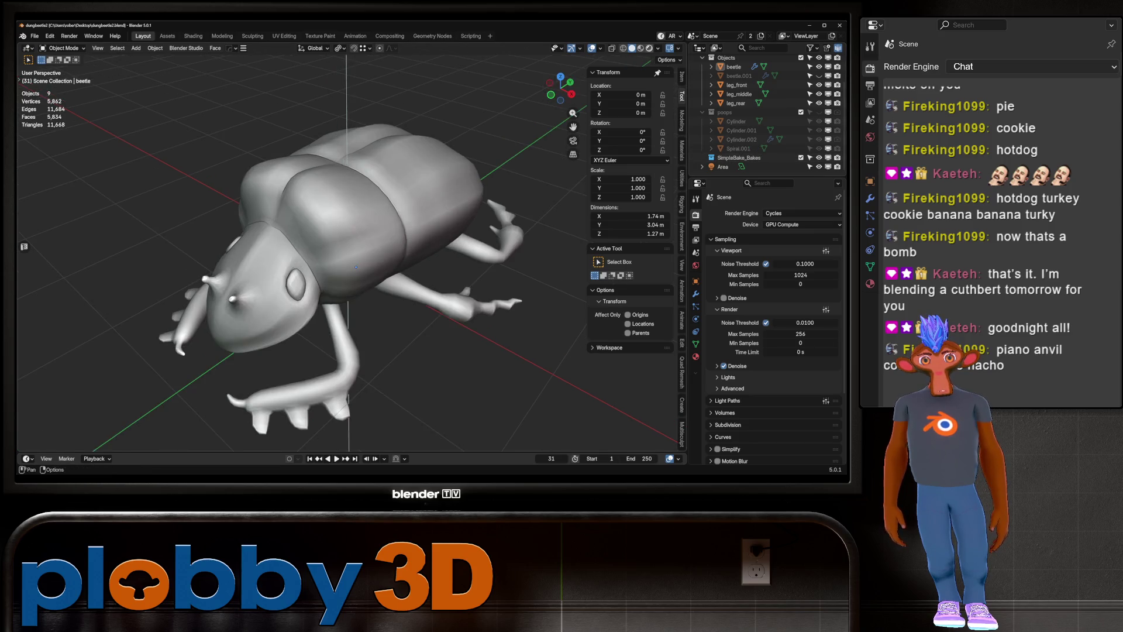
# Switch to Material Preview, toggle the legs' visibility and select the beetle body in SimpleBake_Bakes
pyautogui.click(641, 48)
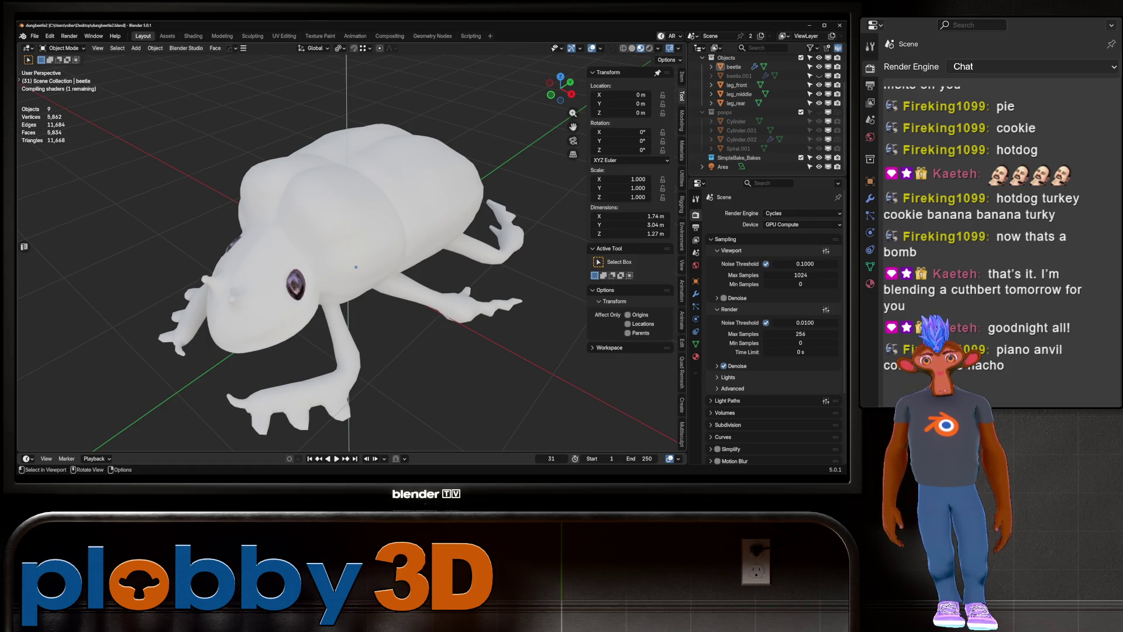
pyautogui.moveTo(355, 267); pyautogui.dragTo(396, 264, button='middle')
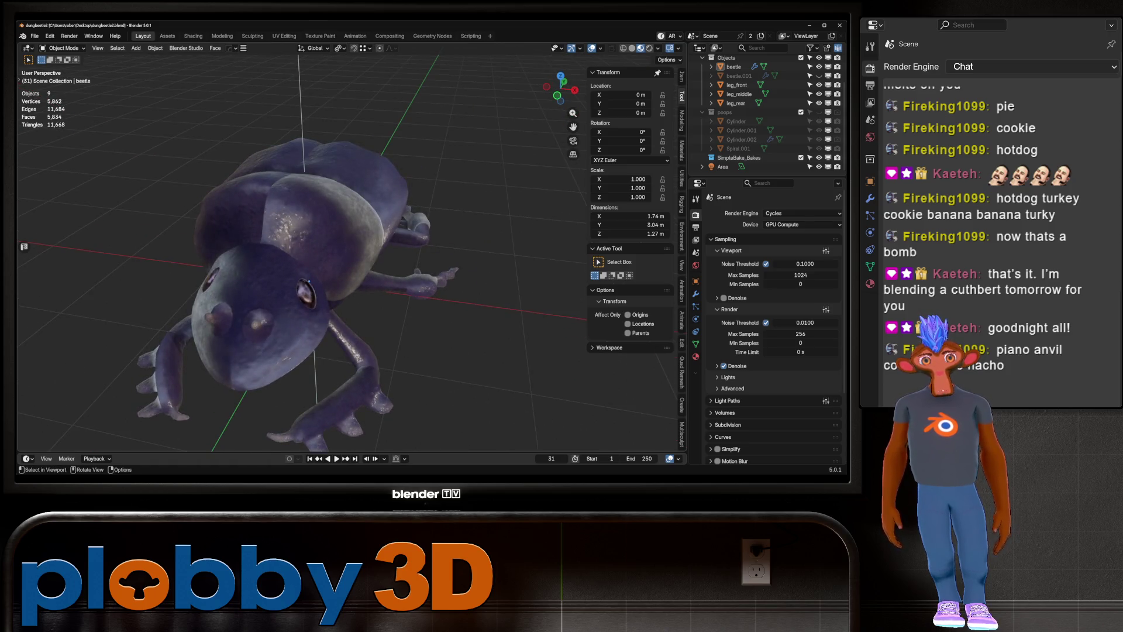
pyautogui.moveTo(819, 85); pyautogui.dragTo(818, 103)
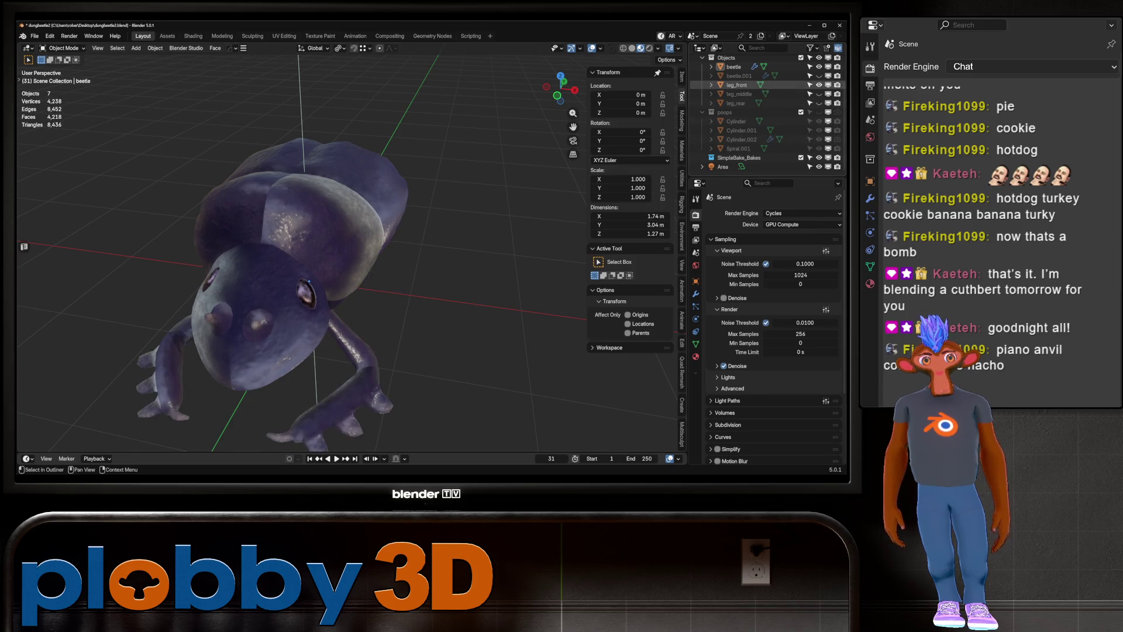
pyautogui.click(746, 157)
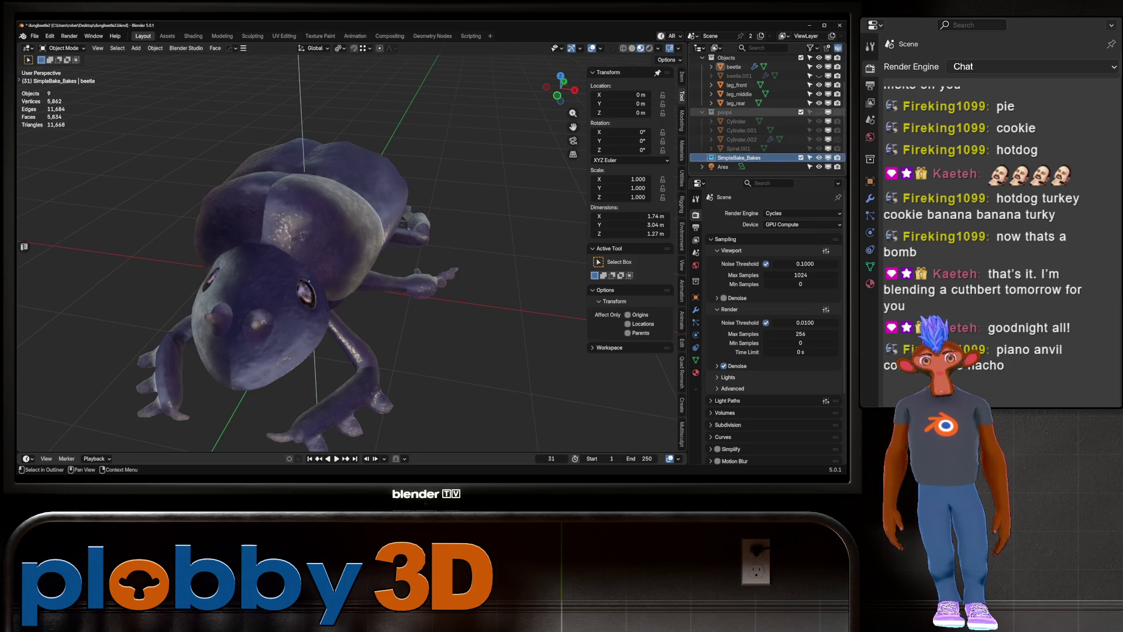
pyautogui.click(737, 76)
pyautogui.moveTo(368, 264)
pyautogui.mouseDown(button='middle')
pyautogui.moveTo(296, 263)
pyautogui.moveTo(315, 337)
pyautogui.mouseUp(button='middle')
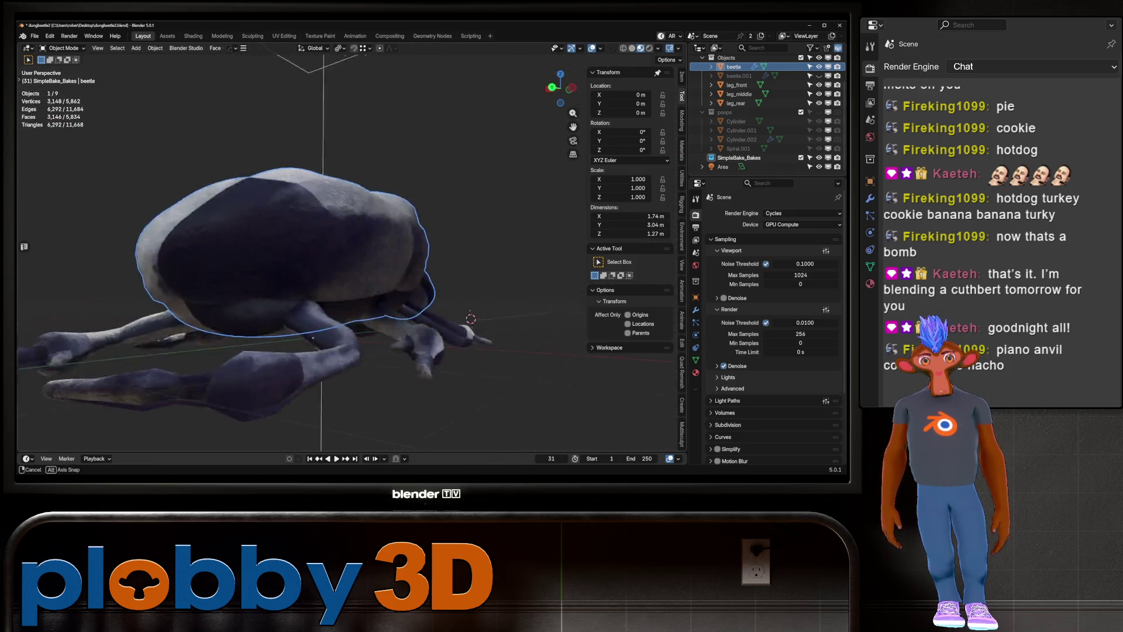
pyautogui.moveTo(316, 337)
pyautogui.mouseDown(button='middle')
pyautogui.moveTo(263, 333)
pyautogui.moveTo(351, 264)
pyautogui.moveTo(263, 281)
pyautogui.mouseUp(button='middle')
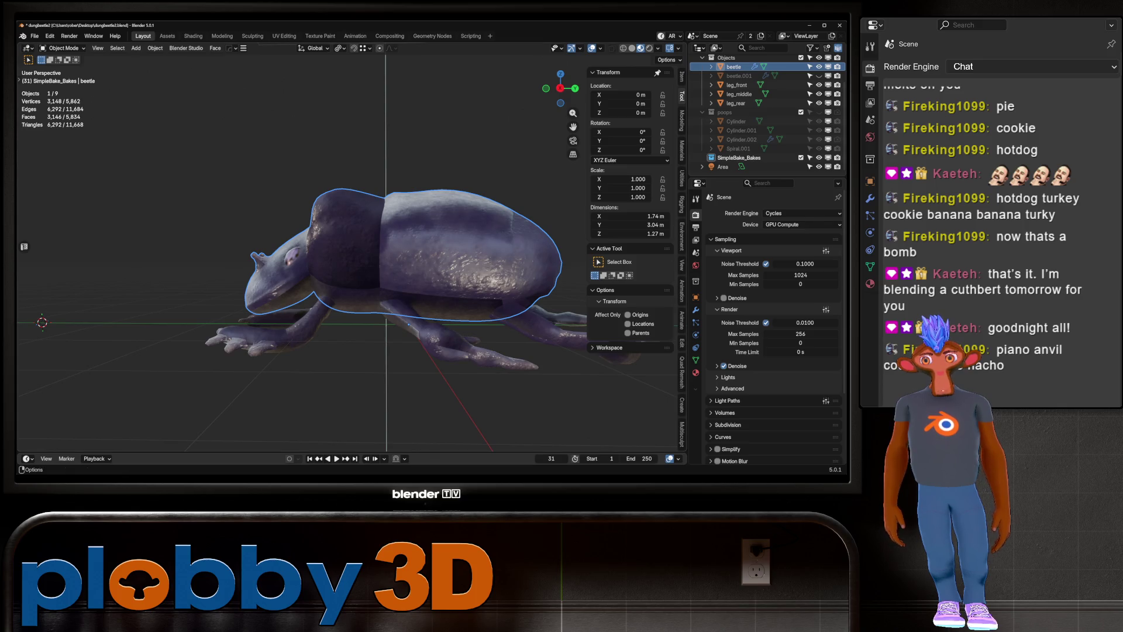
# Reopen dungbeetle2.blend from recent files, discarding unsaved changes
pyautogui.click(35, 35)
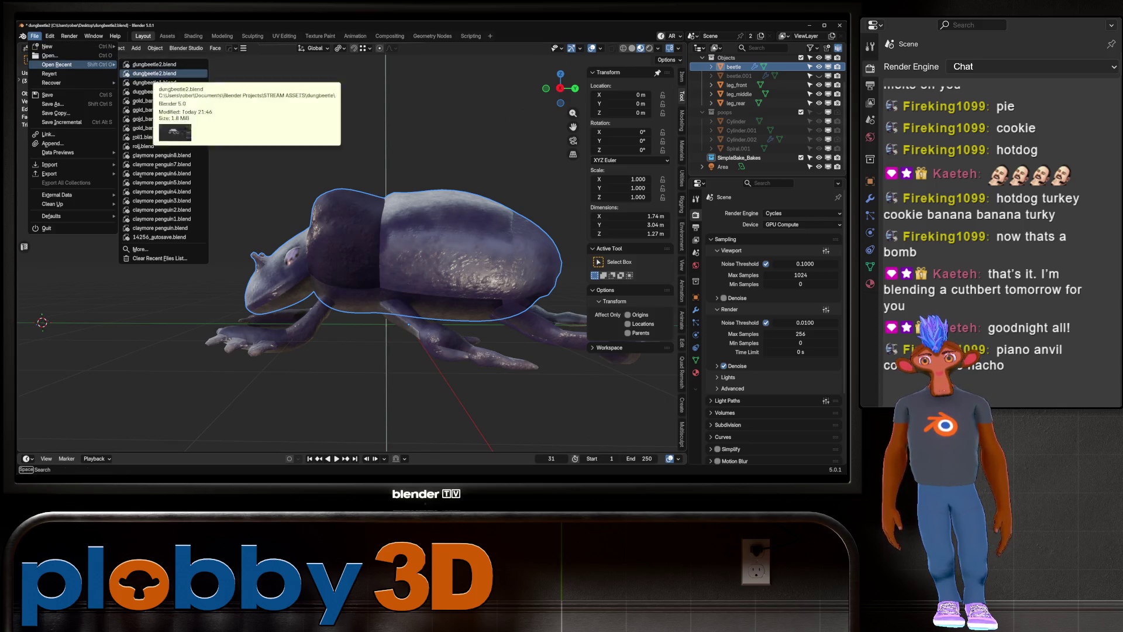
pyautogui.click(154, 73)
pyautogui.click(443, 266)
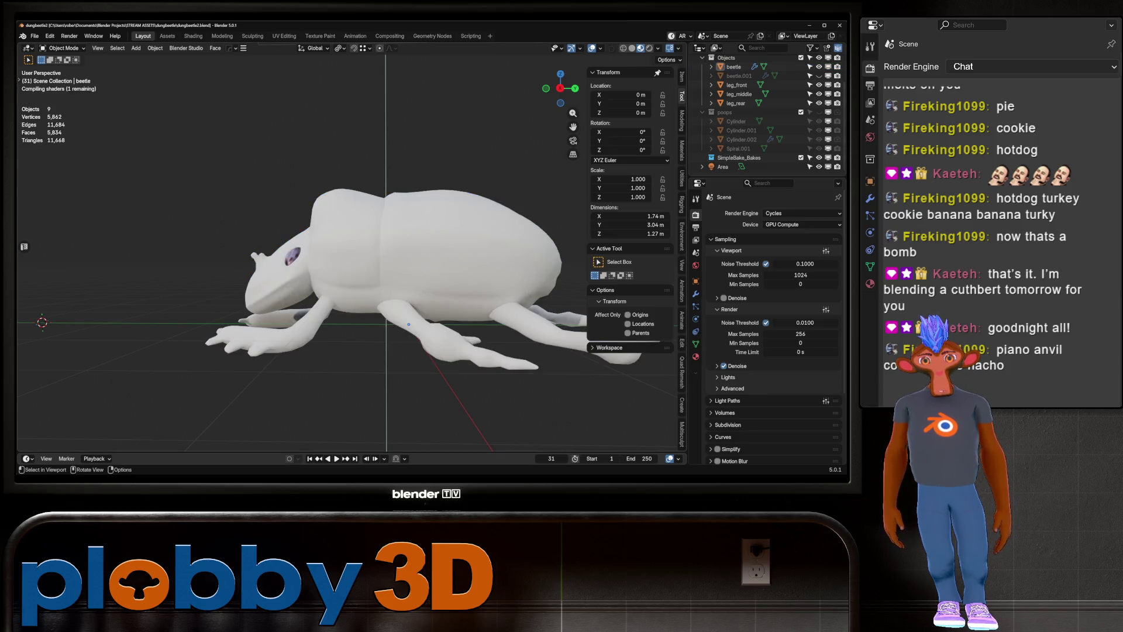
pyautogui.moveTo(409, 324); pyautogui.dragTo(286, 219, button='middle')
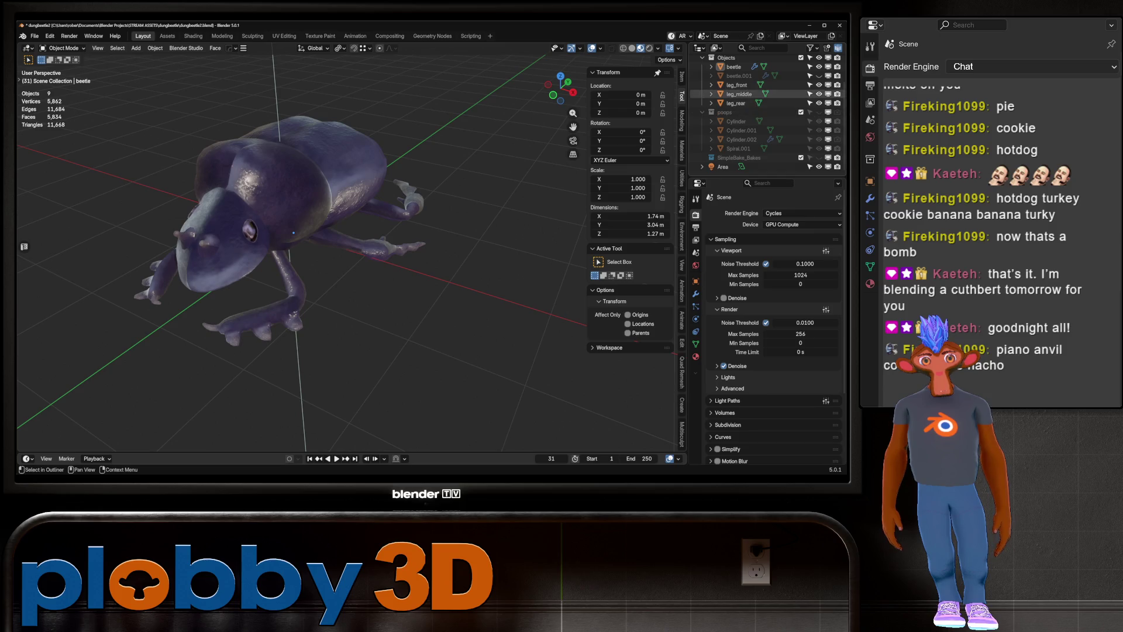
# Hide and show the beetle body repeatedly while orbiting to front and three-quarter views
pyautogui.click(818, 67)
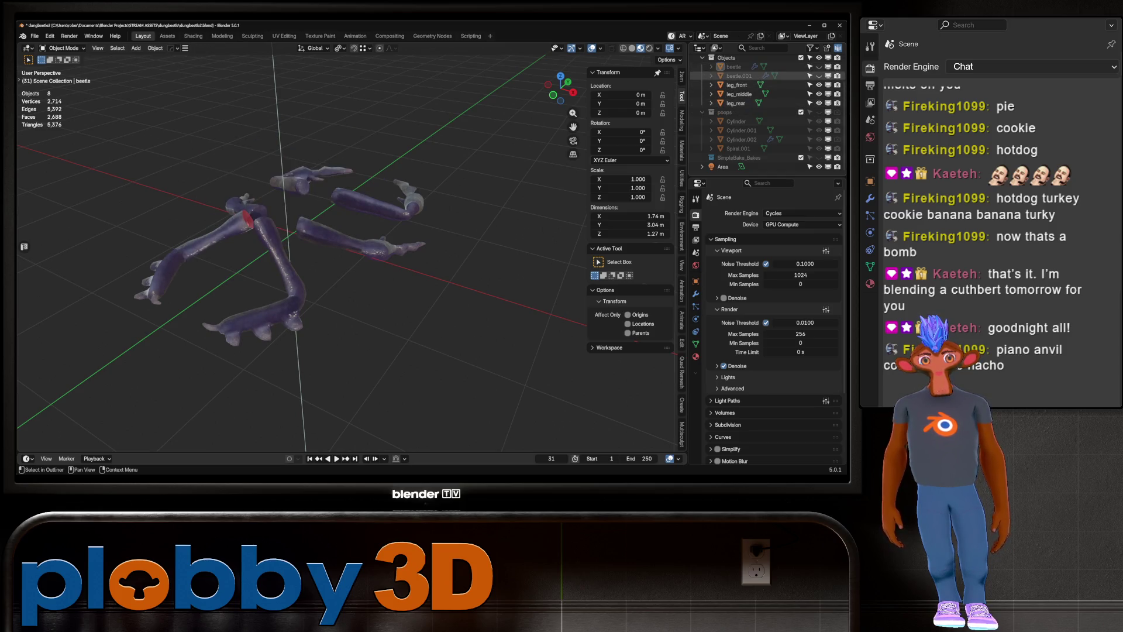
pyautogui.click(818, 67)
pyautogui.click(819, 68)
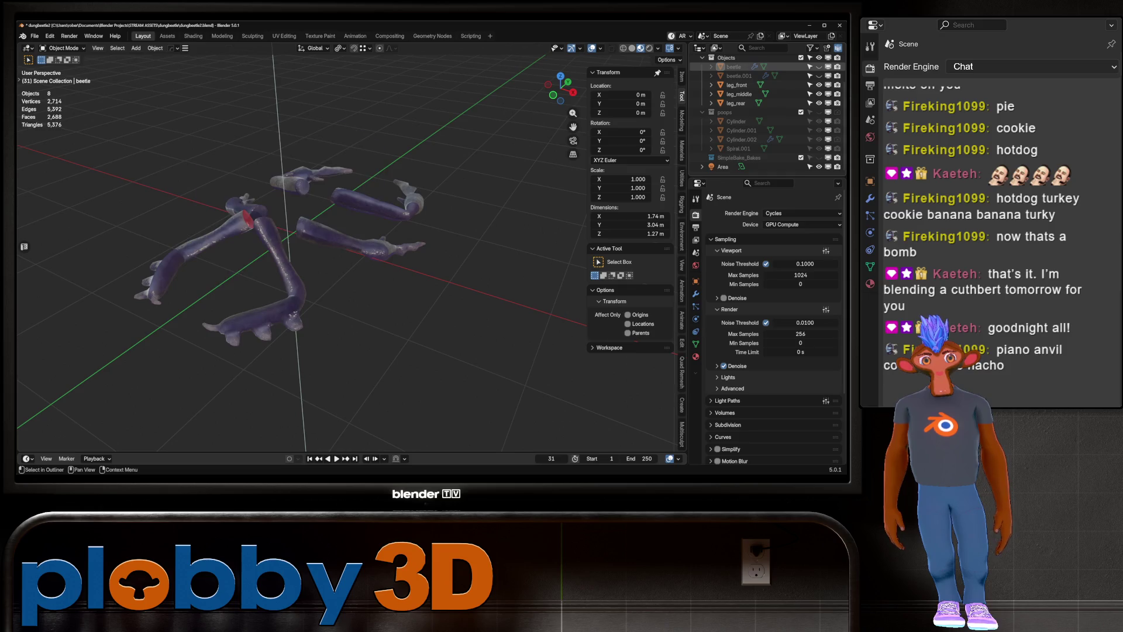
pyautogui.click(819, 67)
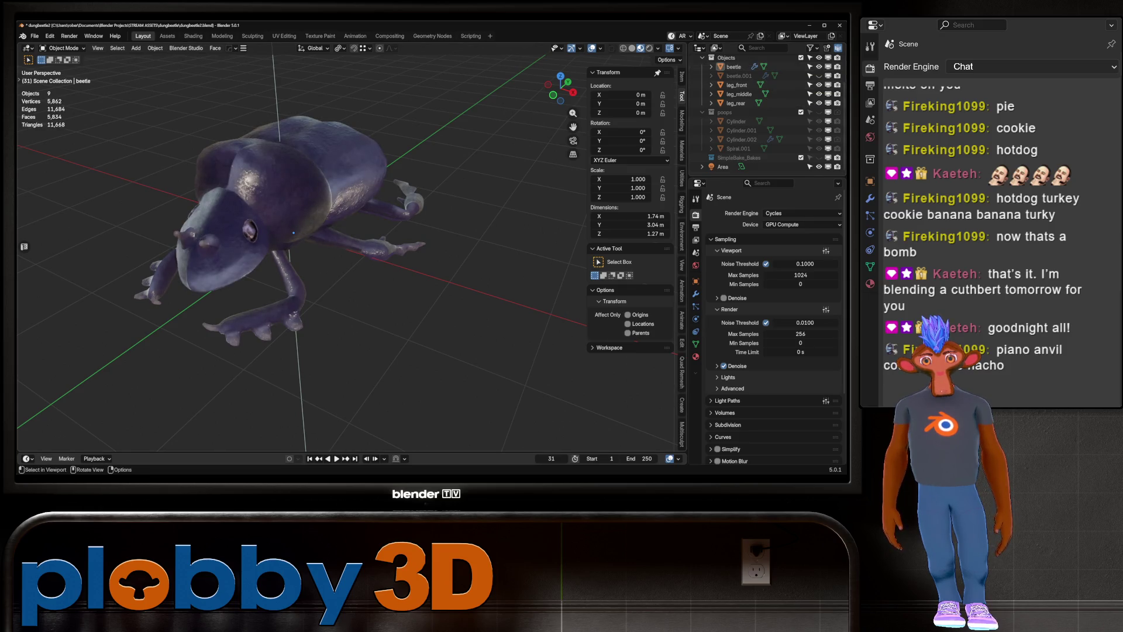
pyautogui.moveTo(439, 263); pyautogui.dragTo(439, 220, button='middle')
pyautogui.moveTo(298, 255); pyautogui.dragTo(228, 238, button='middle')
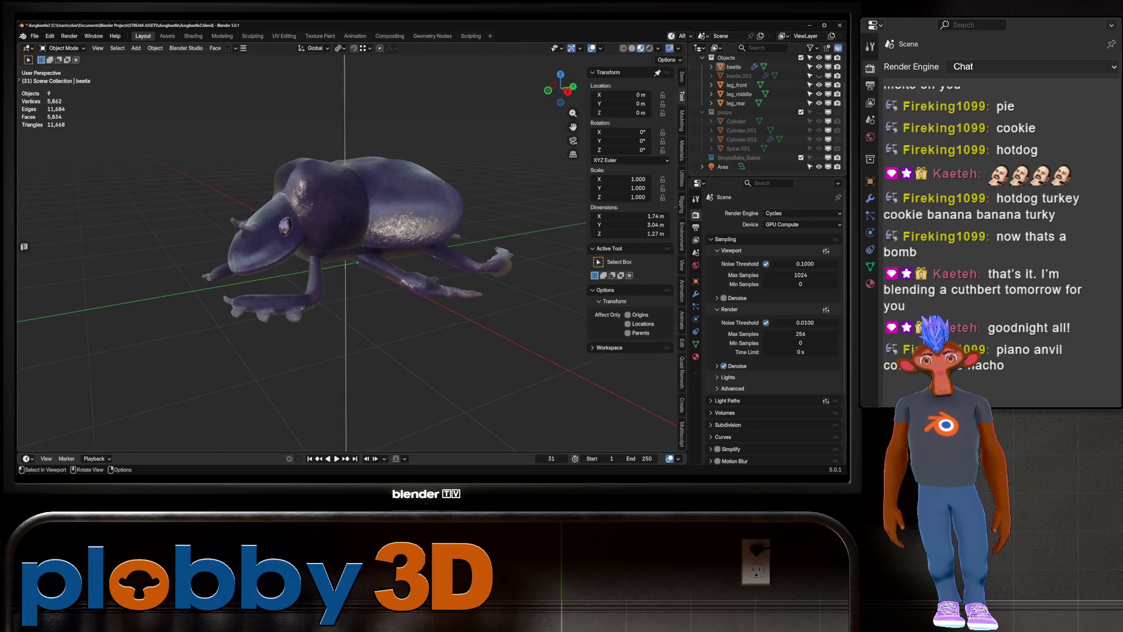
pyautogui.click(34, 36)
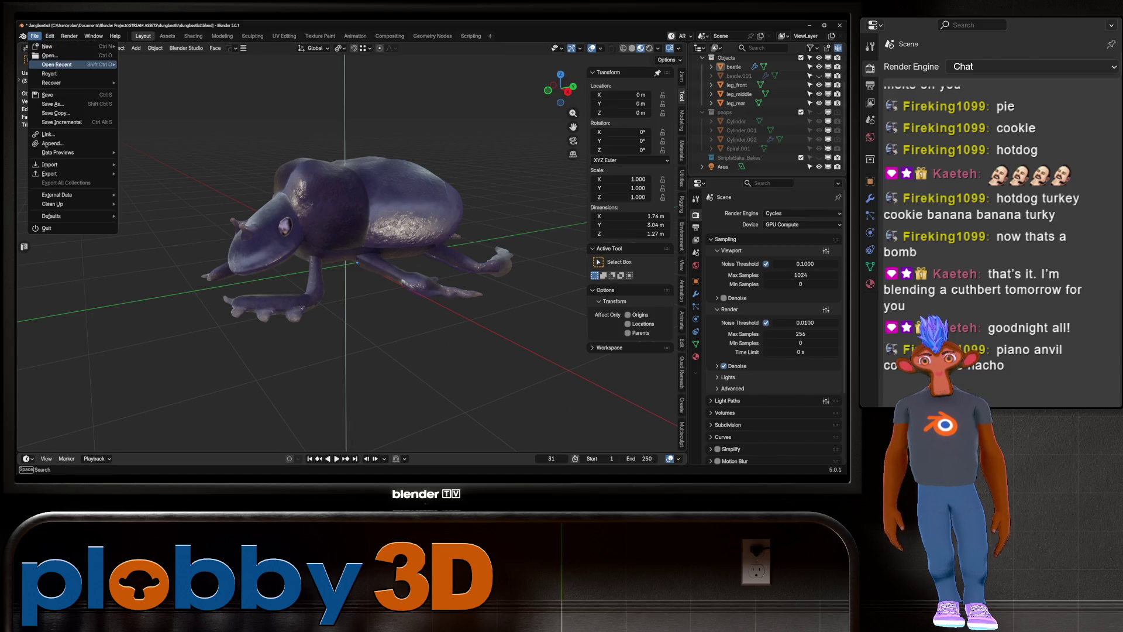
# Load dungbeetle1.blend discarding changes, then load dungbeetle2.blend from recent files
pyautogui.click(163, 82)
pyautogui.click(443, 265)
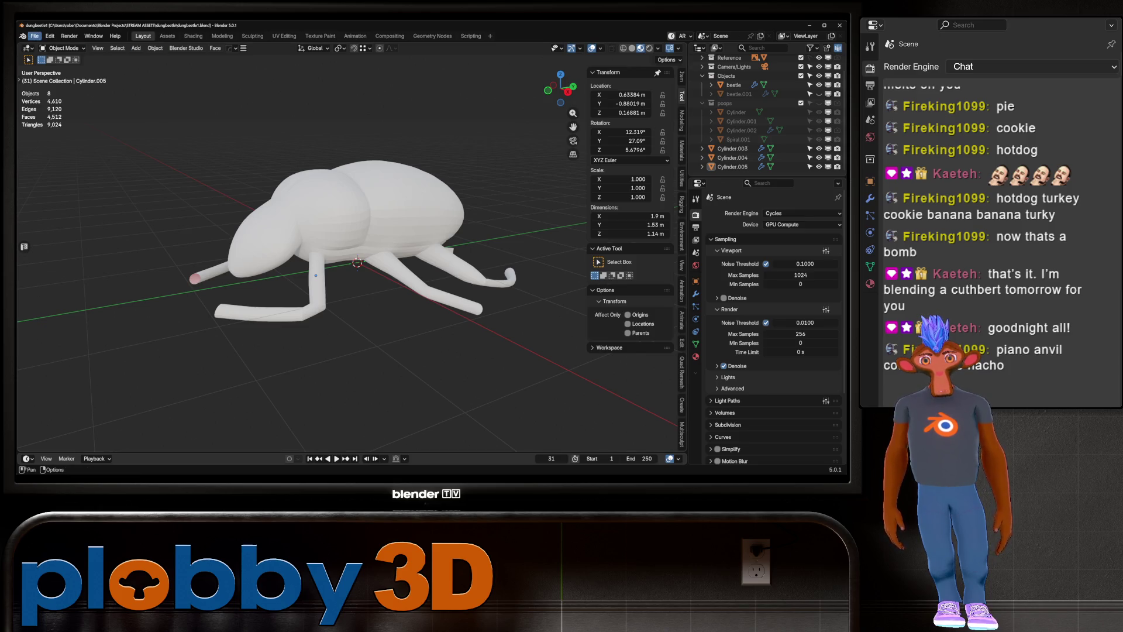
pyautogui.click(34, 36)
pyautogui.click(153, 74)
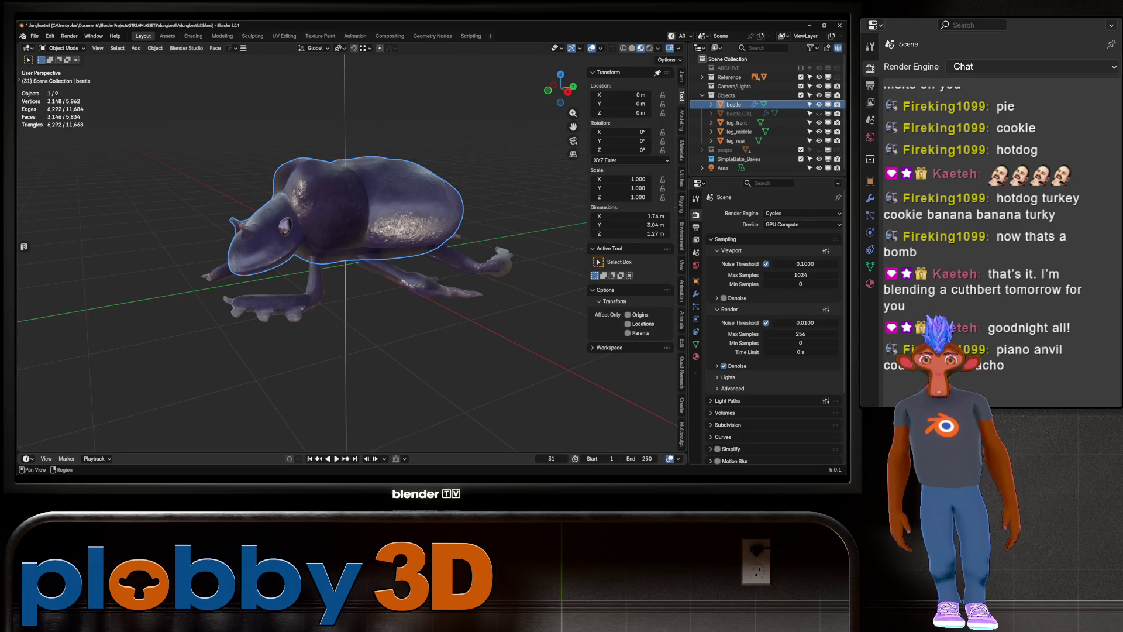
# Check the beetle's modifiers and switch to the Shading workspace
pyautogui.click(696, 294)
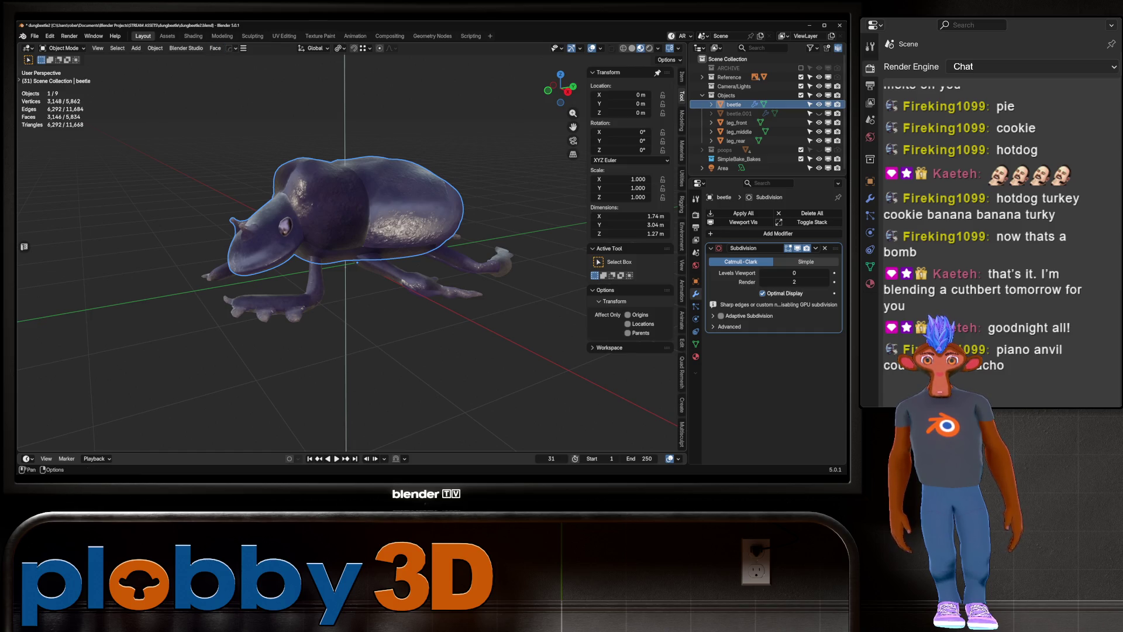
pyautogui.click(193, 36)
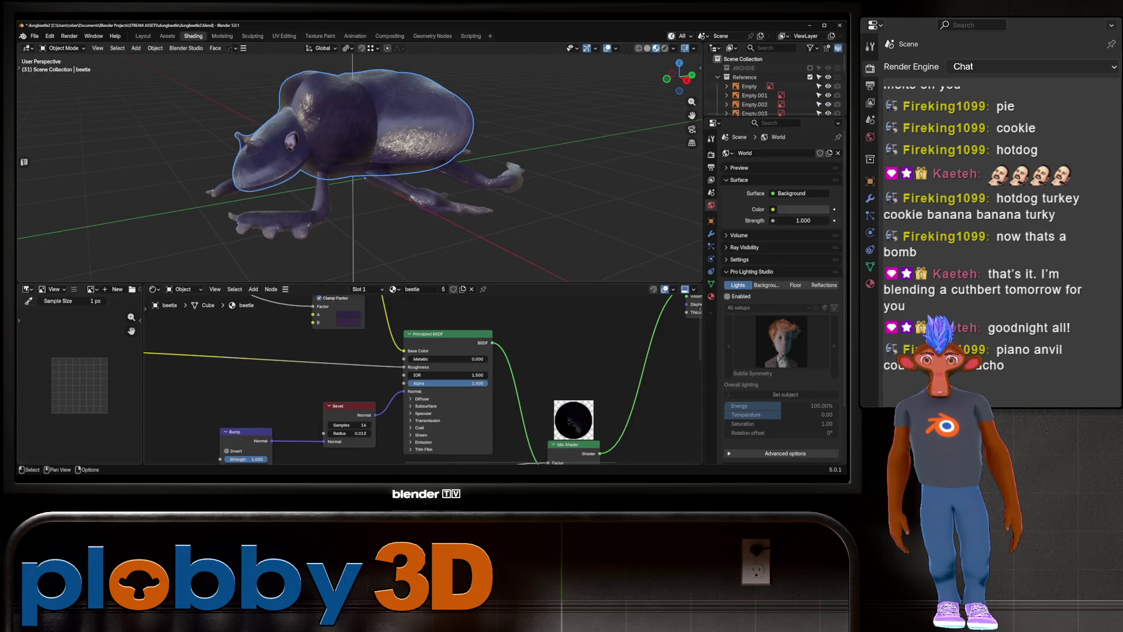
# Pan the node tree into view and expand the Normal image texture node
pyautogui.moveTo(386, 150)
pyautogui.mouseDown(button='middle')
pyautogui.moveTo(425, 132)
pyautogui.moveTo(368, 203)
pyautogui.mouseUp(button='middle')
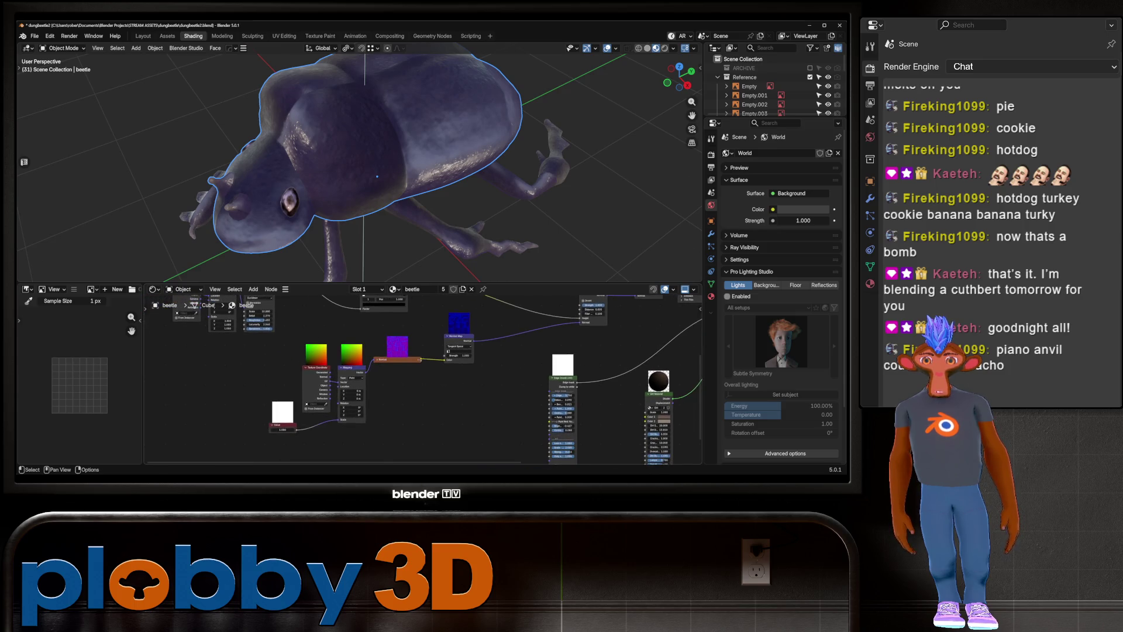
pyautogui.scroll(-2, 421, 378)
pyautogui.moveTo(422, 377); pyautogui.dragTo(416, 381, button='middle')
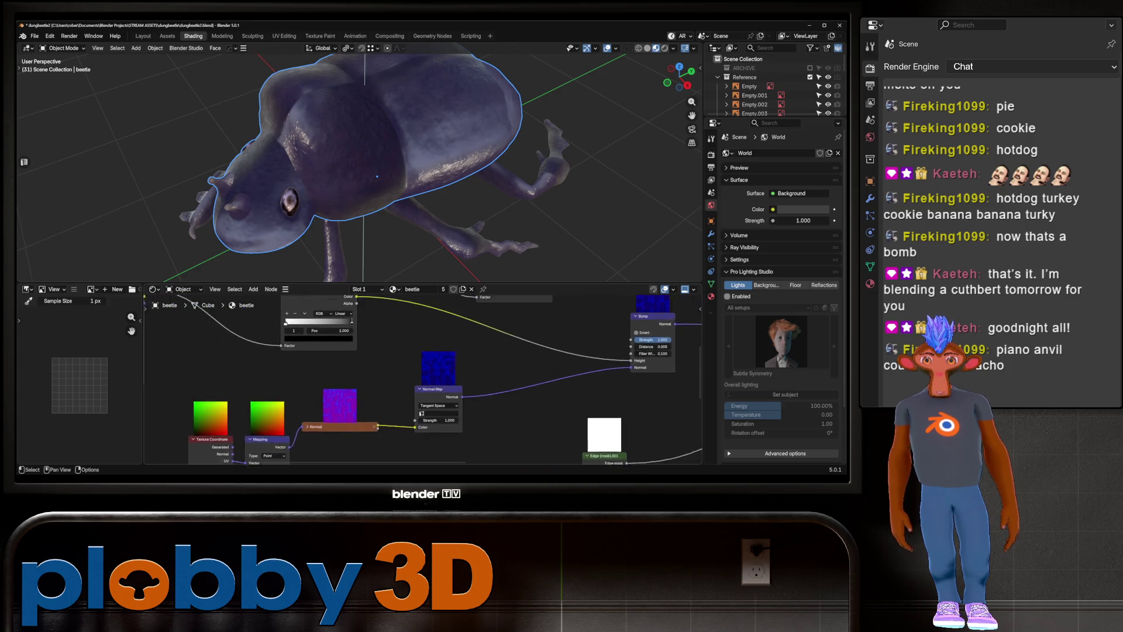
pyautogui.moveTo(421, 351)
pyautogui.mouseDown(button='middle')
pyautogui.moveTo(426, 402)
pyautogui.moveTo(437, 263)
pyautogui.mouseUp(button='middle')
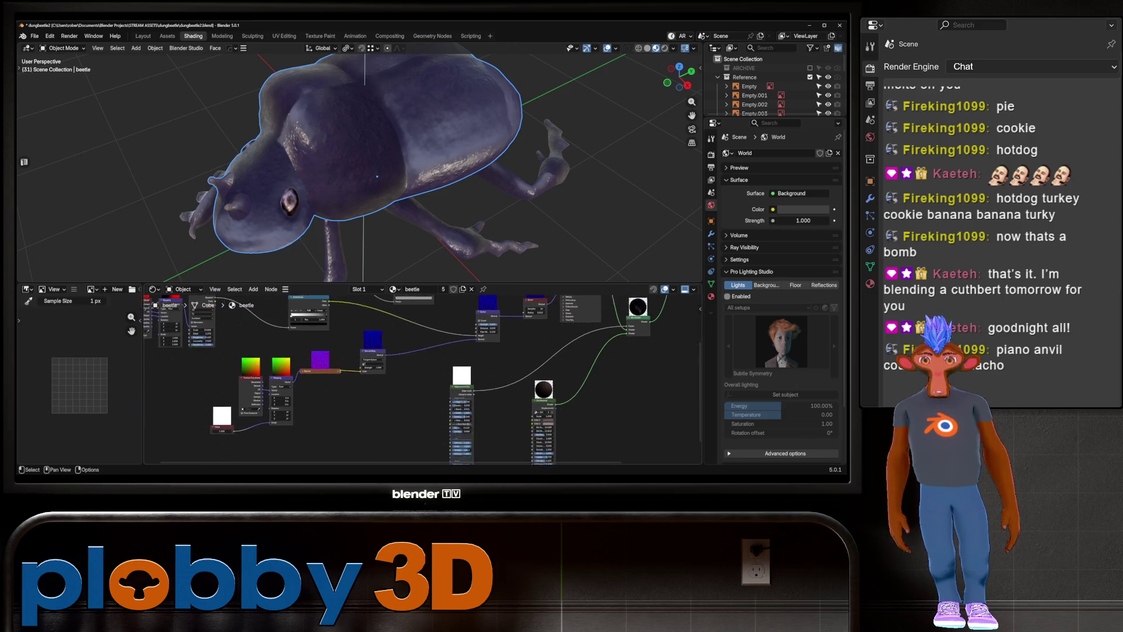
pyautogui.scroll(2, 421, 377)
pyautogui.scroll(2, 322, 355)
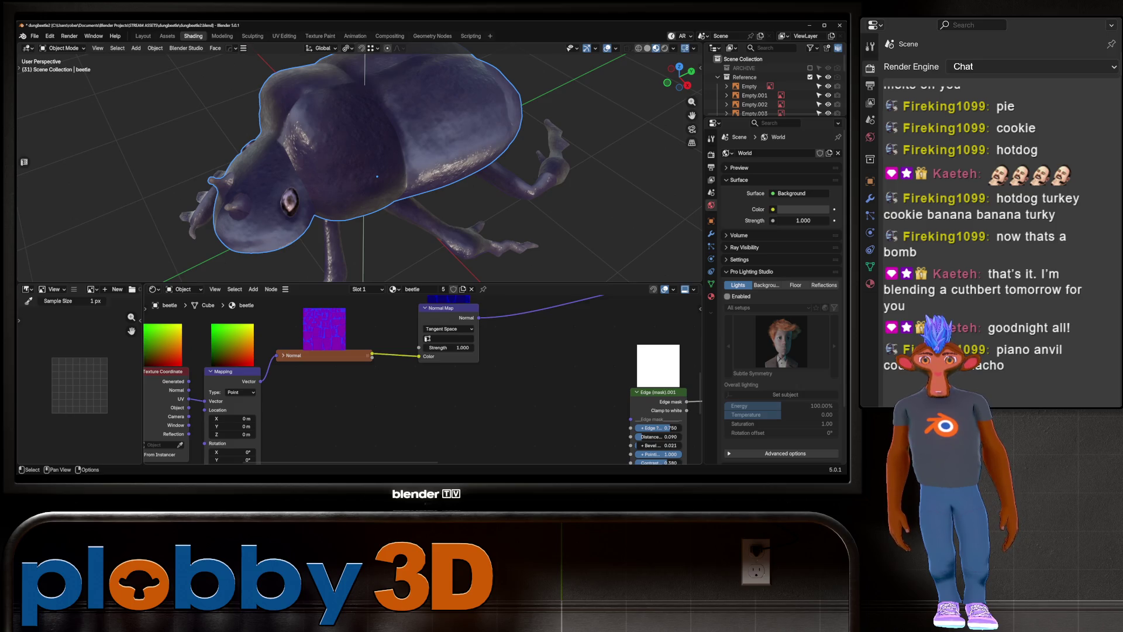
pyautogui.click(282, 355)
pyautogui.scroll(-1, 82, 359)
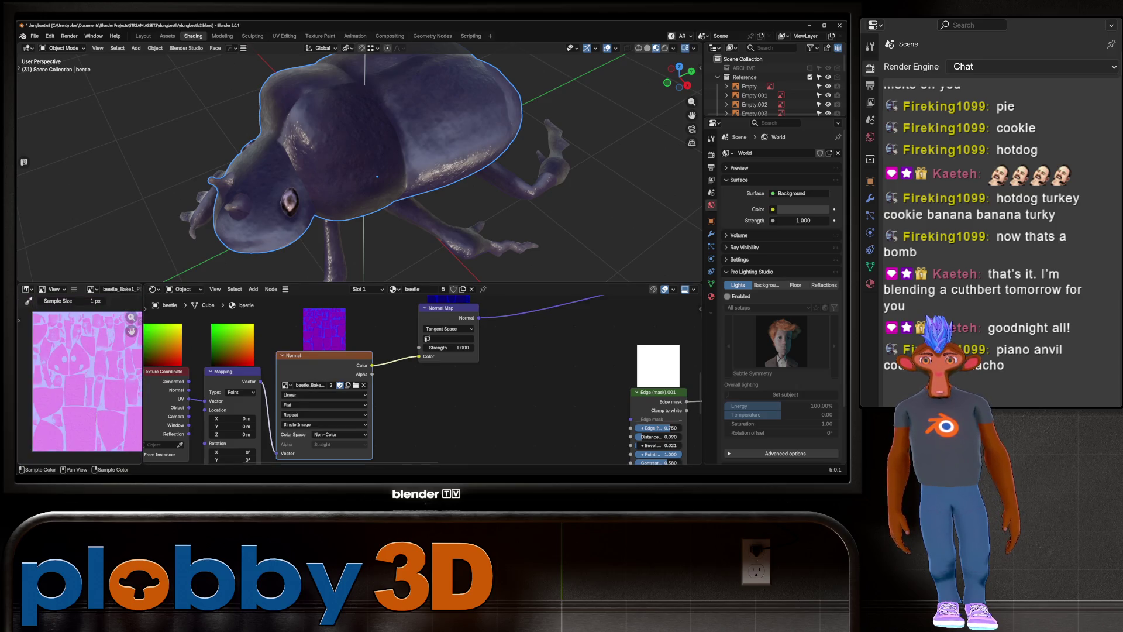
pyautogui.scroll(-1, 83, 360)
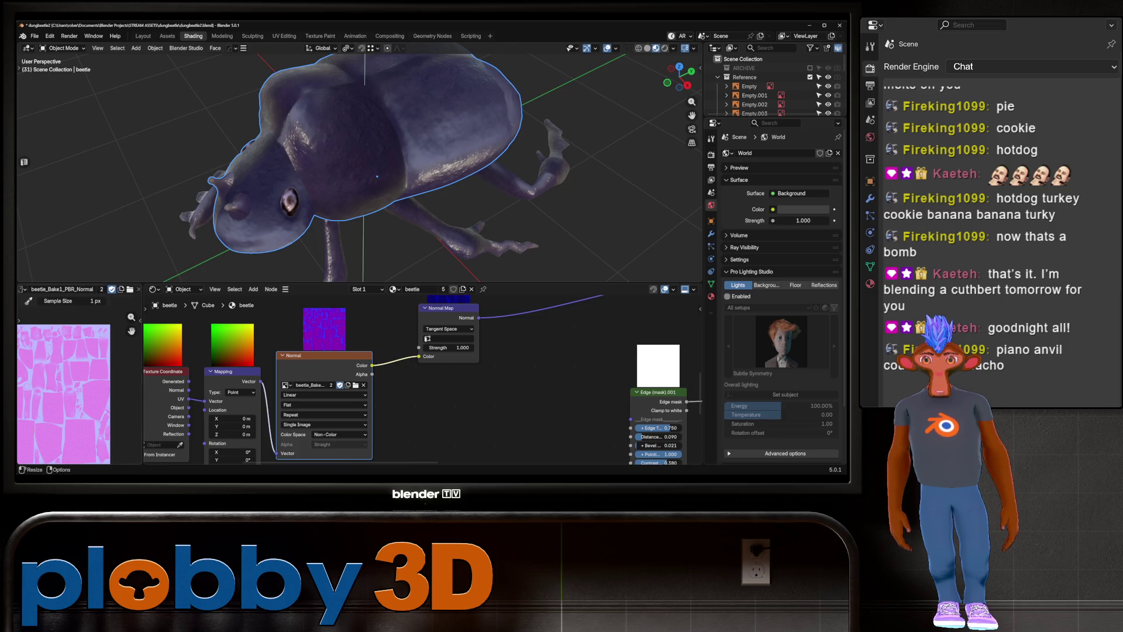
pyautogui.scroll(-1, 82, 360)
# Assign the beetle_Bake1_PBR_Normal image to the Normal node and pan to see the previews
pyautogui.moveTo(351, 395); pyautogui.dragTo(395, 384, button='middle')
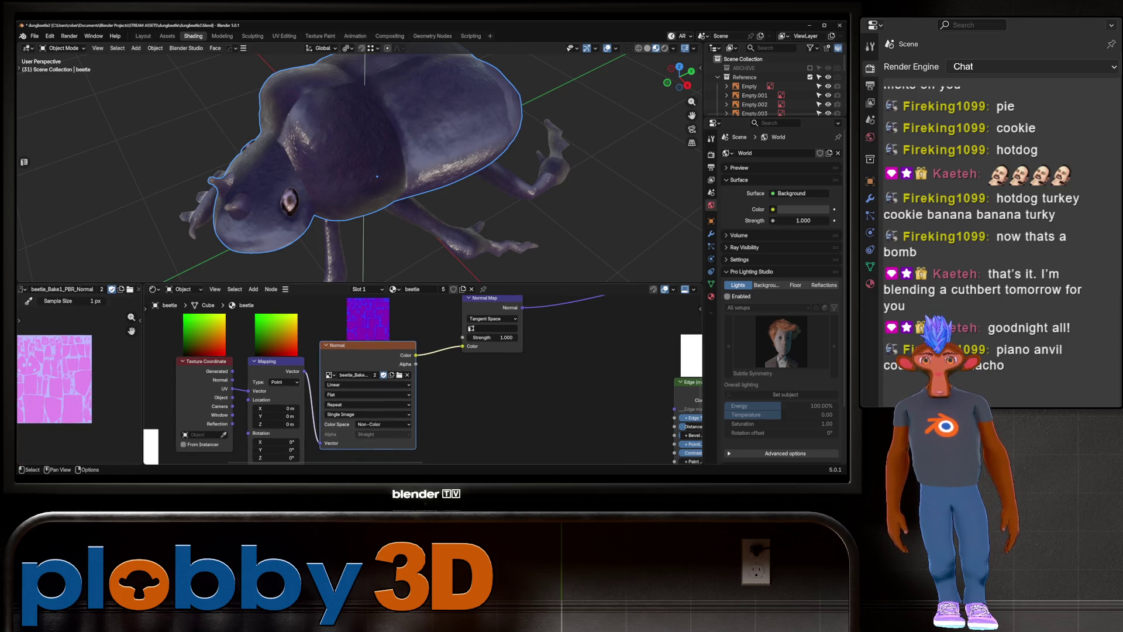
pyautogui.click(329, 375)
pyautogui.click(364, 281)
pyautogui.scroll(-1, 396, 378)
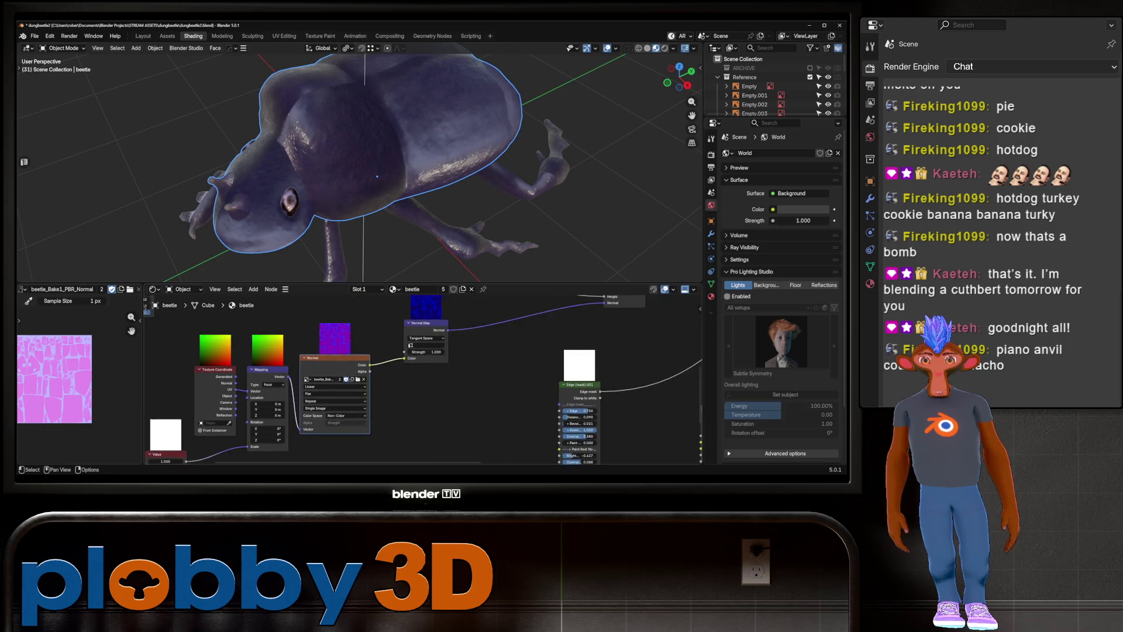
pyautogui.moveTo(396, 378); pyautogui.dragTo(317, 399, button='middle')
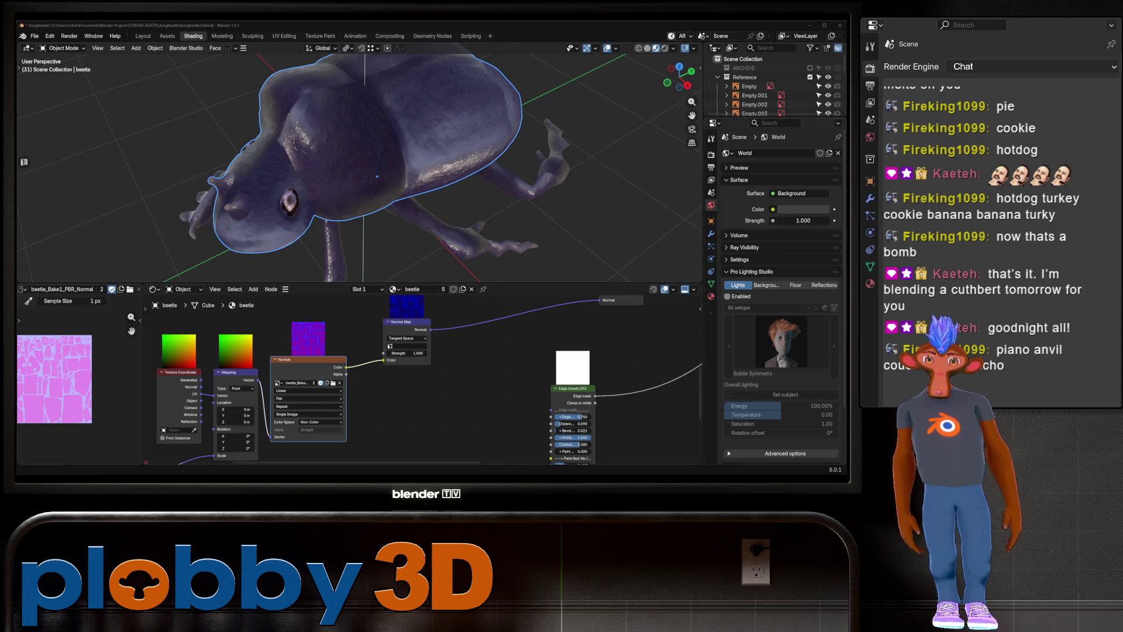
pyautogui.scroll(-3, 377, 176)
pyautogui.moveTo(376, 176)
pyautogui.mouseDown(button='middle')
pyautogui.moveTo(365, 187)
pyautogui.moveTo(352, 176)
pyautogui.moveTo(334, 202)
pyautogui.mouseUp(button='middle')
pyautogui.scroll(3, 351, 176)
pyautogui.scroll(-2, 421, 378)
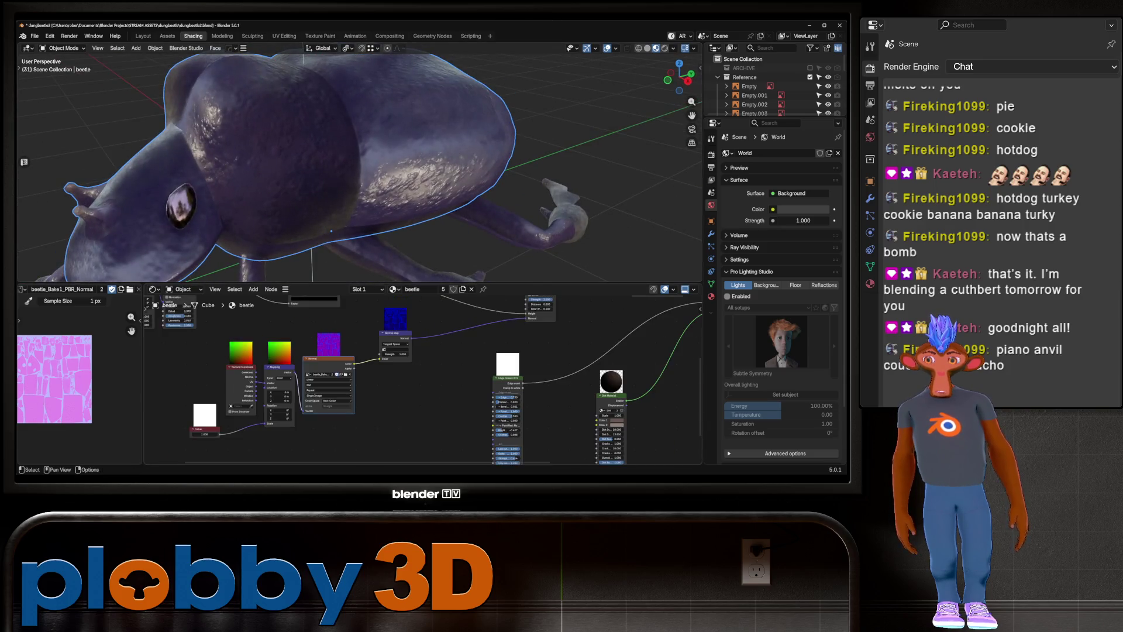
pyautogui.scroll(-3, 421, 377)
pyautogui.moveTo(422, 378); pyautogui.dragTo(407, 414, button='middle')
pyautogui.scroll(1, 421, 378)
pyautogui.scroll(1, 422, 377)
pyautogui.scroll(2, 421, 377)
pyautogui.scroll(2, 422, 377)
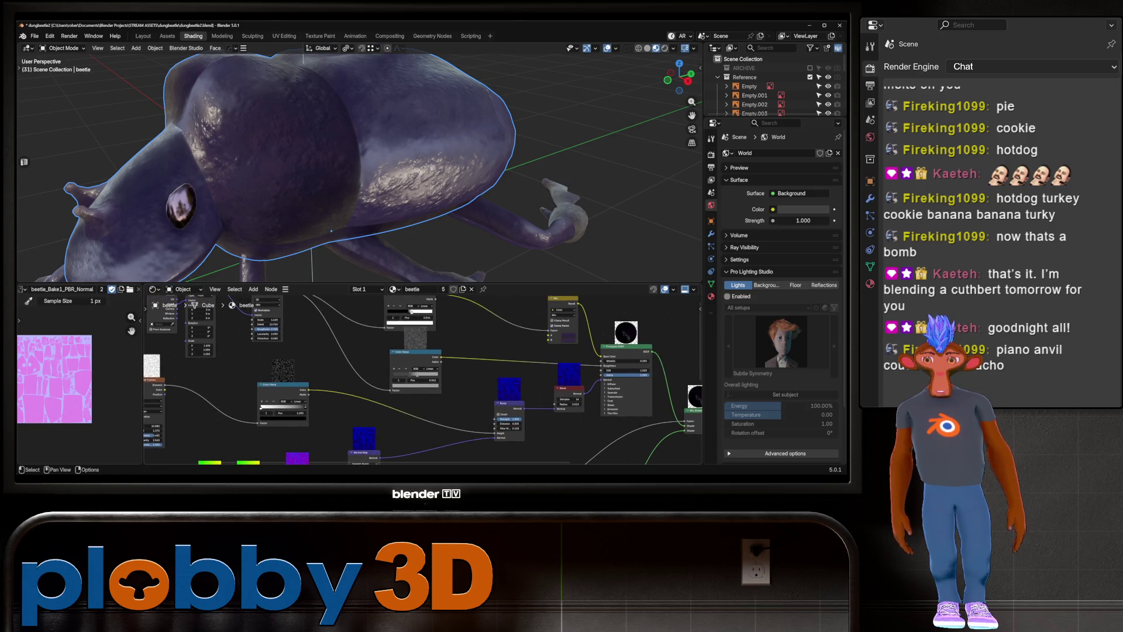
pyautogui.moveTo(351, 167); pyautogui.dragTo(377, 175, button='middle')
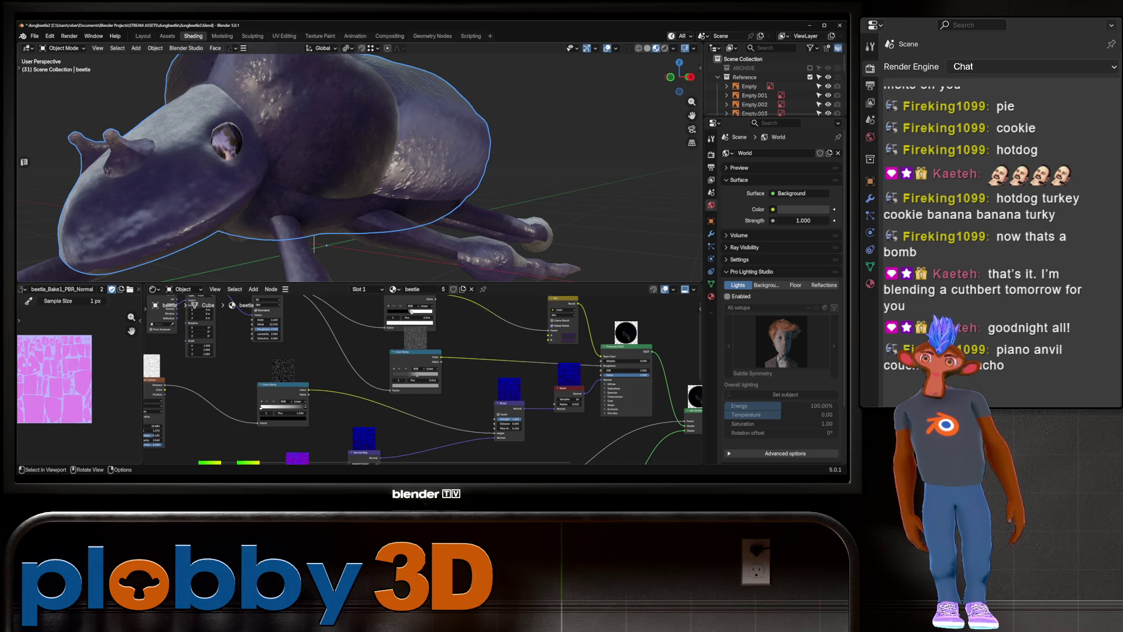
pyautogui.scroll(-2, 360, 167)
pyautogui.moveTo(361, 167); pyautogui.dragTo(413, 157, button='middle')
pyautogui.scroll(2, 361, 167)
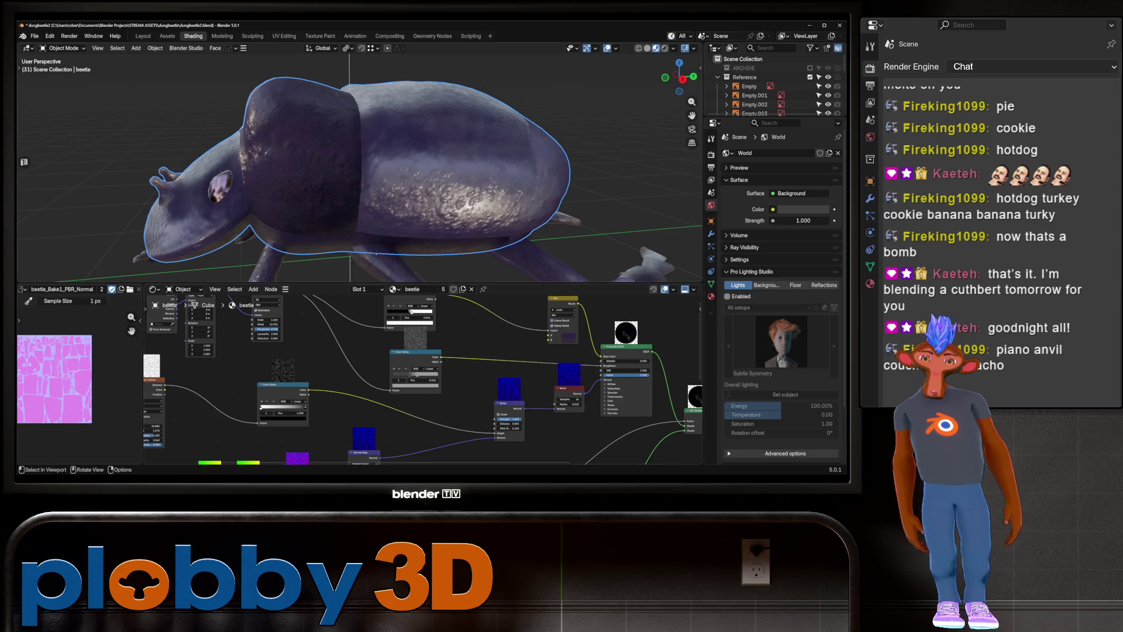
pyautogui.moveTo(360, 167); pyautogui.dragTo(386, 167, button='middle')
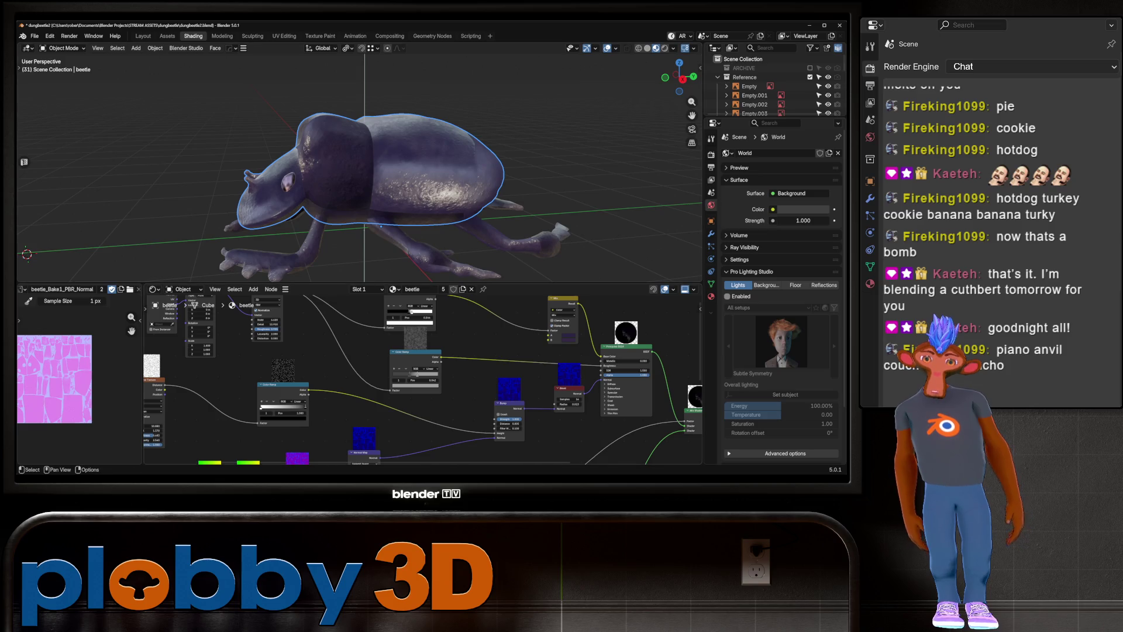
pyautogui.moveTo(456, 405); pyautogui.dragTo(412, 360, button='middle')
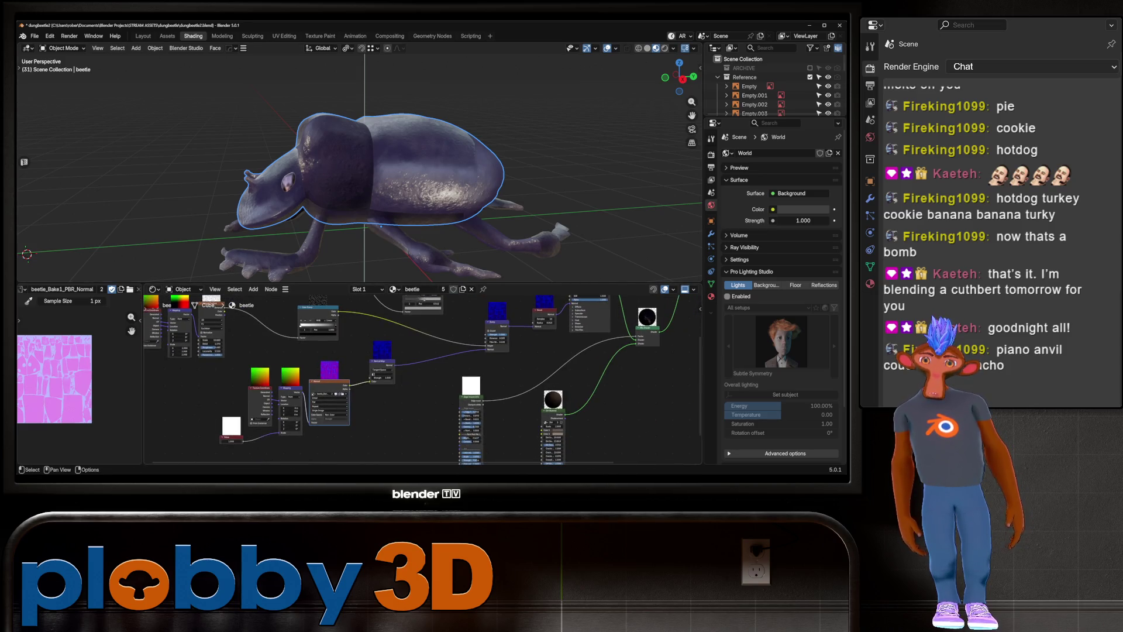
# Nudge the Value node for bumpiness, then box-select and delete the mapping/normal-map node cluster
pyautogui.moveTo(232, 440)
pyautogui.mouseDown()
pyautogui.moveTo(255, 440)
pyautogui.moveTo(237, 440)
pyautogui.mouseUp()
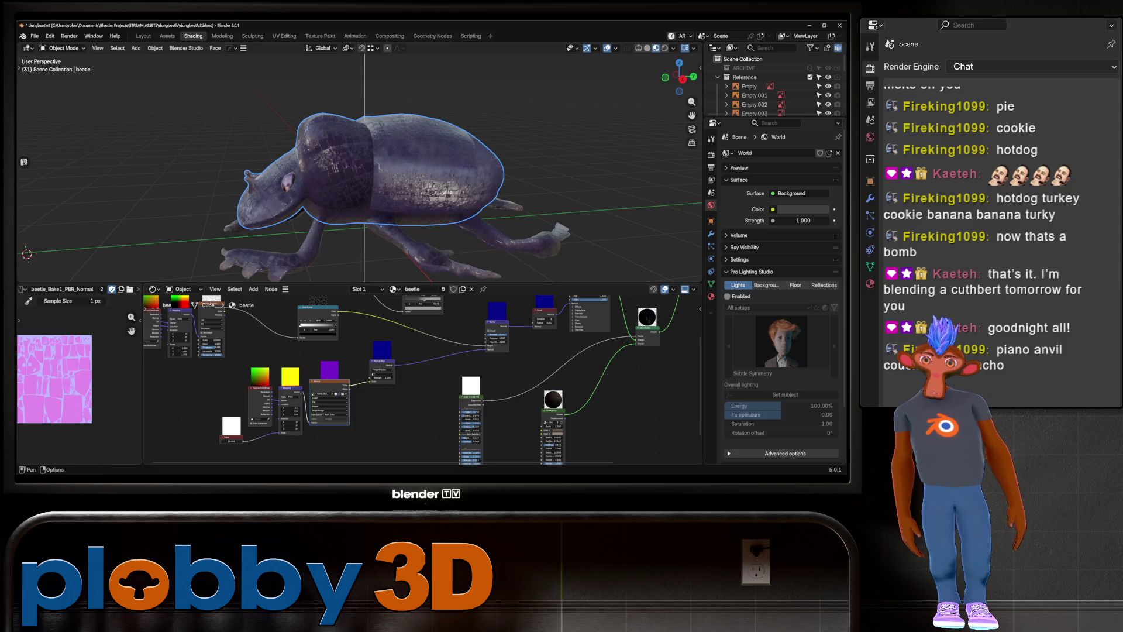
pyautogui.moveTo(518, 224); pyautogui.dragTo(104, 217, button='middle')
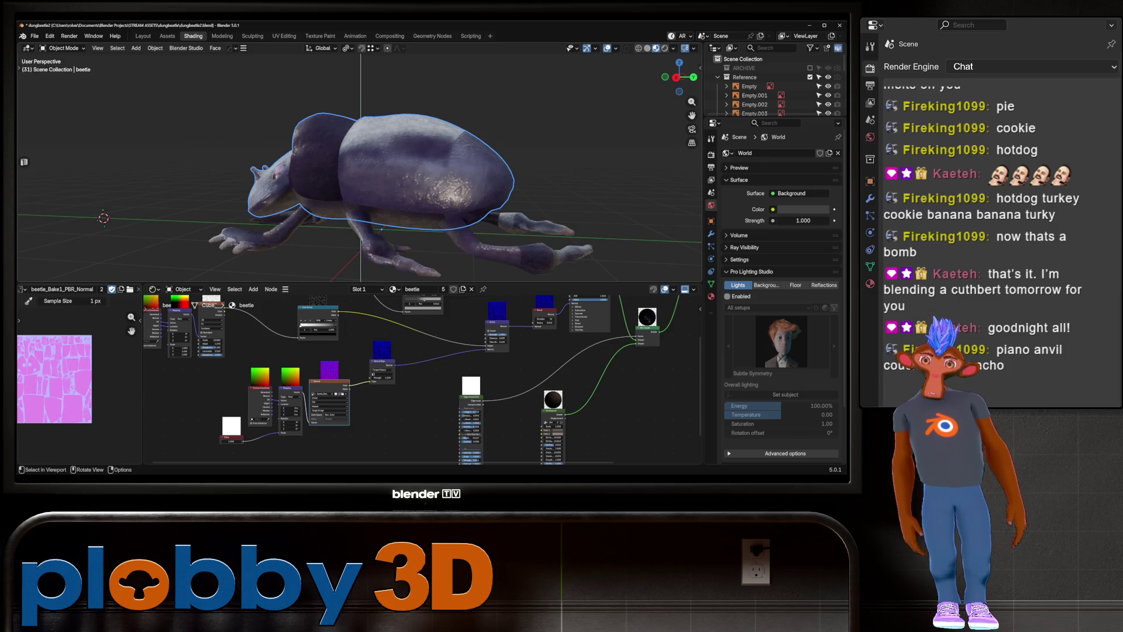
pyautogui.rightClick(175, 326)
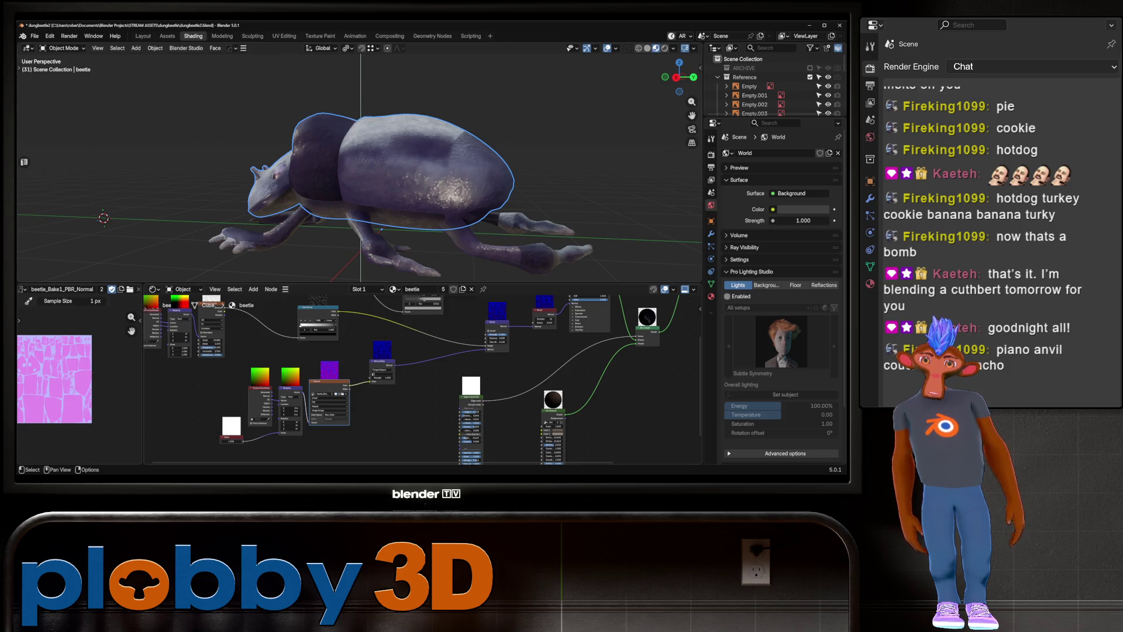
pyautogui.moveTo(198, 351); pyautogui.dragTo(421, 453)
pyautogui.press('Delete')
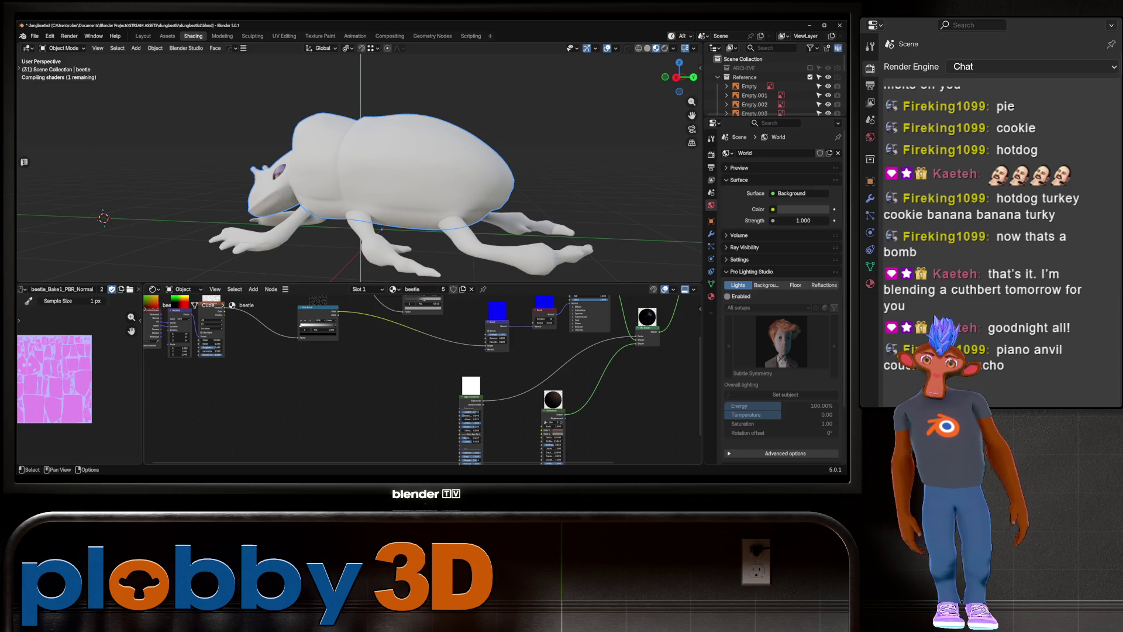
# Orbit in close around the re-textured beetle to check its glossy shell
pyautogui.moveTo(351, 175)
pyautogui.mouseDown(button='middle')
pyautogui.moveTo(404, 149)
pyautogui.moveTo(368, 167)
pyautogui.moveTo(412, 176)
pyautogui.moveTo(394, 184)
pyautogui.moveTo(369, 175)
pyautogui.moveTo(386, 179)
pyautogui.moveTo(404, 158)
pyautogui.mouseUp(button='middle')
pyautogui.scroll(-2, 421, 378)
pyautogui.scroll(-2, 422, 378)
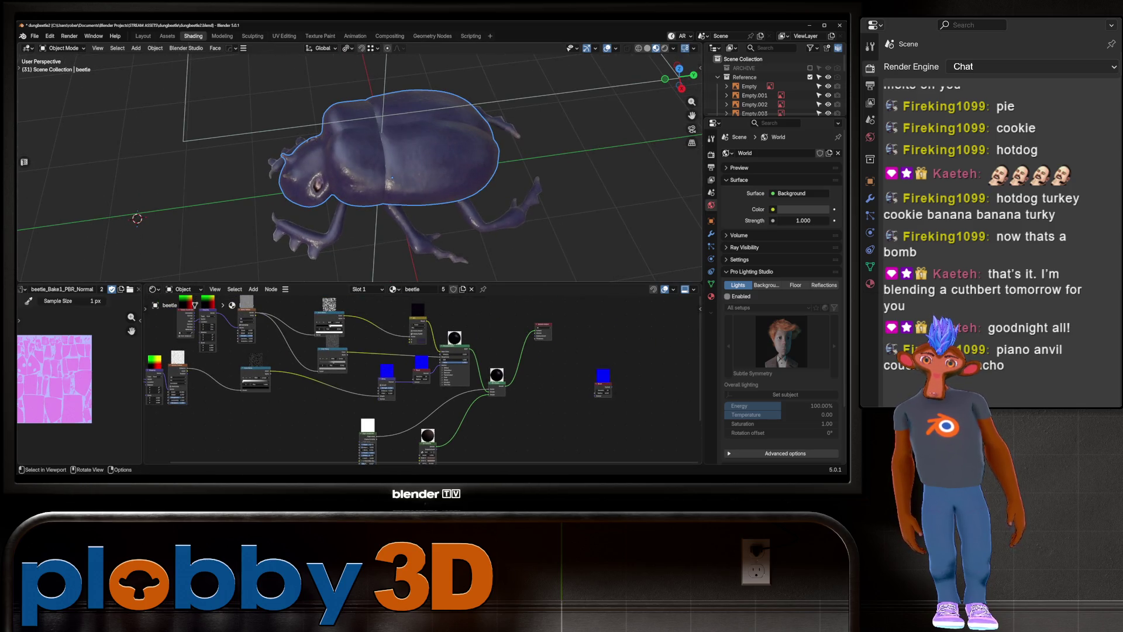
pyautogui.scroll(2, 280, 361)
pyautogui.scroll(2, 280, 360)
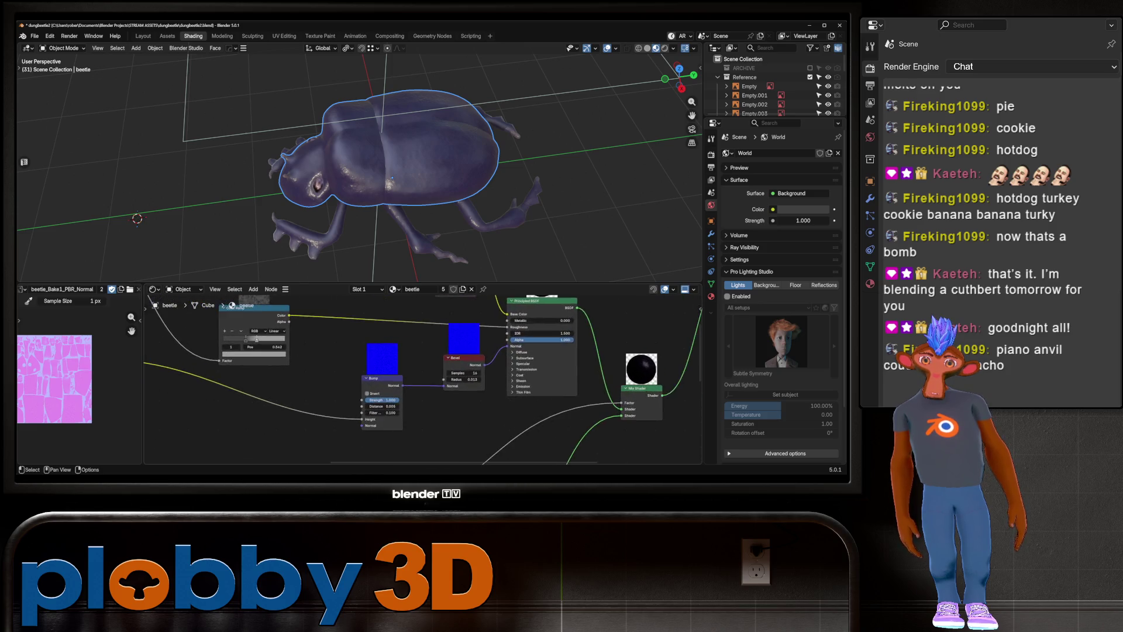
pyautogui.scroll(1, 281, 361)
pyautogui.scroll(-1, 421, 378)
pyautogui.moveTo(351, 369); pyautogui.dragTo(474, 395, button='middle')
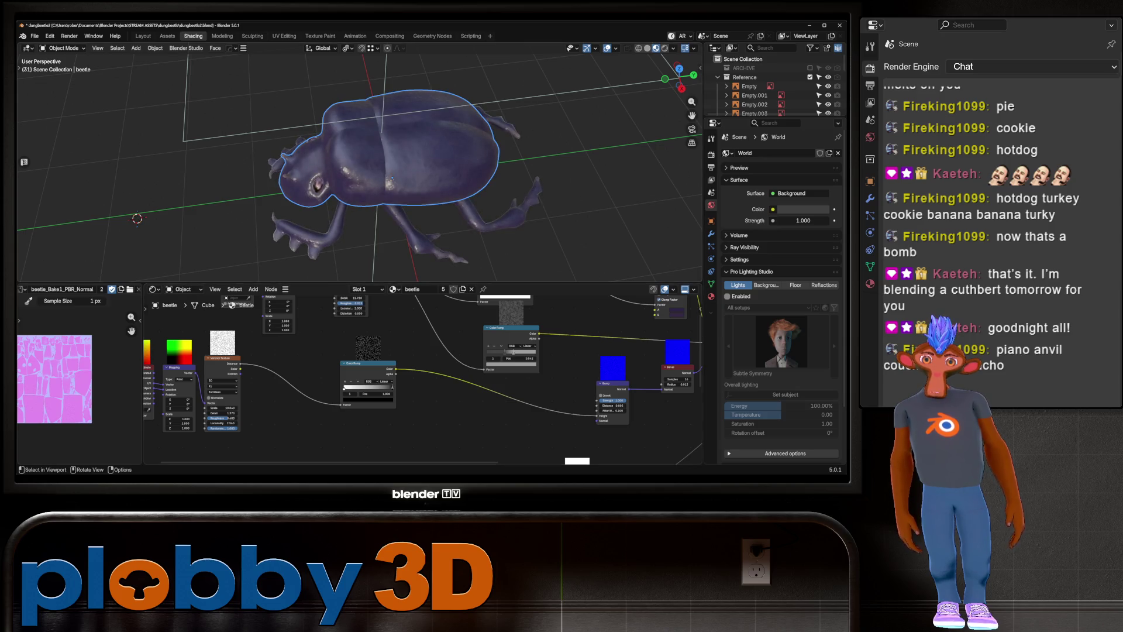
pyautogui.scroll(3, 387, 168)
pyautogui.moveTo(386, 167)
pyautogui.mouseDown(button='middle')
pyautogui.moveTo(421, 175)
pyautogui.moveTo(334, 168)
pyautogui.mouseUp(button='middle')
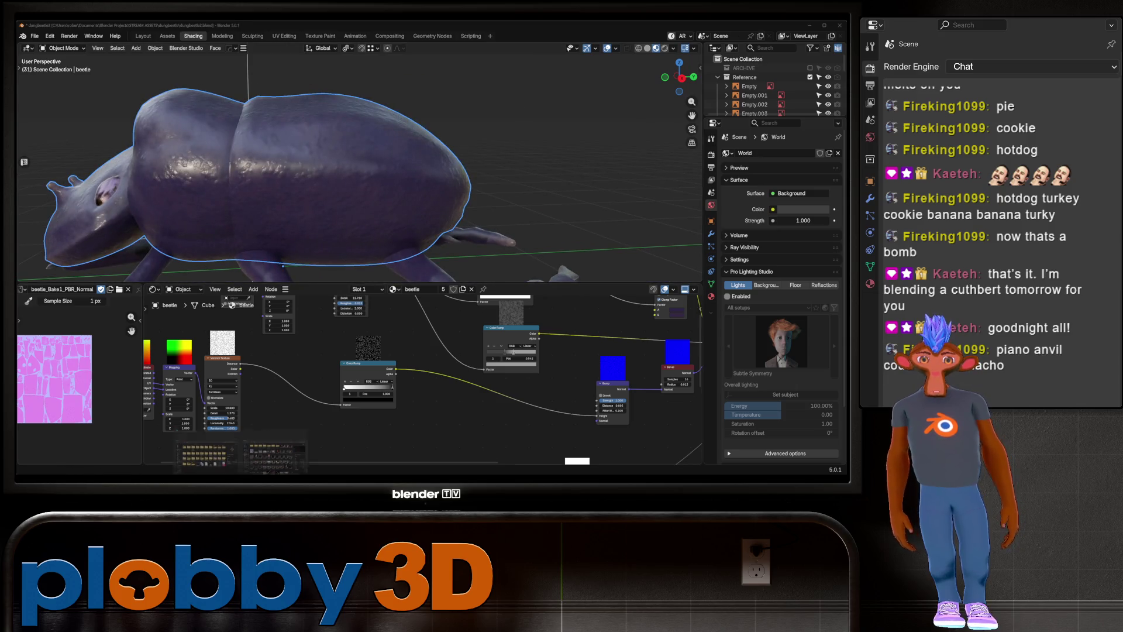
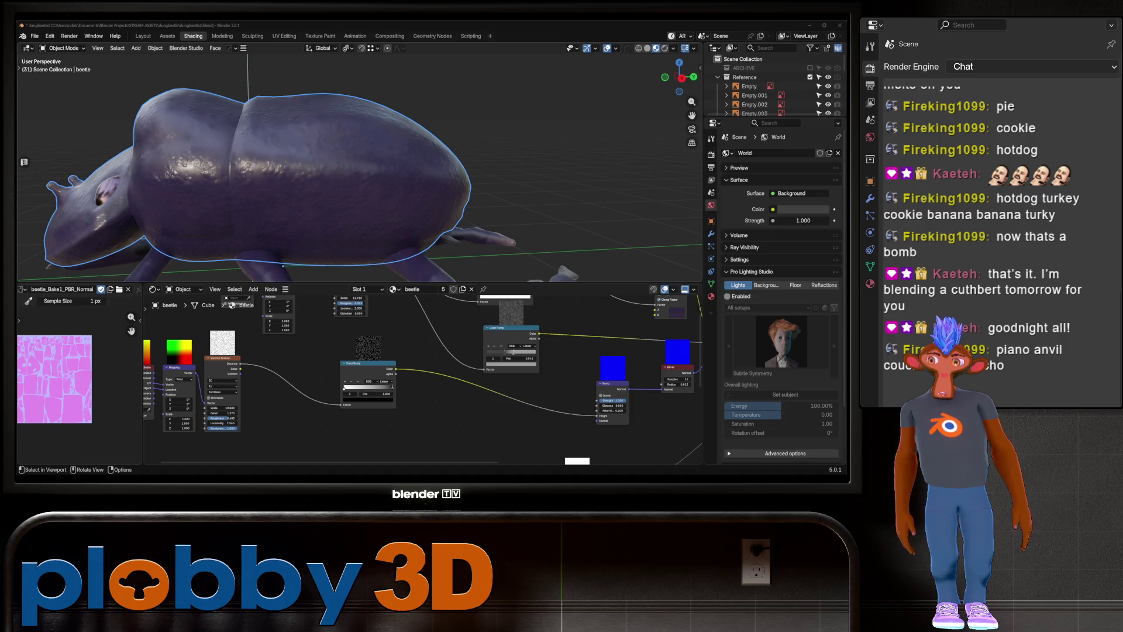
pyautogui.scroll(-5, 351, 167)
# Inspect the beetle from several angles and save an incremental copy of the file
pyautogui.moveTo(352, 167); pyautogui.dragTo(421, 220, button='middle')
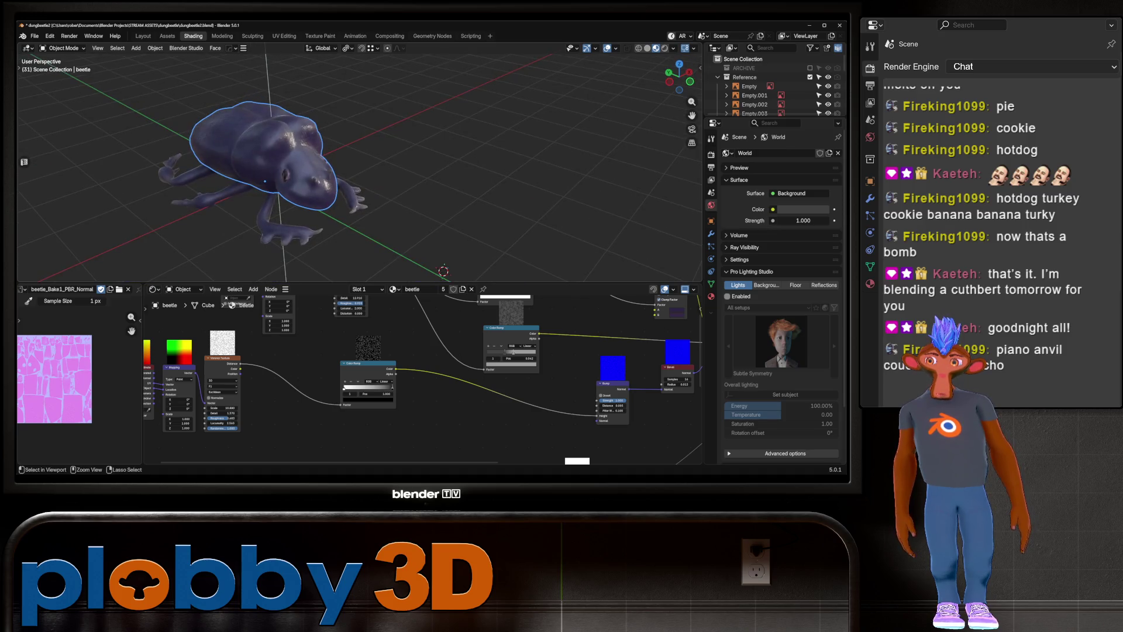
pyautogui.moveTo(352, 166); pyautogui.dragTo(263, 176, button='middle')
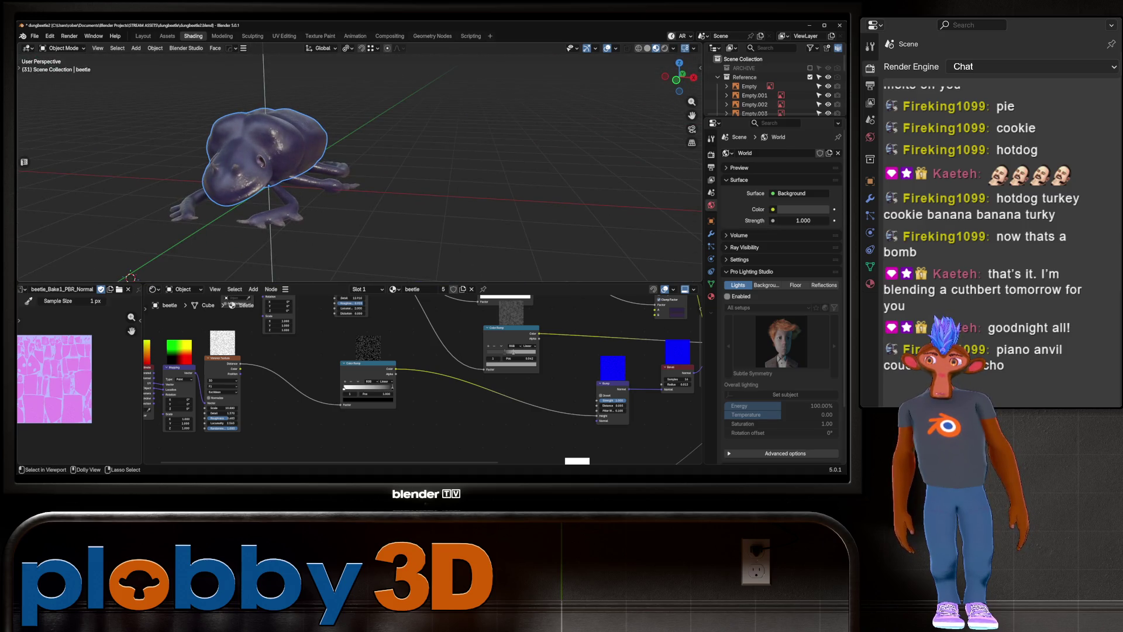
pyautogui.moveTo(351, 166); pyautogui.dragTo(298, 185, button='middle')
pyautogui.moveTo(351, 167)
pyautogui.mouseDown(button='middle')
pyautogui.moveTo(289, 158)
pyautogui.moveTo(369, 166)
pyautogui.mouseUp(button='middle')
pyautogui.moveTo(772, 118); pyautogui.dragTo(772, 270)
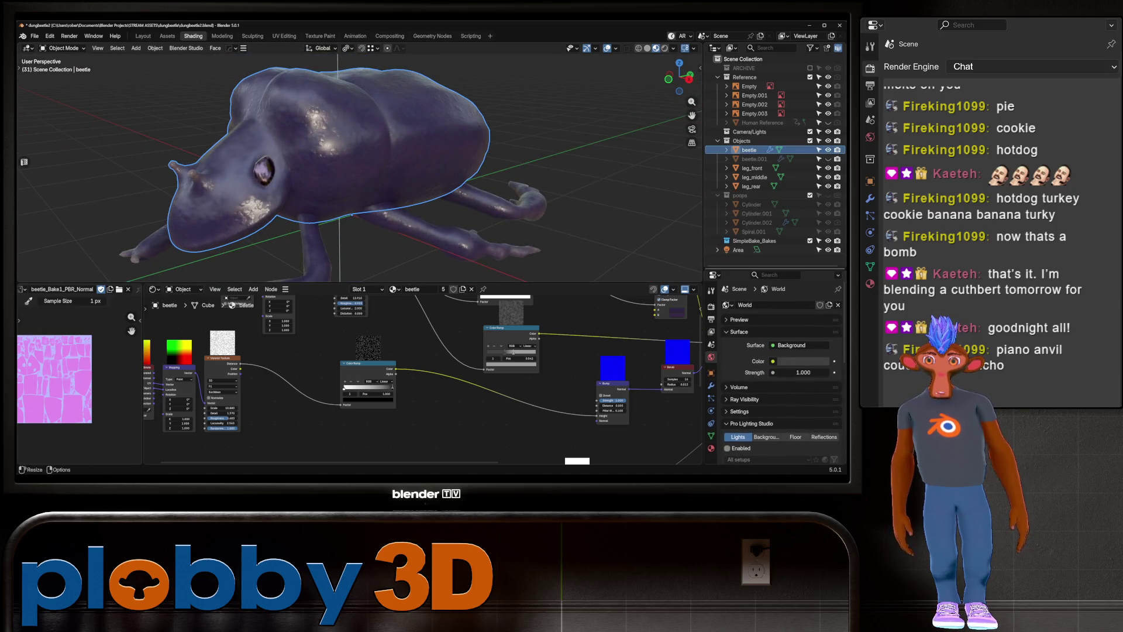
pyautogui.hotkey('ctrl', 'alt', 's')
# Delete the extra beetle.001 object and the SimpleBake_Bakes collection
pyautogui.click(753, 158)
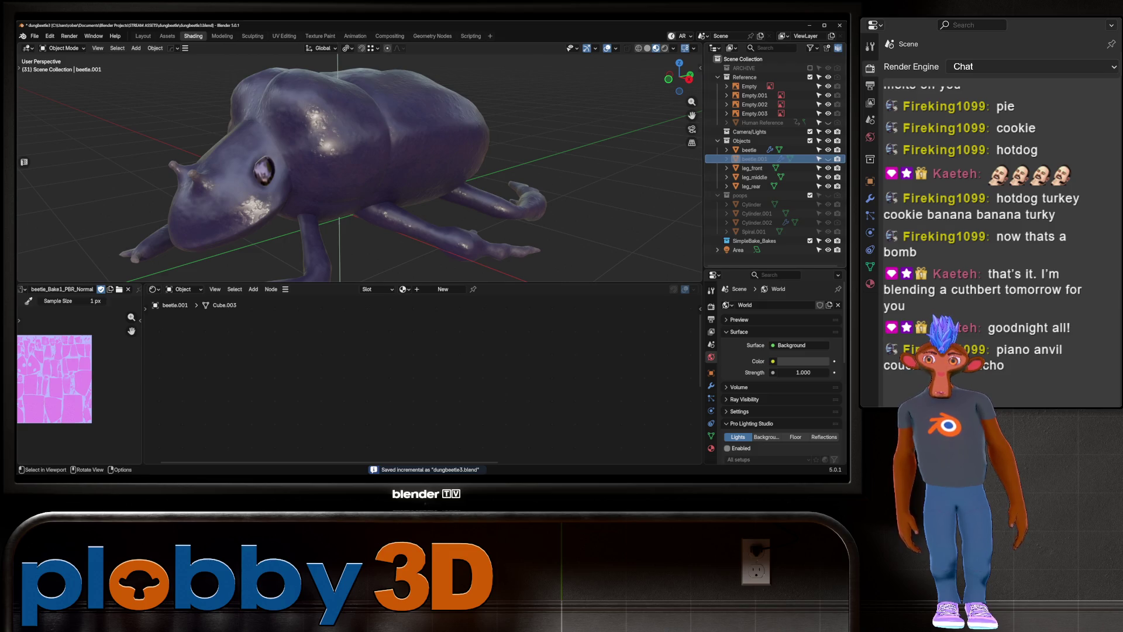
pyautogui.click(351, 158)
pyautogui.press('Delete')
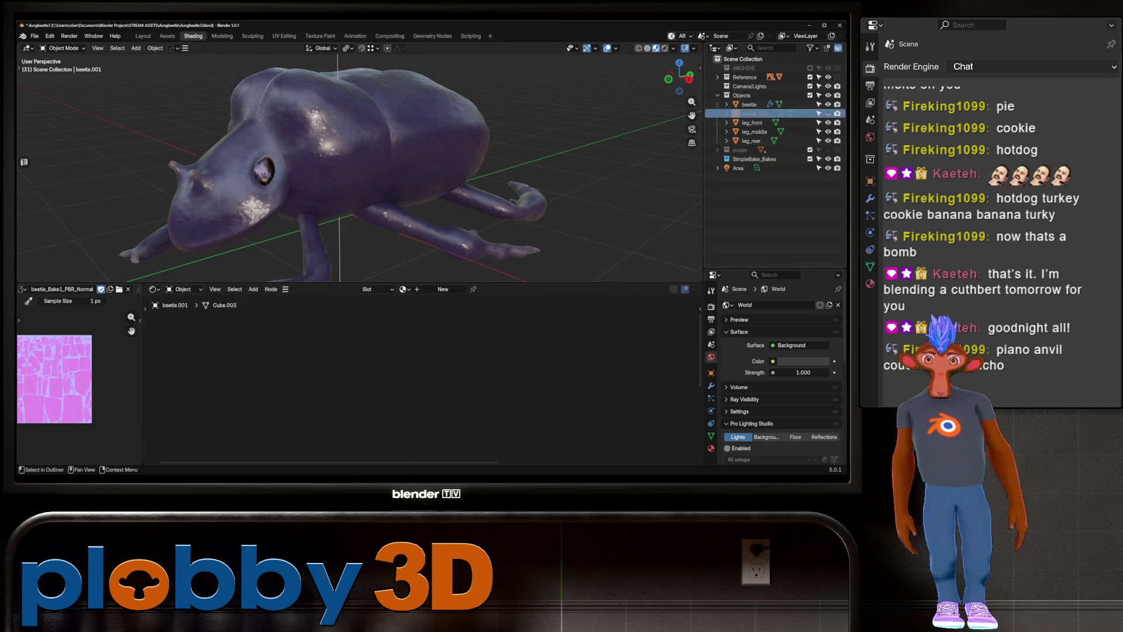
pyautogui.moveTo(351, 176); pyautogui.dragTo(402, 168, button='middle')
pyautogui.press('Delete')
# Duplicate the Objects collection and select its four copies for batch renaming
pyautogui.click(749, 104)
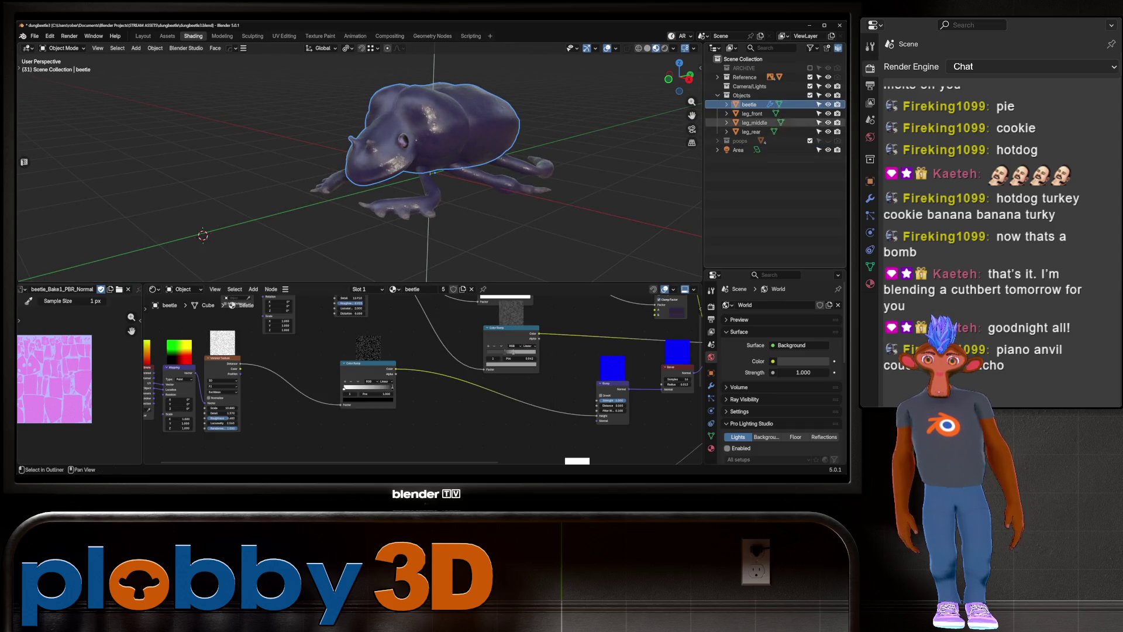
pyautogui.rightClick(742, 95)
pyautogui.click(675, 105)
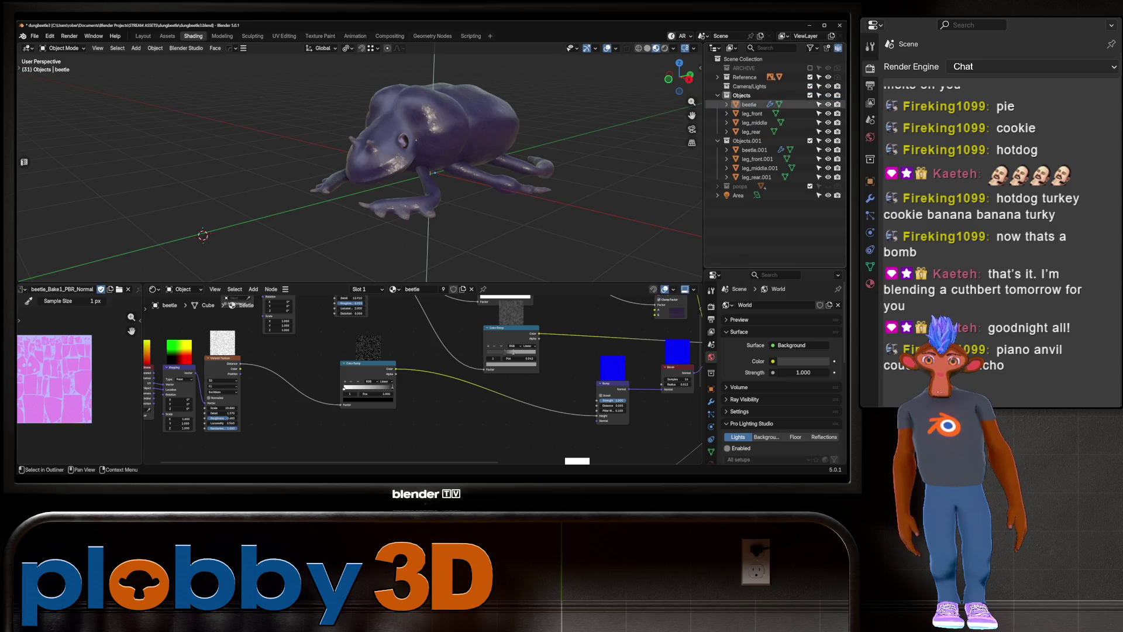
pyautogui.moveTo(795, 147); pyautogui.dragTo(781, 181)
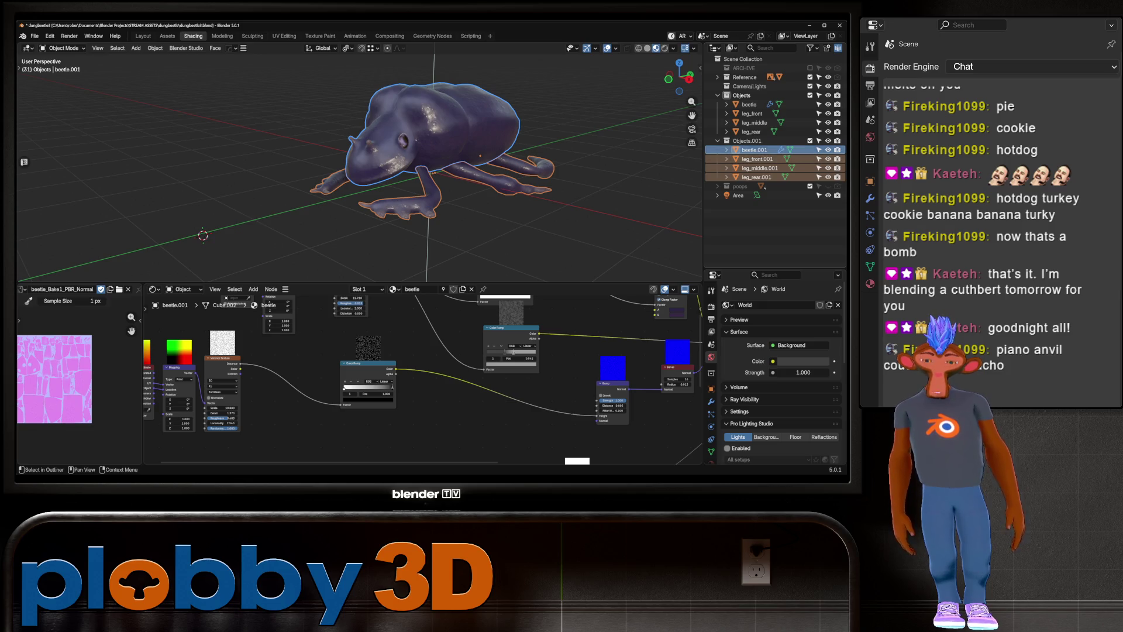
pyautogui.hotkey('ctrl', 'F2')
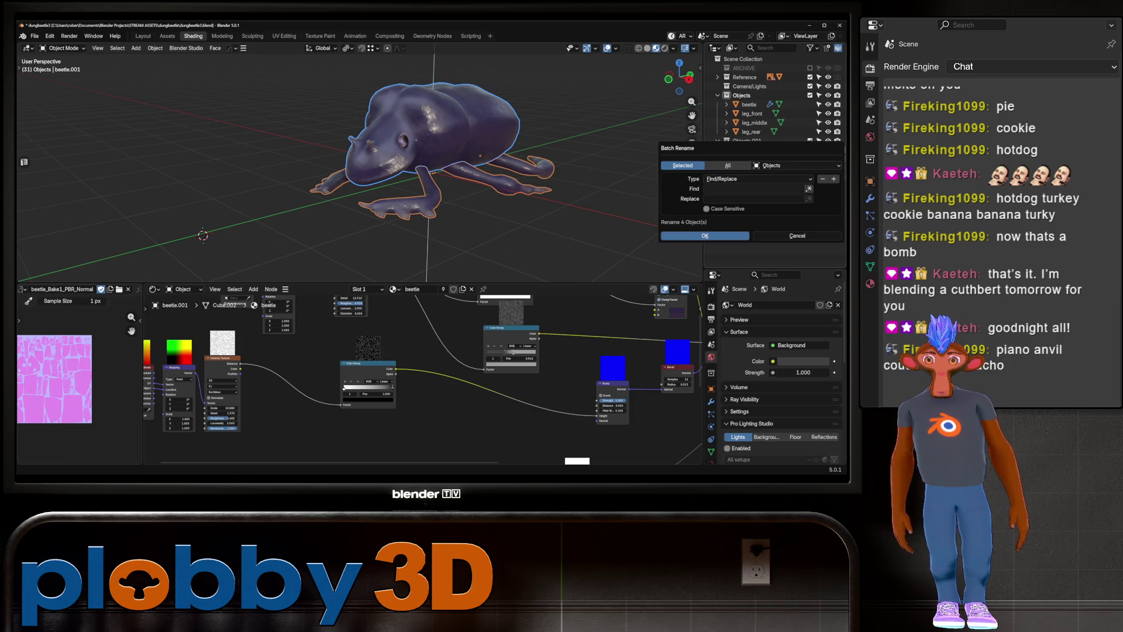
# Batch-rename the four copies, replacing .001 with _low
pyautogui.click(754, 189)
pyautogui.write('.001')
pyautogui.click(708, 199)
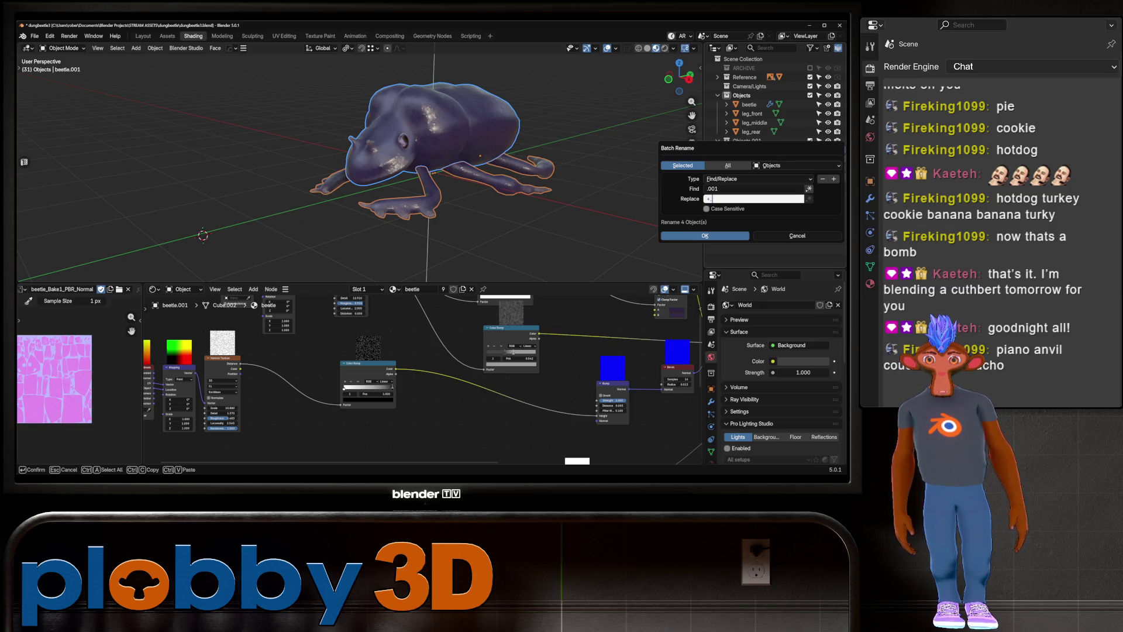
pyautogui.write('w')
pyautogui.press('Return')
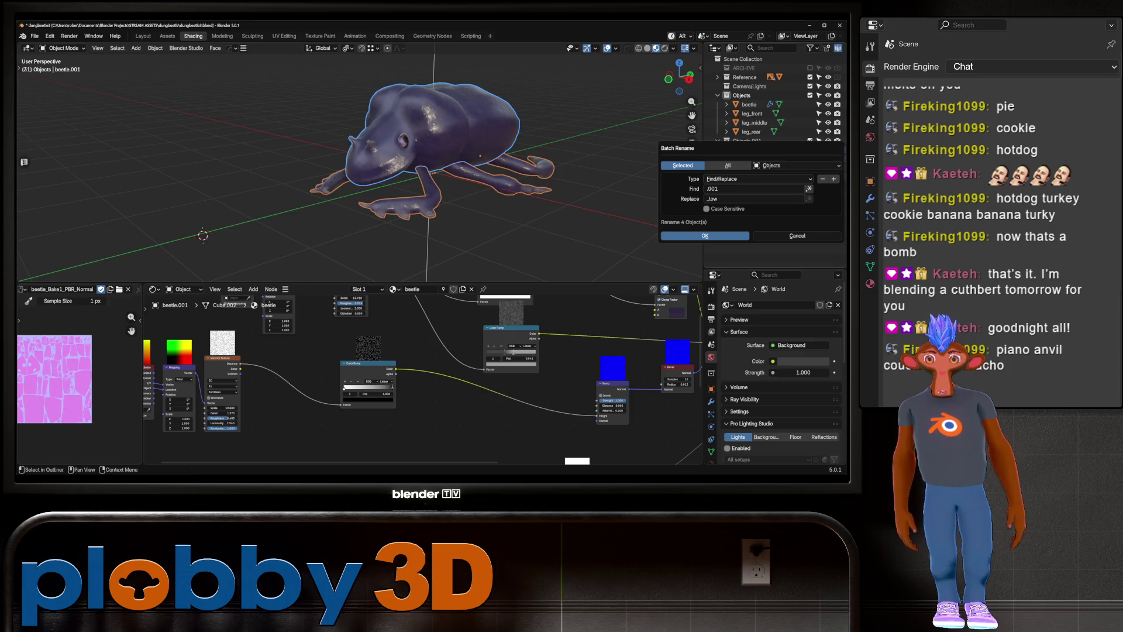
pyautogui.click(705, 235)
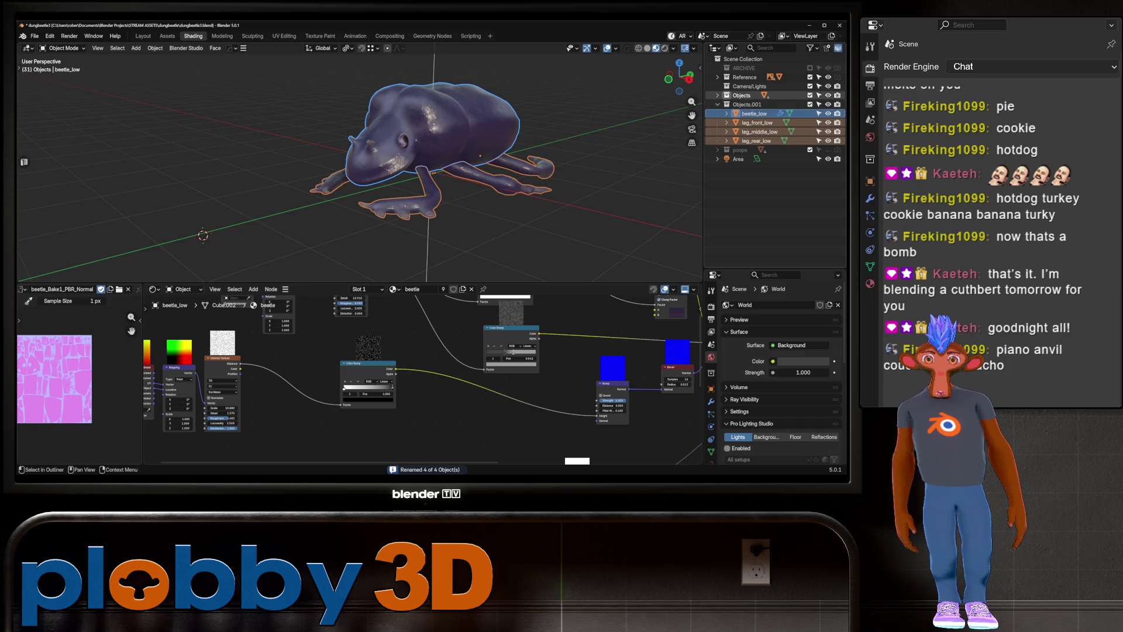
# Batch-rename the original beetle and legs by adding a _high suffix via Set Name
pyautogui.click(719, 94)
pyautogui.keyDown('shift'); pyautogui.click(751, 132); pyautogui.keyUp('shift')
pyautogui.hotkey('ctrl', 'F2')
pyautogui.click(755, 155)
pyautogui.click(720, 177)
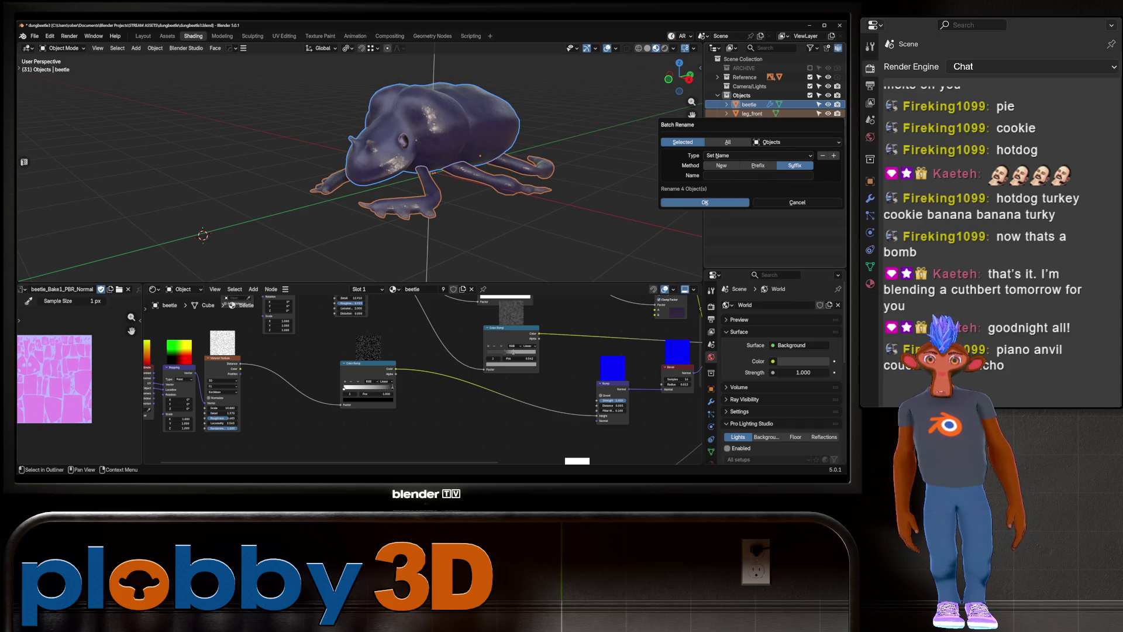
pyautogui.click(720, 176)
pyautogui.write('_high')
pyautogui.press('Return')
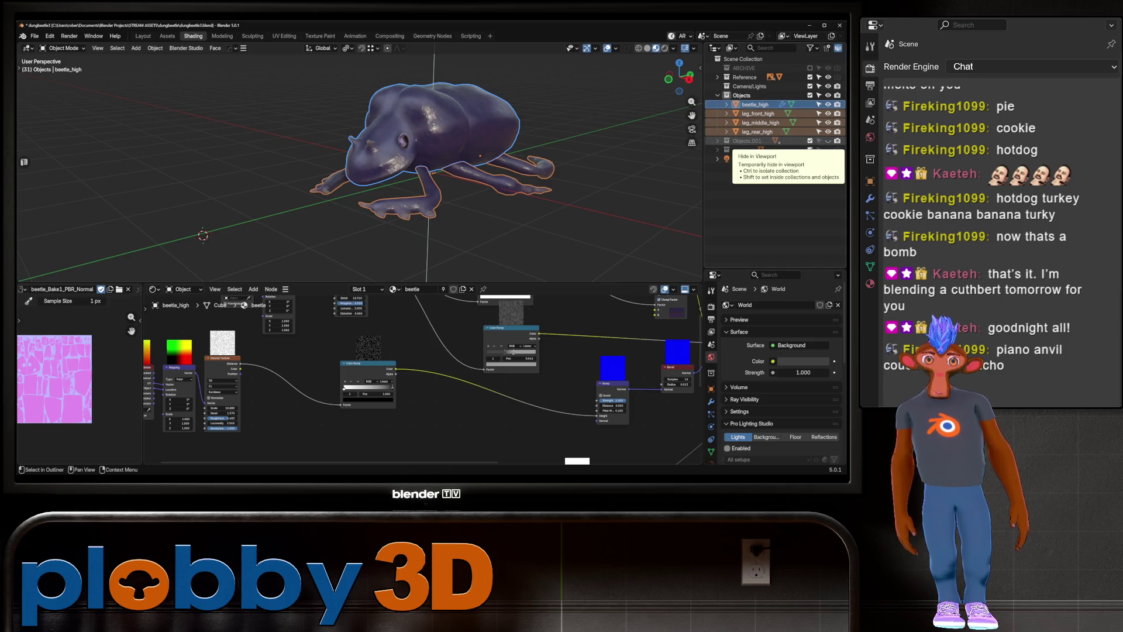
# Add a Subdivision modifier to beetle_high and return to the Layout workspace
pyautogui.click(755, 103)
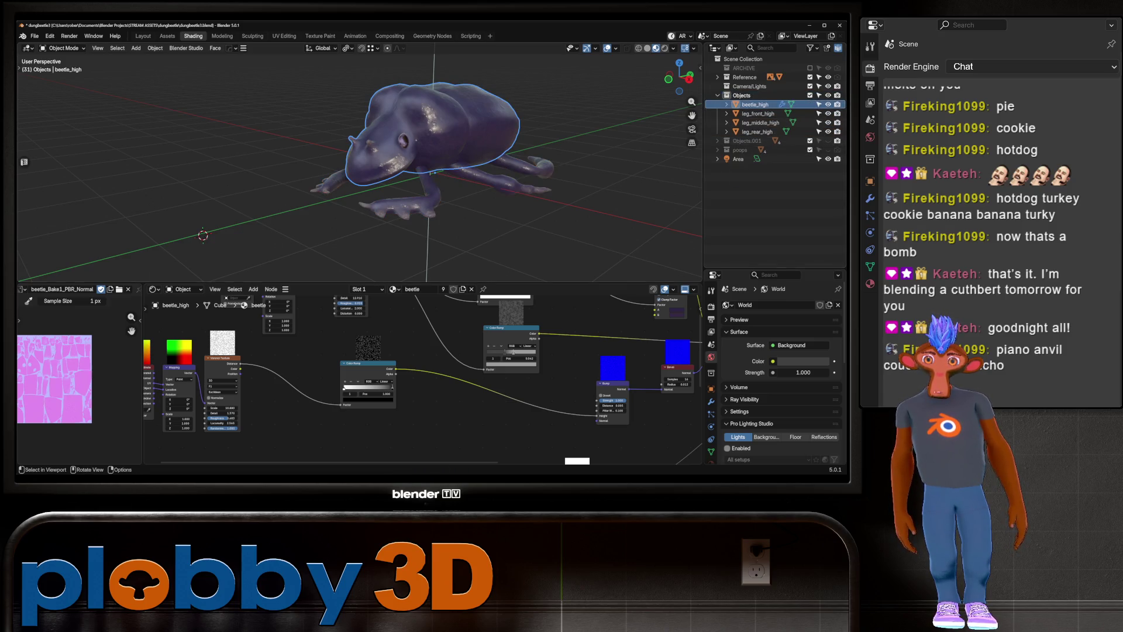
pyautogui.press('KP_Decimal')
pyautogui.scroll(2, 359, 163)
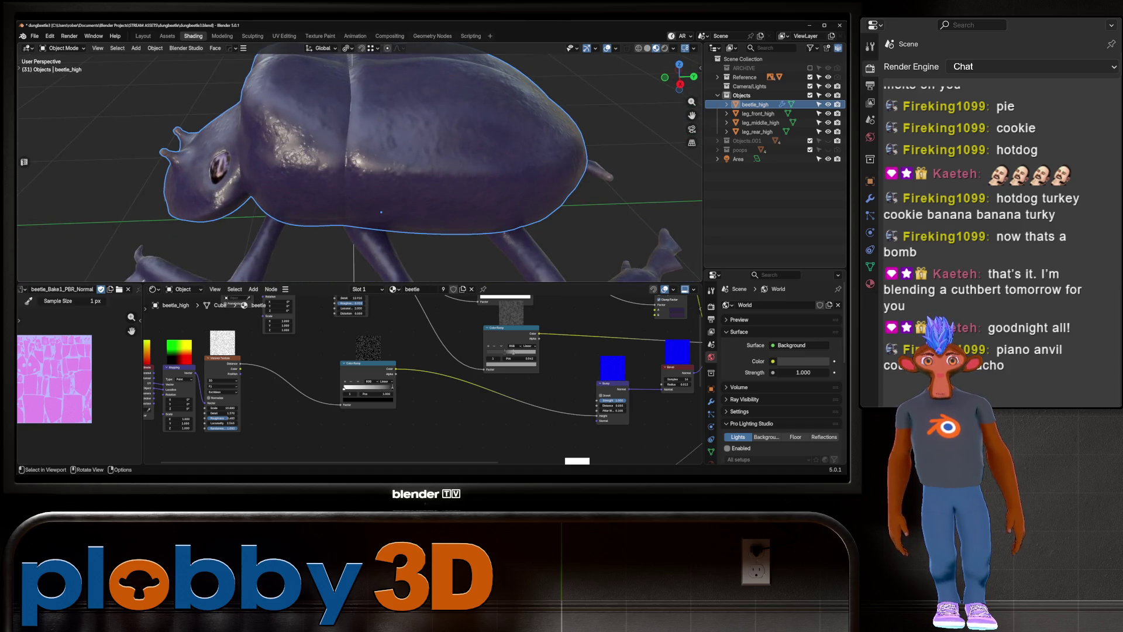
pyautogui.moveTo(360, 162)
pyautogui.mouseDown(button='middle')
pyautogui.moveTo(386, 132)
pyautogui.moveTo(438, 141)
pyautogui.mouseUp(button='middle')
pyautogui.hotkey('ctrl', '1')
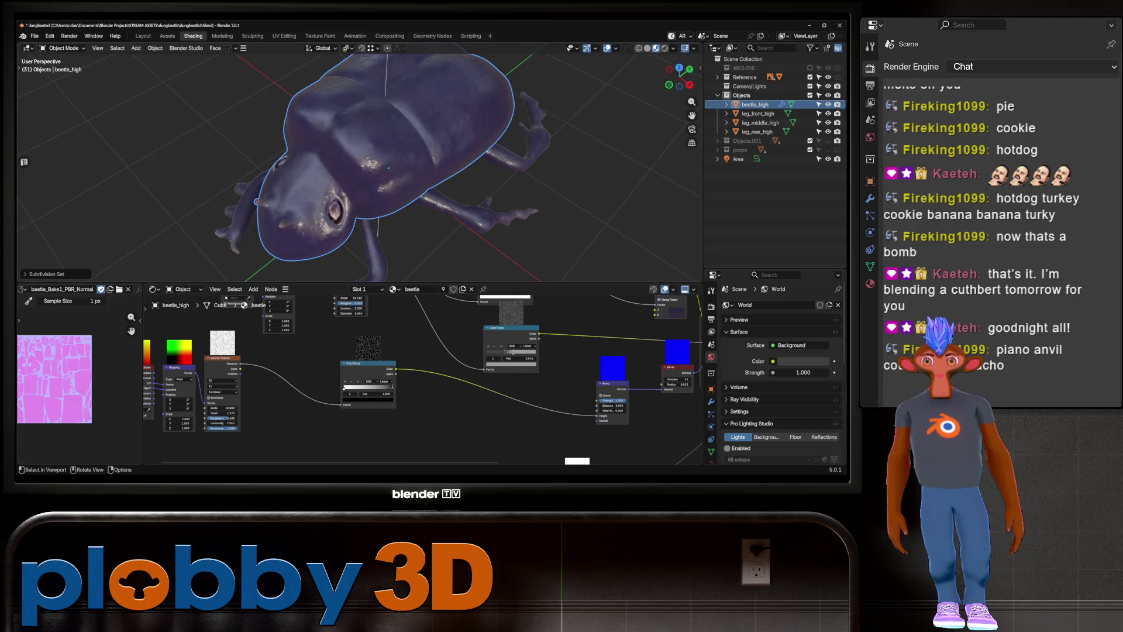
pyautogui.hotkey('ctrl', 'pageup')
pyautogui.hotkey('ctrl', 'pageup')
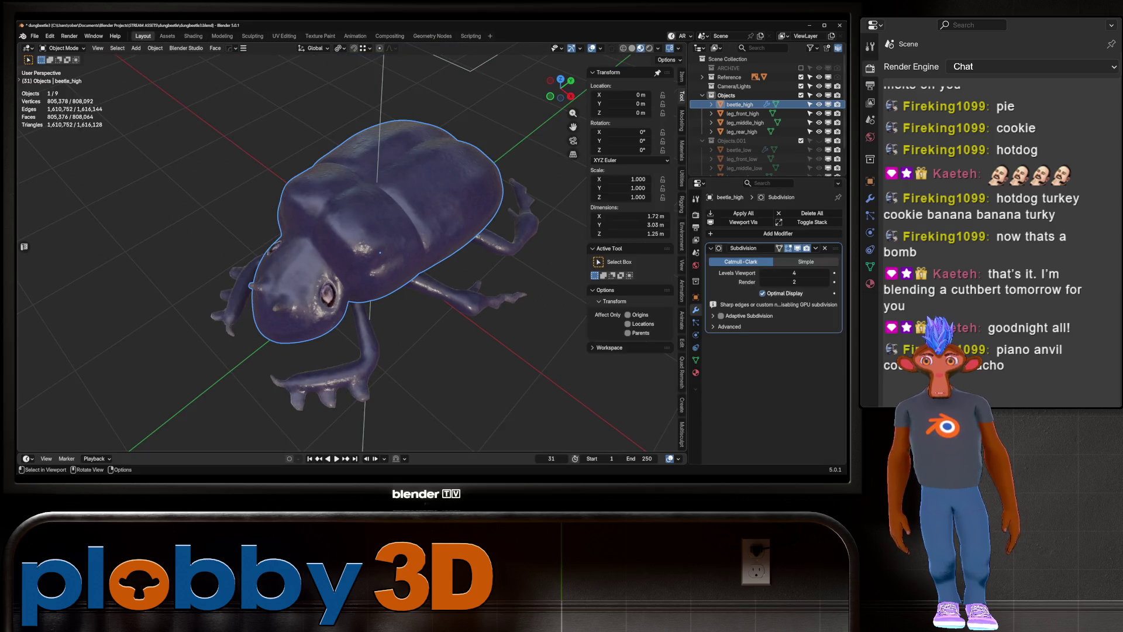
# Apply the subdivision permanently and show beetle_high in solid shading
pyautogui.moveTo(380, 252); pyautogui.dragTo(461, 201, button='middle')
pyautogui.scroll(2, 335, 236)
pyautogui.scroll(2, 335, 236)
pyautogui.scroll(3, 335, 235)
pyautogui.scroll(3, 335, 235)
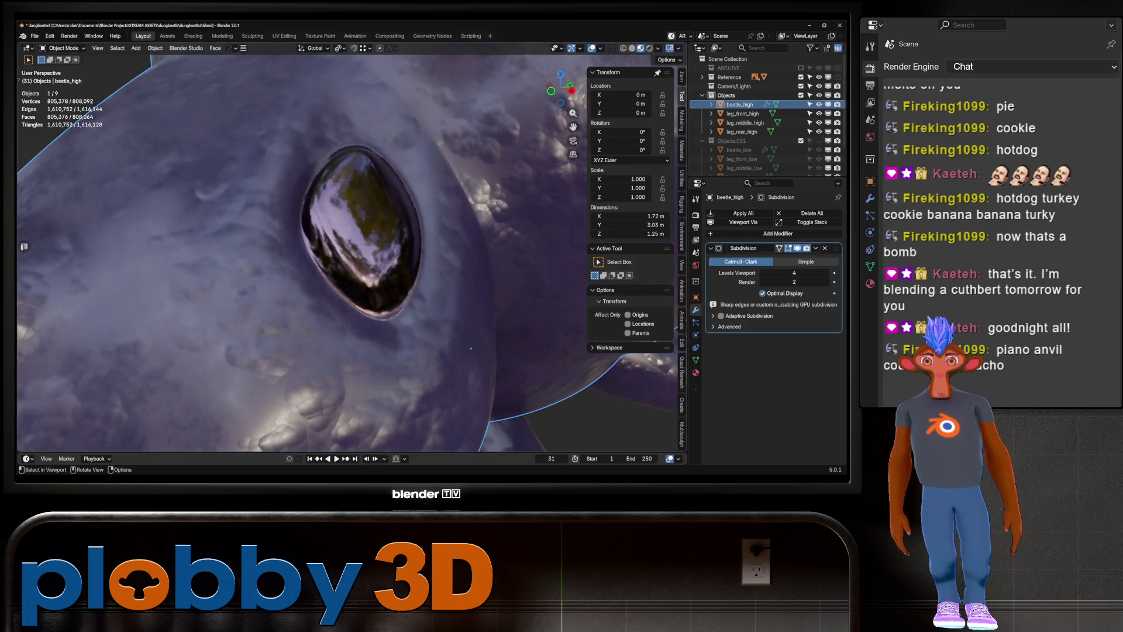
pyautogui.scroll(-3, 471, 347)
pyautogui.scroll(-3, 471, 348)
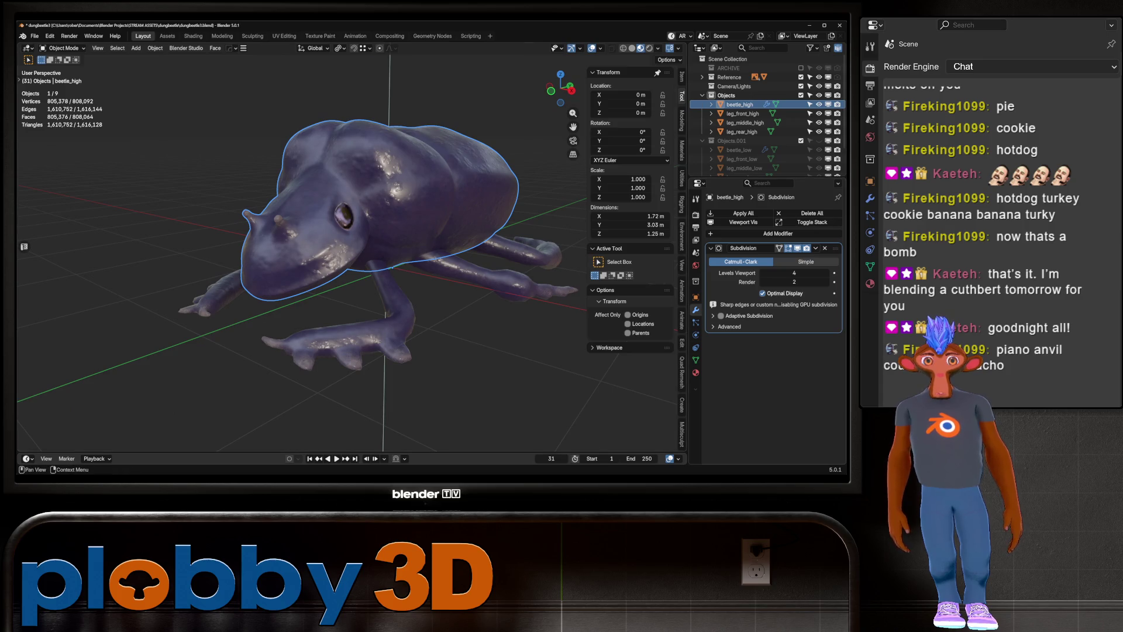
pyautogui.hotkey('ctrl', 'a')
pyautogui.moveTo(378, 264); pyautogui.dragTo(321, 277, button='middle')
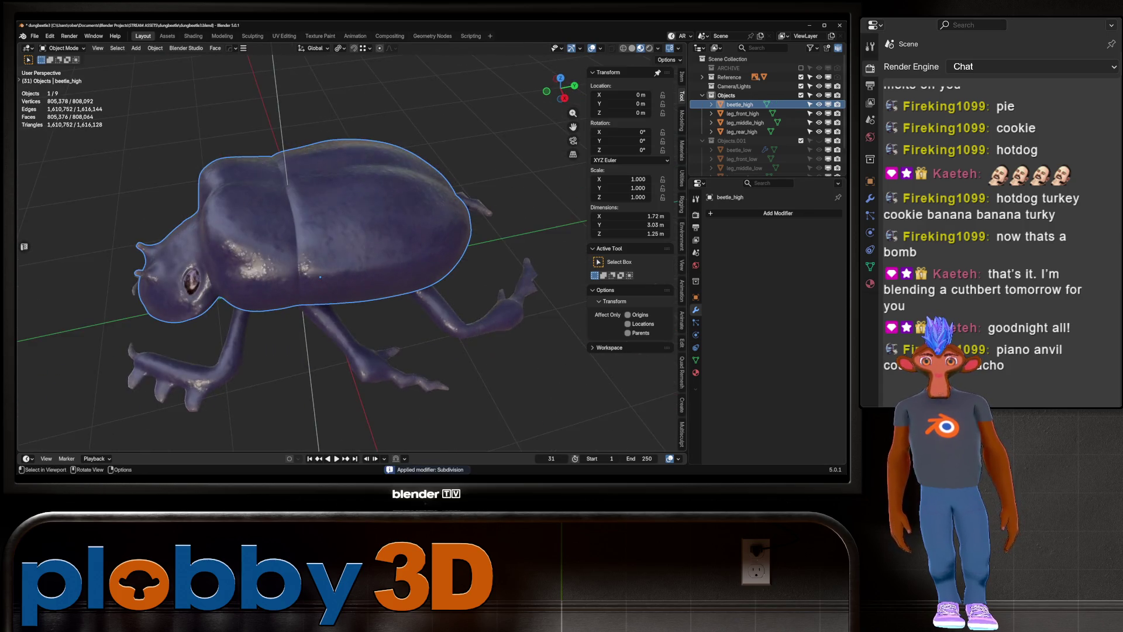
pyautogui.click(632, 48)
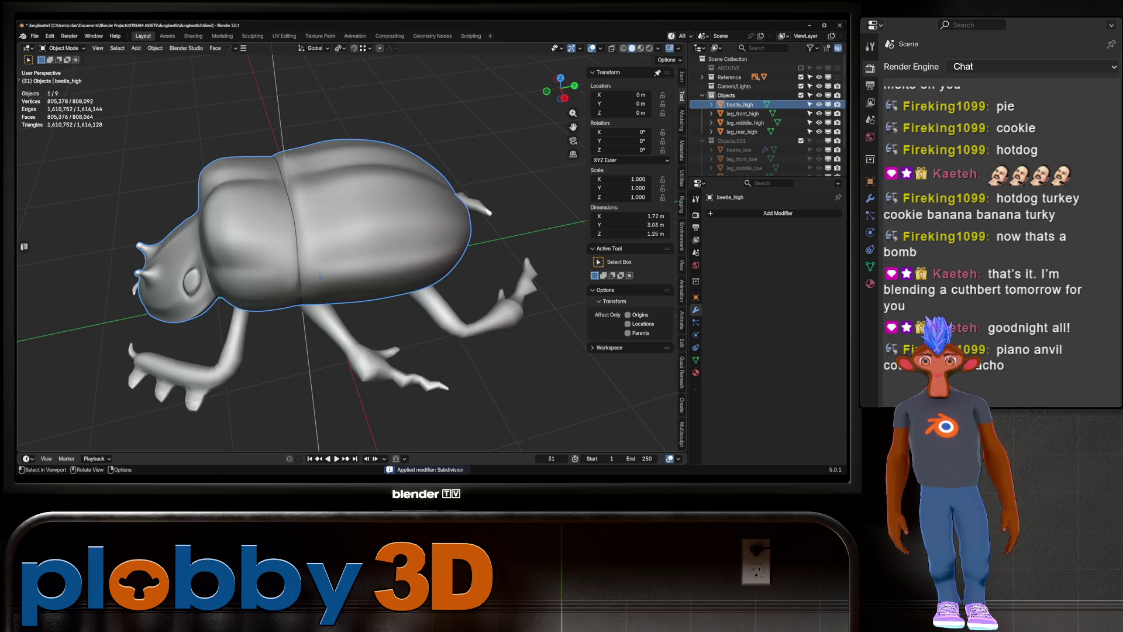
pyautogui.click(252, 36)
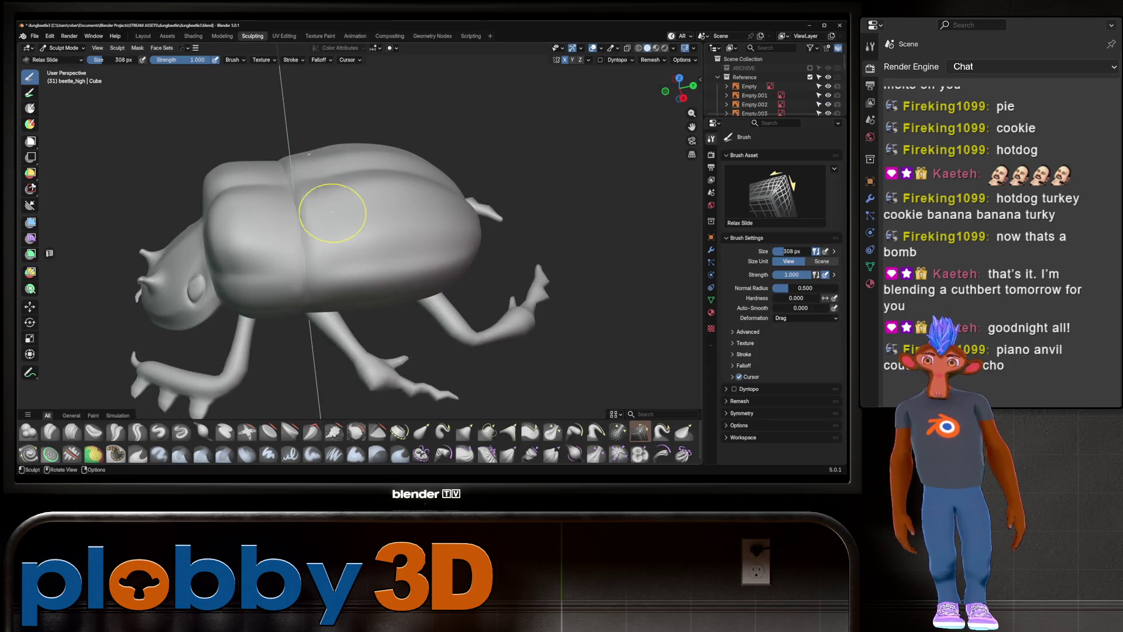
# In front orthographic view, crease the abdomen edge with the Crease Sharp brush
pyautogui.press('KP_1')
pyautogui.keyDown('shift'); pyautogui.moveTo(329, 211); pyautogui.dragTo(328, 210, button='middle'); pyautogui.keyUp('shift')
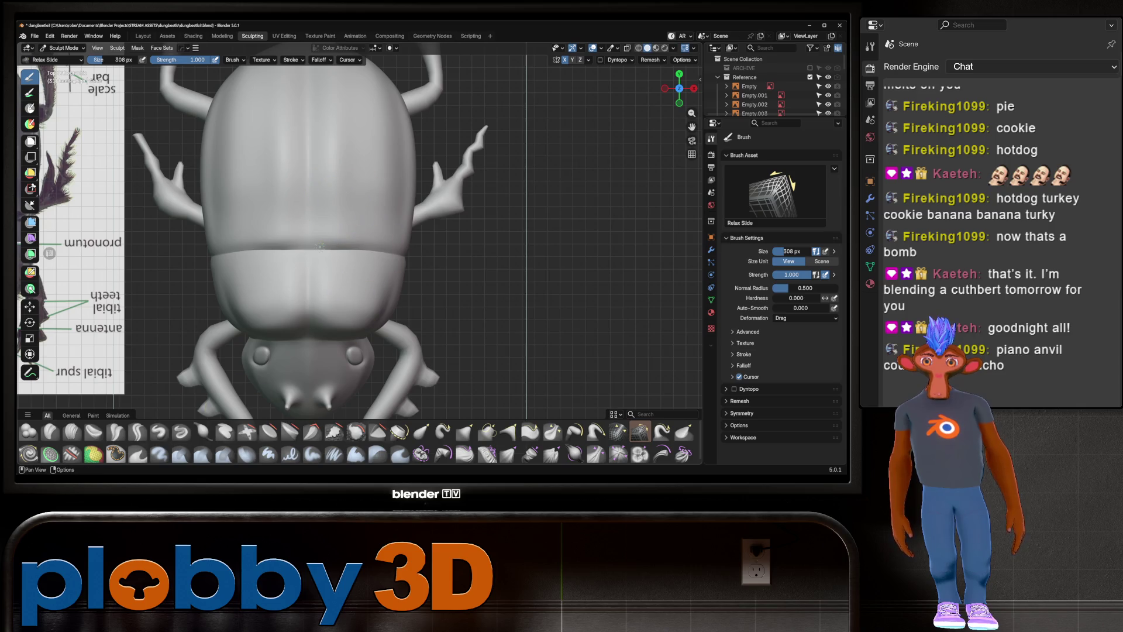
pyautogui.click(137, 431)
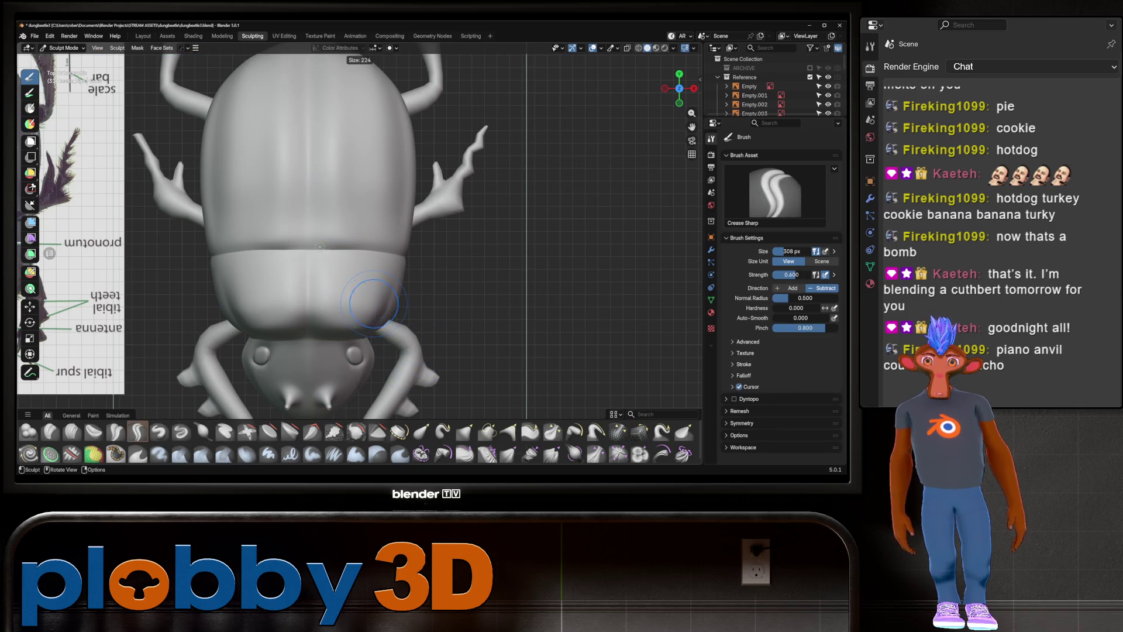
pyautogui.moveTo(357, 304)
pyautogui.mouseDown()
pyautogui.moveTo(362, 274)
pyautogui.moveTo(384, 323)
pyautogui.mouseUp()
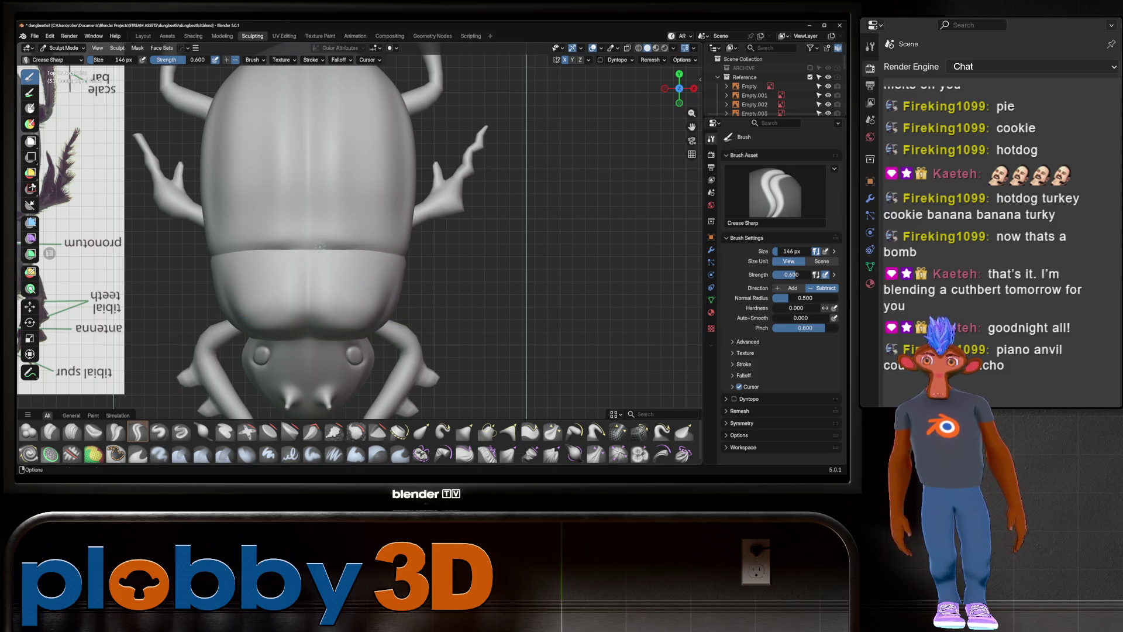
# Enable Stabilize Stroke and crease a line up the thorax to the shell top
pyautogui.click(310, 60)
pyautogui.click(251, 189)
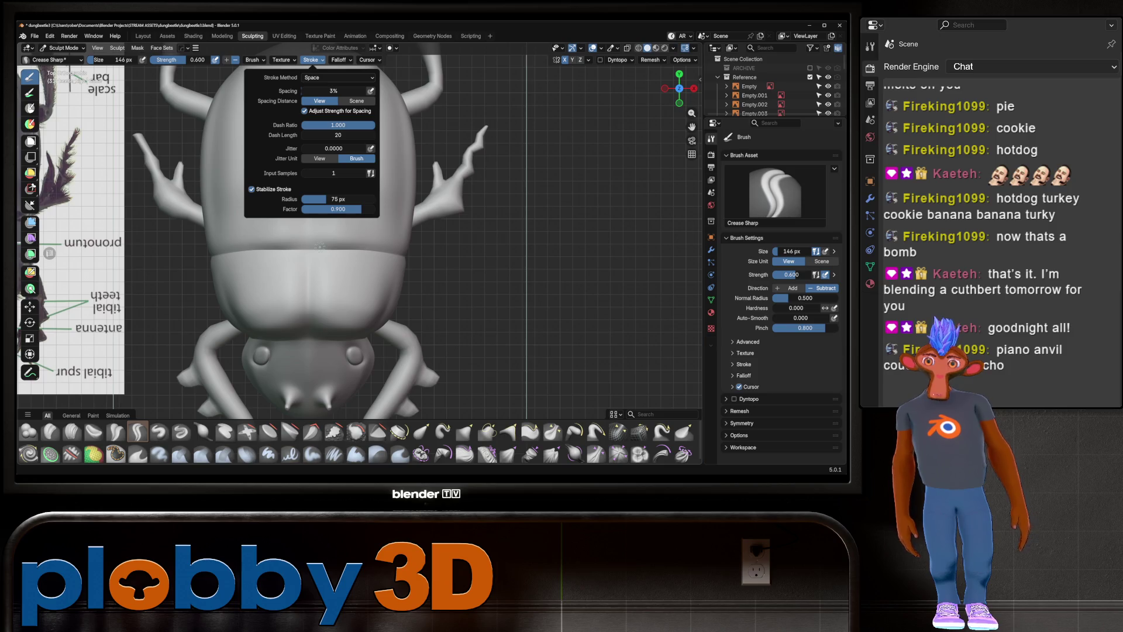
pyautogui.moveTo(366, 326); pyautogui.dragTo(377, 166)
pyautogui.scroll(-2, 366, 298)
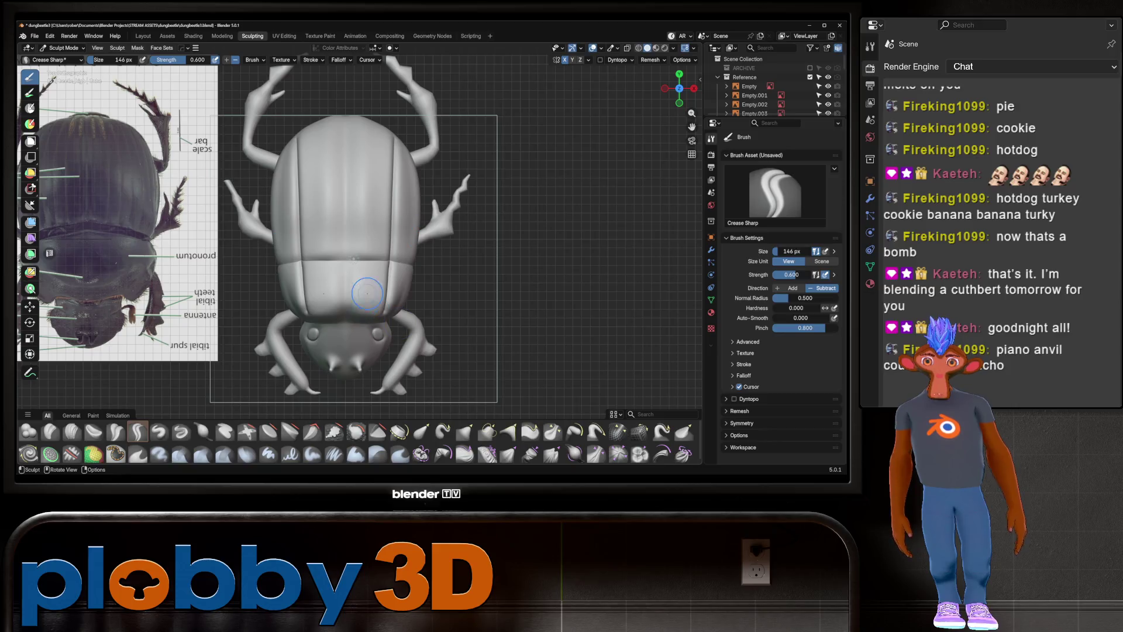
# Carve a crease groove up the centre line of the shell
pyautogui.moveTo(364, 311); pyautogui.dragTo(366, 114)
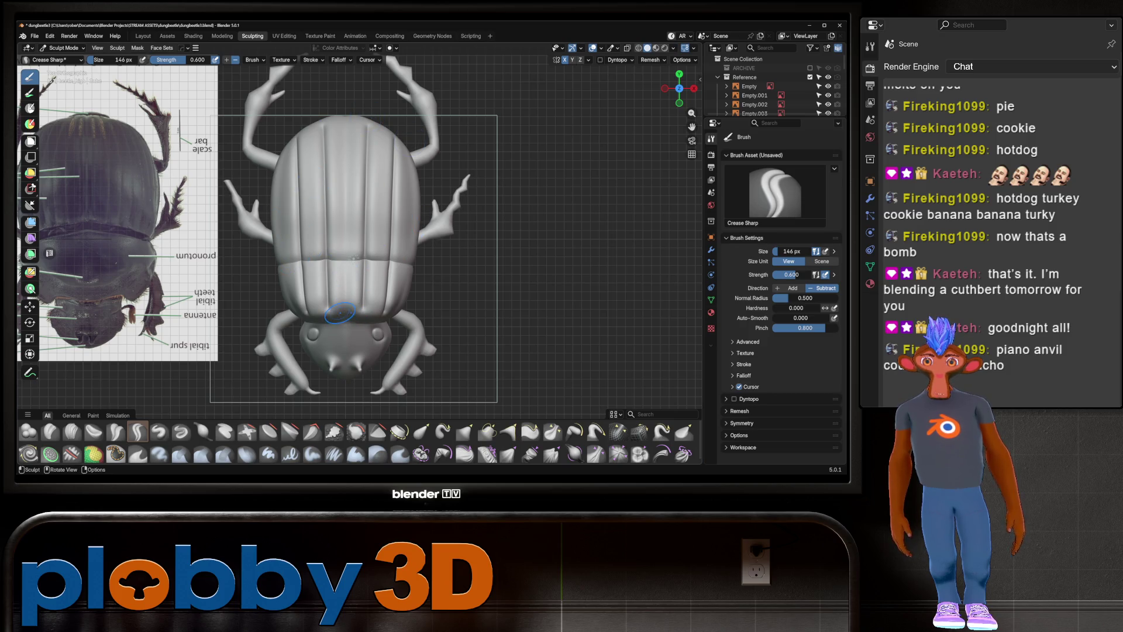
pyautogui.moveTo(347, 314); pyautogui.dragTo(347, 284)
pyautogui.moveTo(346, 242); pyautogui.dragTo(346, 184)
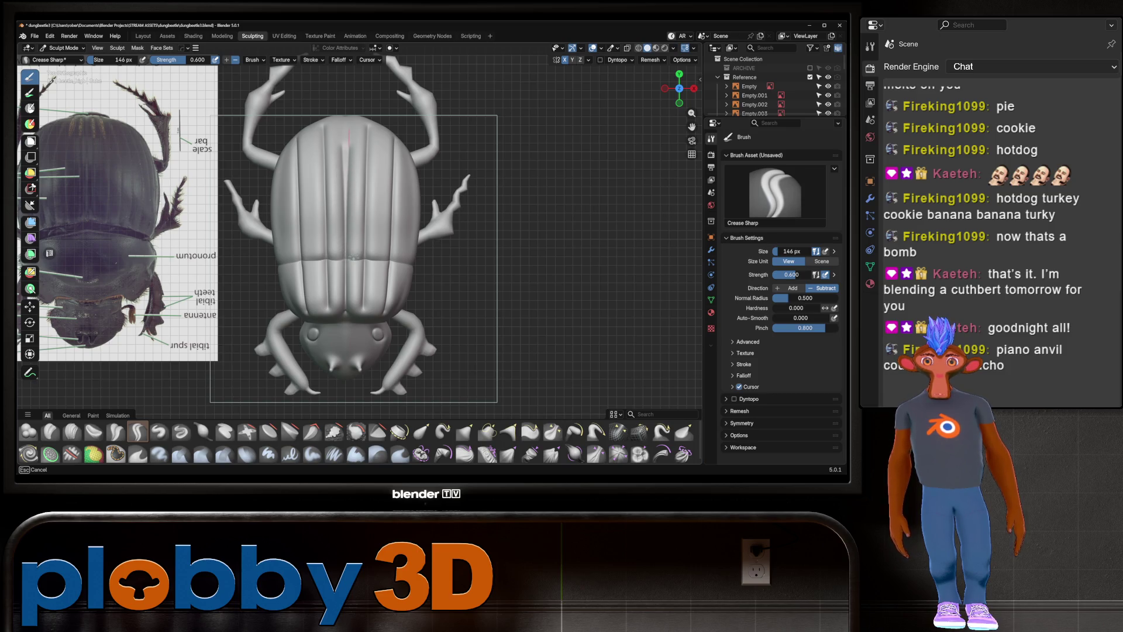
pyautogui.moveTo(349, 110); pyautogui.dragTo(349, 113)
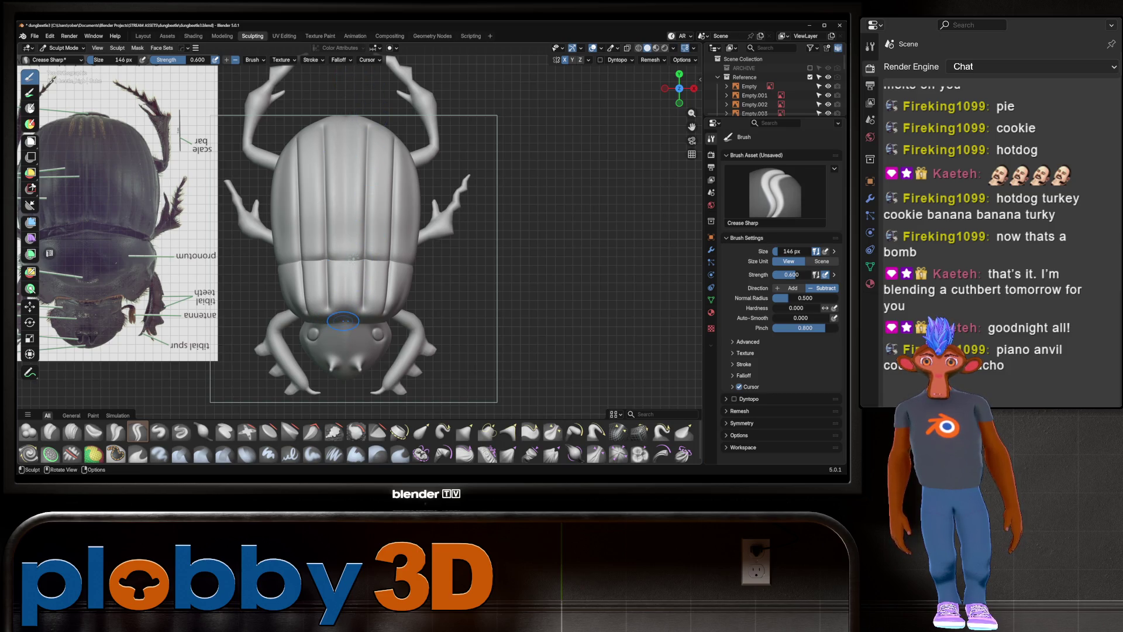
# Reinforce the centre-line crease, then carve symmetric crease grooves on the head
pyautogui.moveTo(347, 312); pyautogui.dragTo(346, 289)
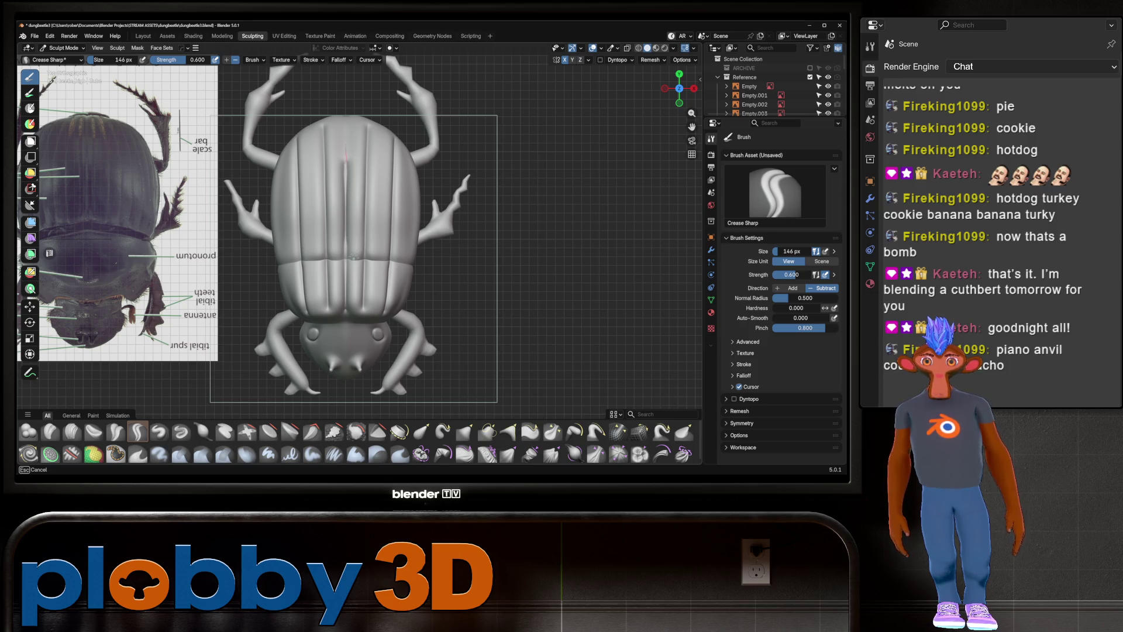
pyautogui.moveTo(347, 167); pyautogui.dragTo(335, 74)
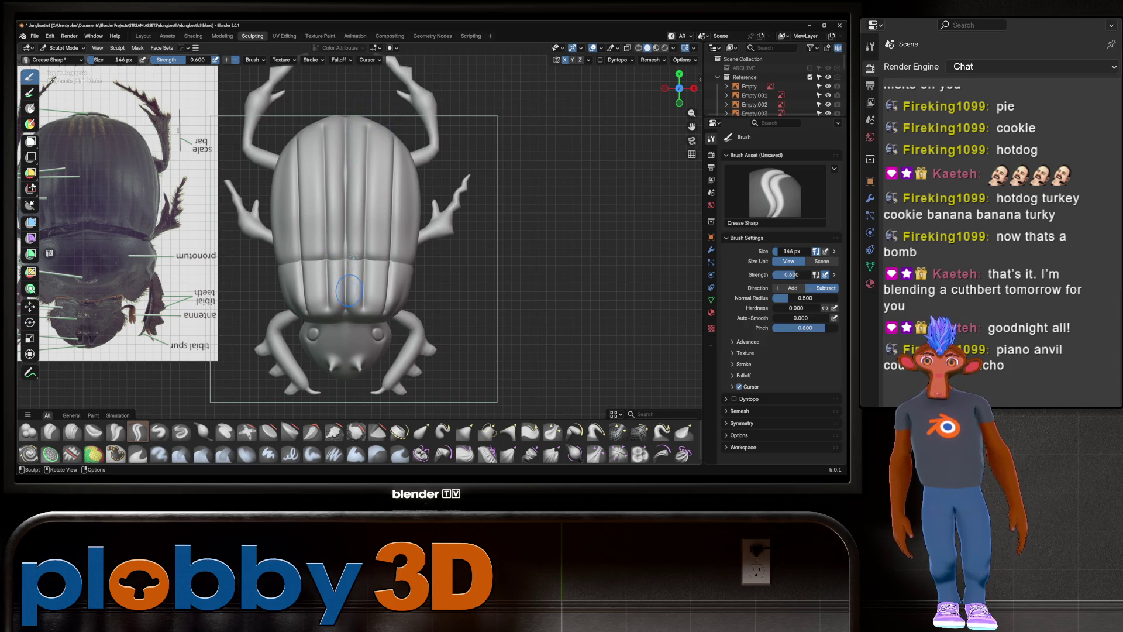
pyautogui.moveTo(346, 262)
pyautogui.mouseDown(button='middle')
pyautogui.moveTo(349, 314)
pyautogui.moveTo(349, 300)
pyautogui.moveTo(334, 316)
pyautogui.moveTo(307, 304)
pyautogui.mouseUp(button='middle')
pyautogui.moveTo(336, 302)
pyautogui.mouseDown()
pyautogui.moveTo(316, 252)
pyautogui.moveTo(336, 334)
pyautogui.moveTo(293, 271)
pyautogui.mouseUp()
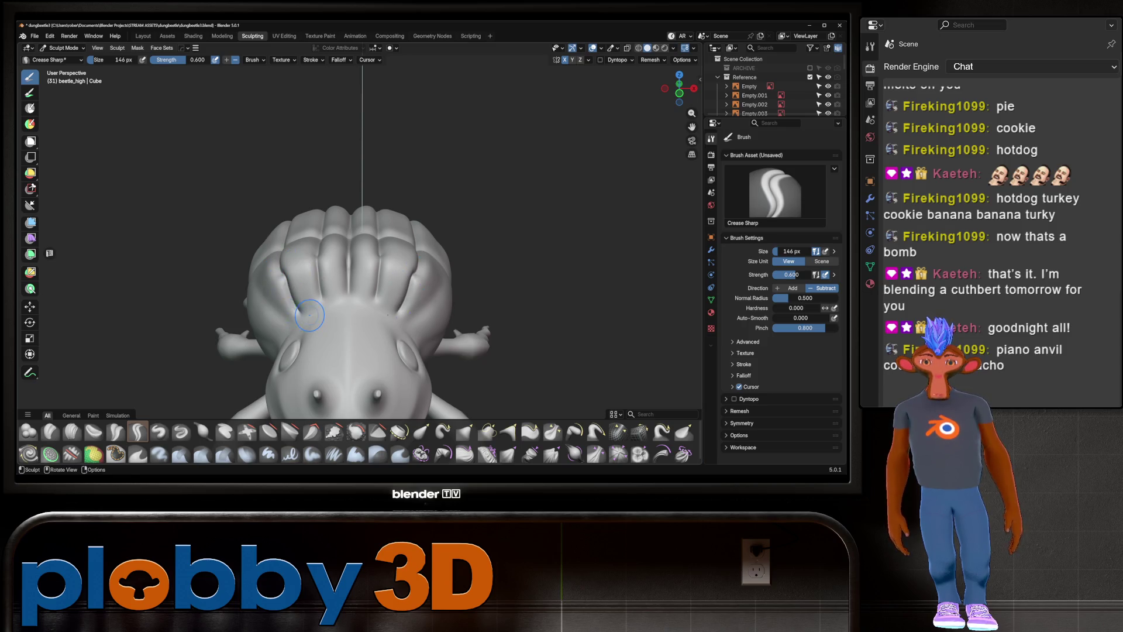
# Carve a crease groove across the side and back of the shell from a side view
pyautogui.moveTo(310, 315); pyautogui.dragTo(299, 309, button='middle')
pyautogui.moveTo(298, 309)
pyautogui.mouseDown()
pyautogui.moveTo(278, 281)
pyautogui.moveTo(289, 295)
pyautogui.mouseUp()
pyautogui.scroll(-3, 290, 294)
pyautogui.moveTo(290, 294)
pyautogui.mouseDown(button='middle')
pyautogui.moveTo(326, 302)
pyautogui.moveTo(232, 340)
pyautogui.mouseUp(button='middle')
pyautogui.scroll(5, 327, 302)
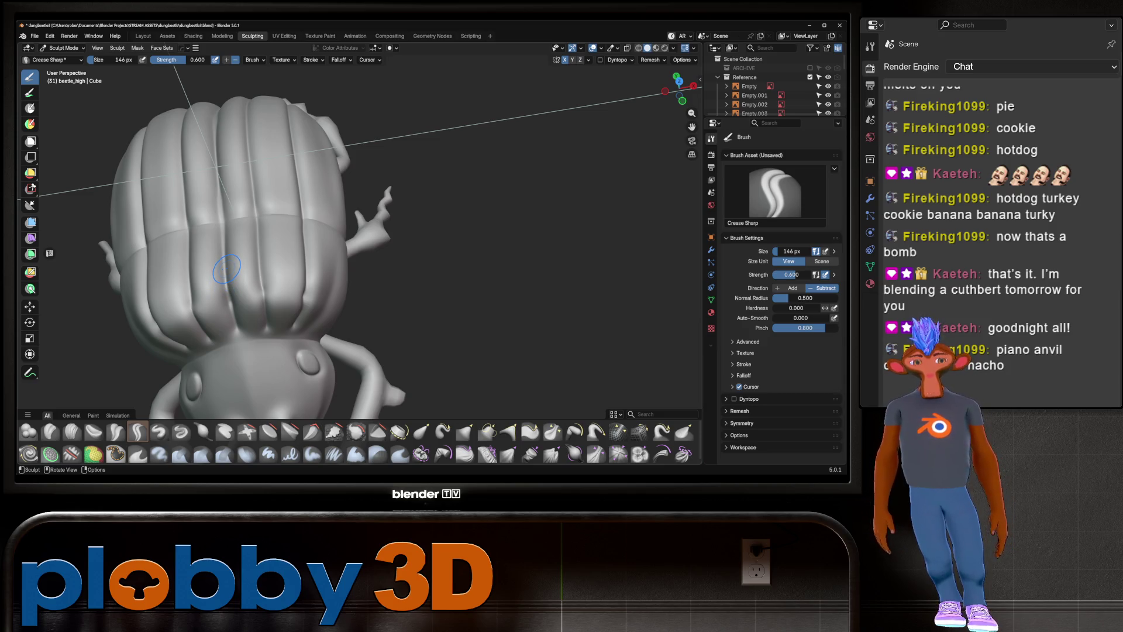
pyautogui.moveTo(226, 266); pyautogui.dragTo(356, 317, button='middle')
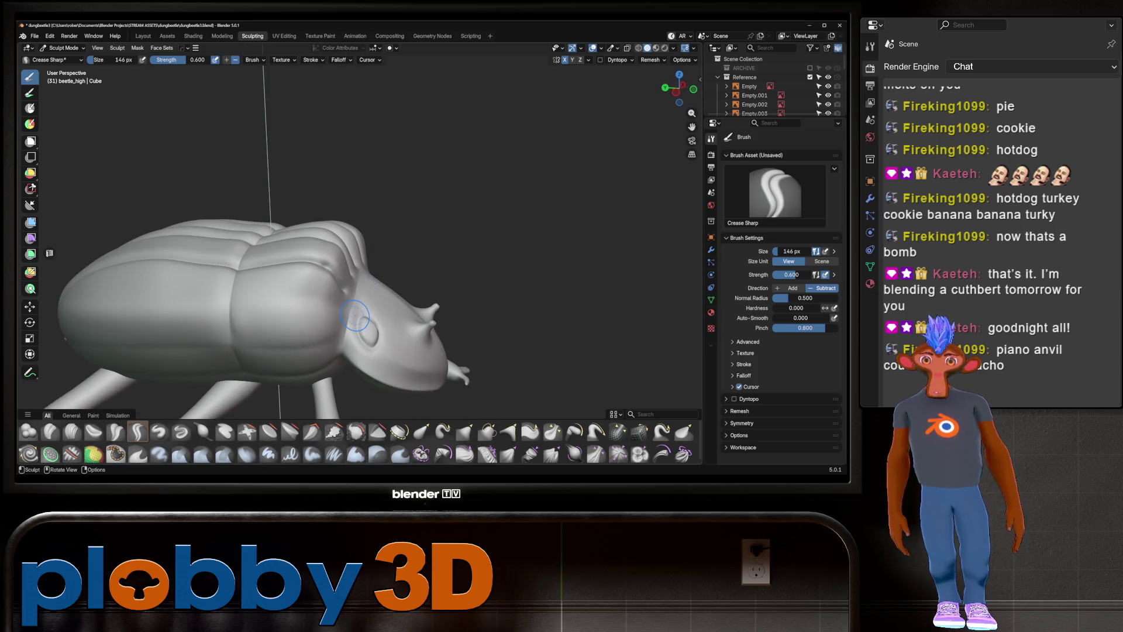
pyautogui.moveTo(341, 308); pyautogui.dragTo(210, 296)
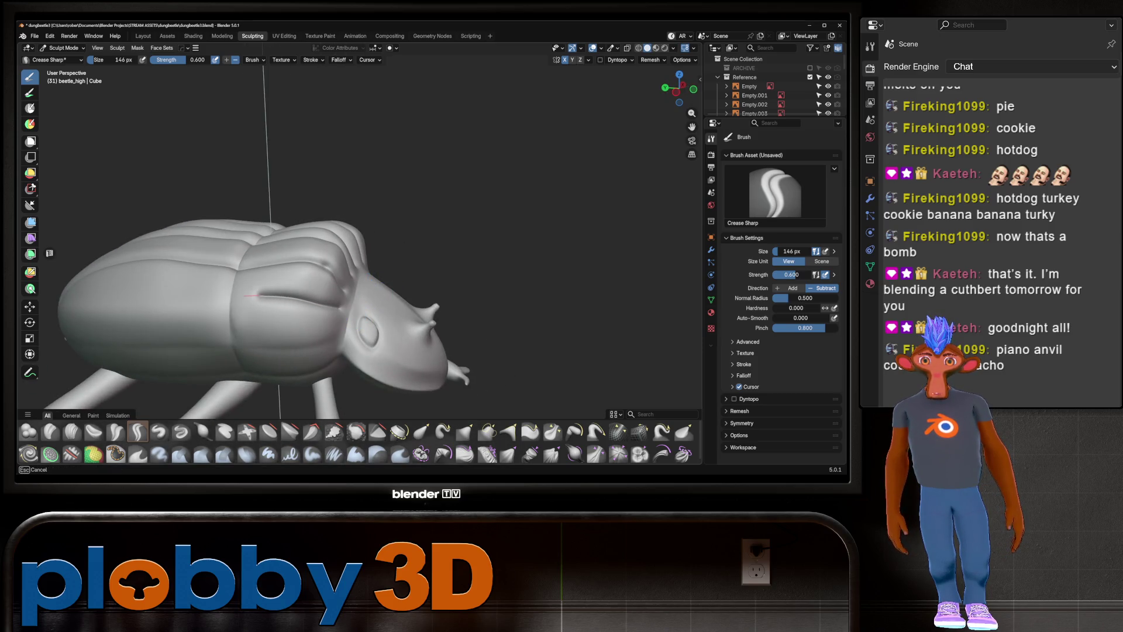
pyautogui.moveTo(164, 299); pyautogui.dragTo(63, 298)
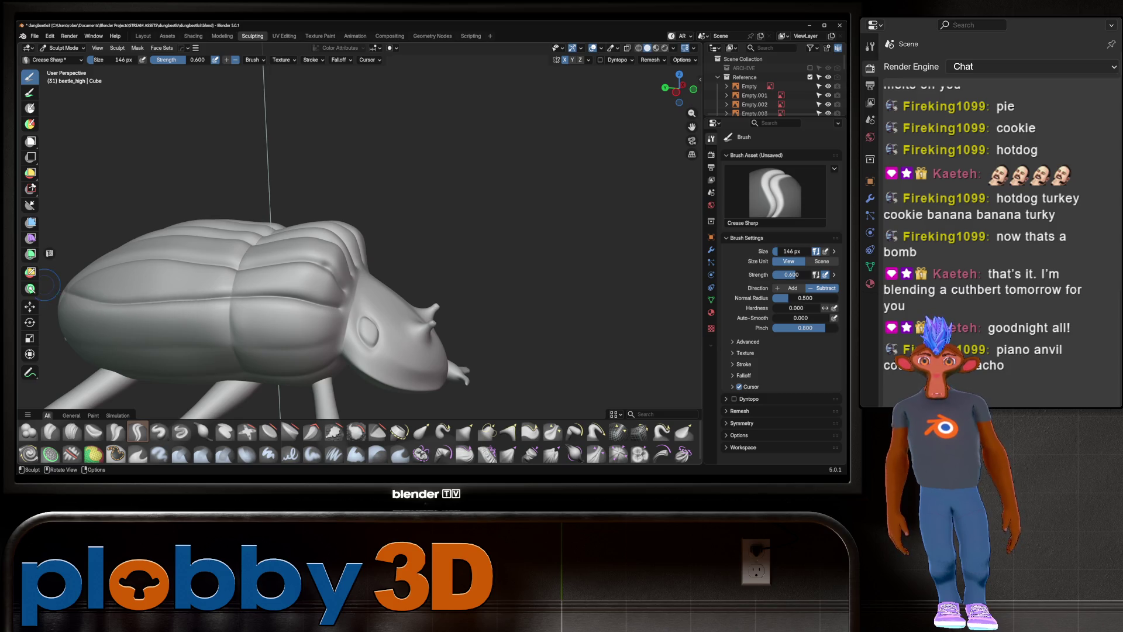
pyautogui.moveTo(53, 279); pyautogui.dragTo(106, 289, button='middle')
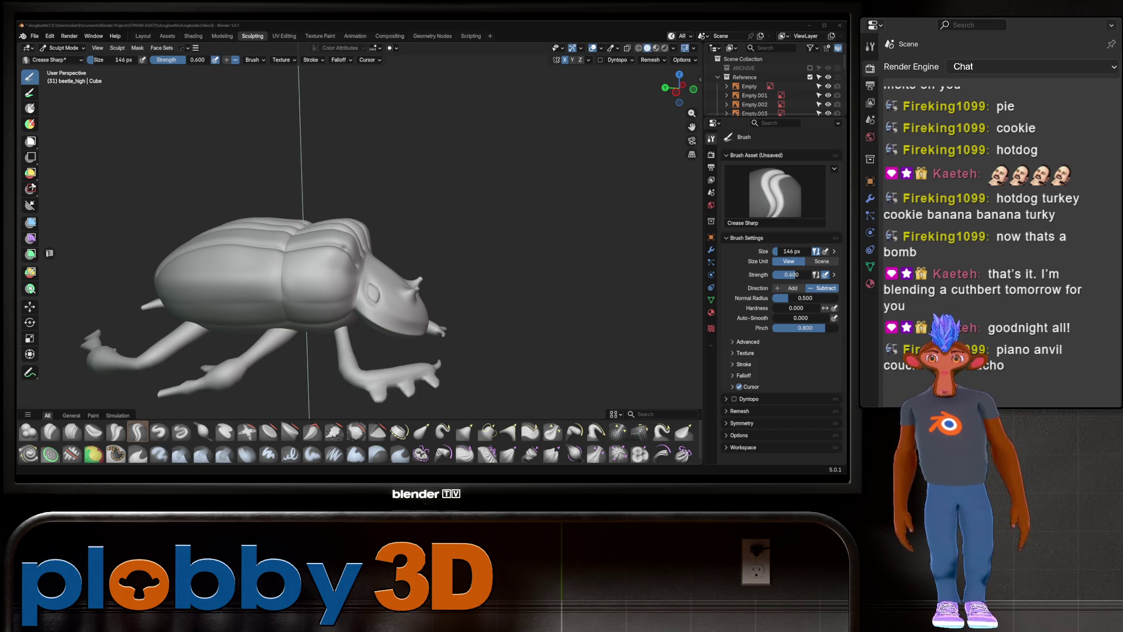
pyautogui.scroll(-2, 461, 298)
# Carve a crease groove across the shell, checking it from front and side
pyautogui.moveTo(400, 277); pyautogui.dragTo(415, 294, button='middle')
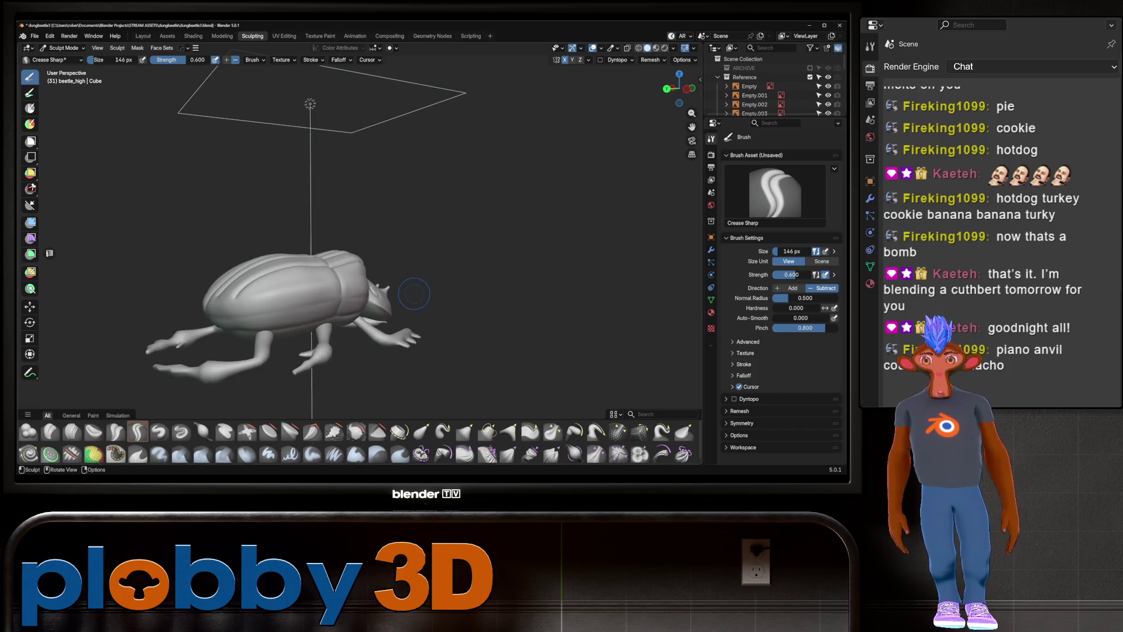
pyautogui.moveTo(237, 303); pyautogui.dragTo(237, 303, button='middle')
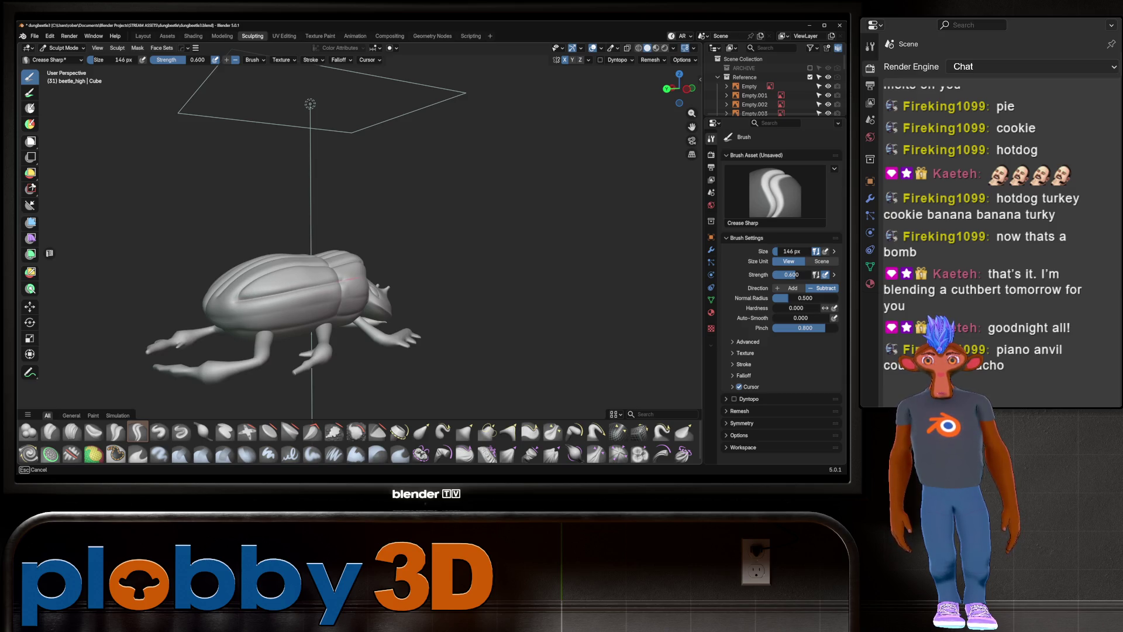
pyautogui.moveTo(237, 303)
pyautogui.mouseDown(button='middle')
pyautogui.moveTo(309, 307)
pyautogui.moveTo(354, 283)
pyautogui.moveTo(345, 251)
pyautogui.mouseUp(button='middle')
pyautogui.scroll(8, 354, 283)
pyautogui.moveTo(422, 254); pyautogui.dragTo(325, 268)
pyautogui.scroll(-5, 325, 269)
pyautogui.moveTo(324, 269)
pyautogui.mouseDown(button='middle')
pyautogui.moveTo(394, 218)
pyautogui.moveTo(491, 211)
pyautogui.moveTo(341, 256)
pyautogui.moveTo(373, 263)
pyautogui.moveTo(413, 237)
pyautogui.mouseUp(button='middle')
pyautogui.scroll(5, 394, 219)
pyautogui.scroll(-3, 394, 218)
pyautogui.scroll(-4, 412, 237)
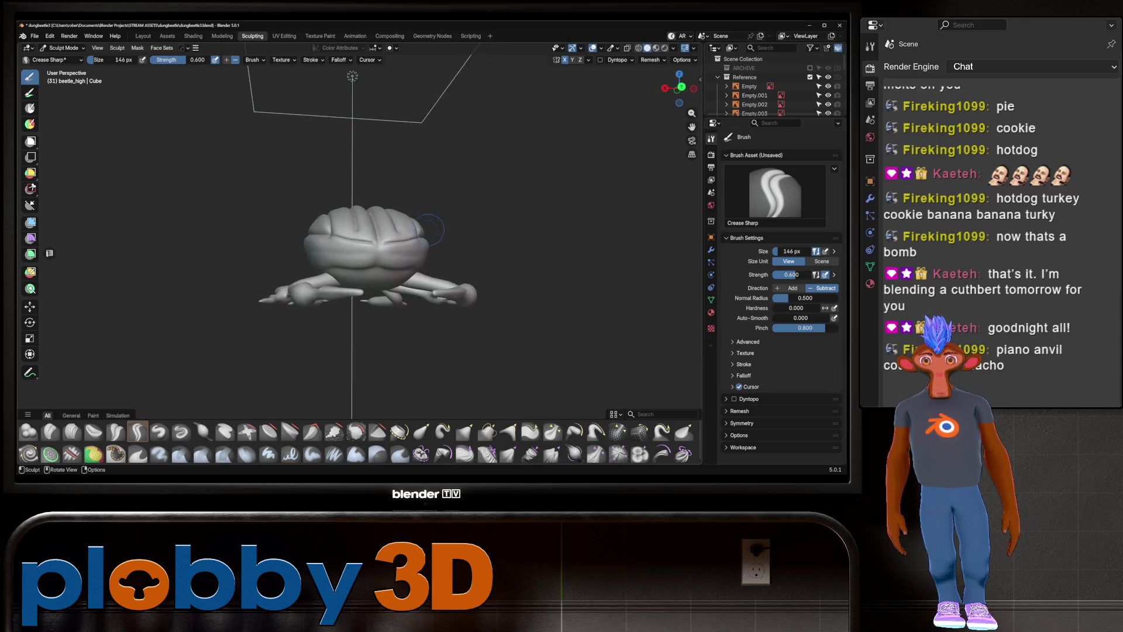
pyautogui.scroll(4, 366, 243)
pyautogui.moveTo(373, 249); pyautogui.dragTo(368, 250)
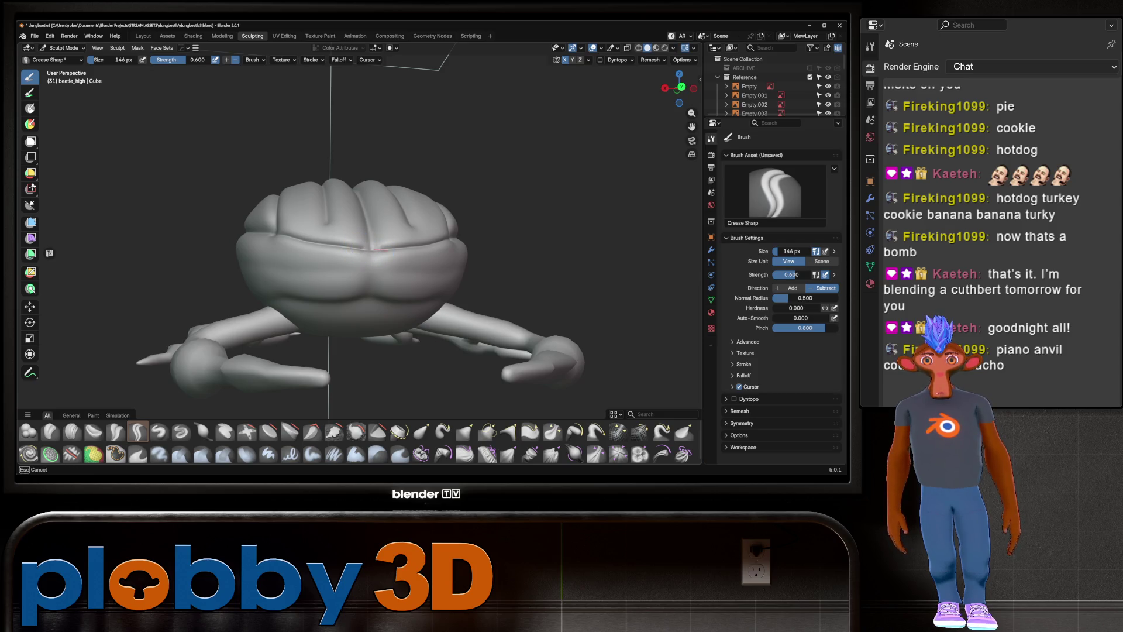
pyautogui.moveTo(368, 250)
pyautogui.mouseDown(button='middle')
pyautogui.moveTo(351, 219)
pyautogui.moveTo(304, 265)
pyautogui.mouseUp(button='middle')
pyautogui.scroll(-5, 339, 241)
pyautogui.scroll(5, 327, 240)
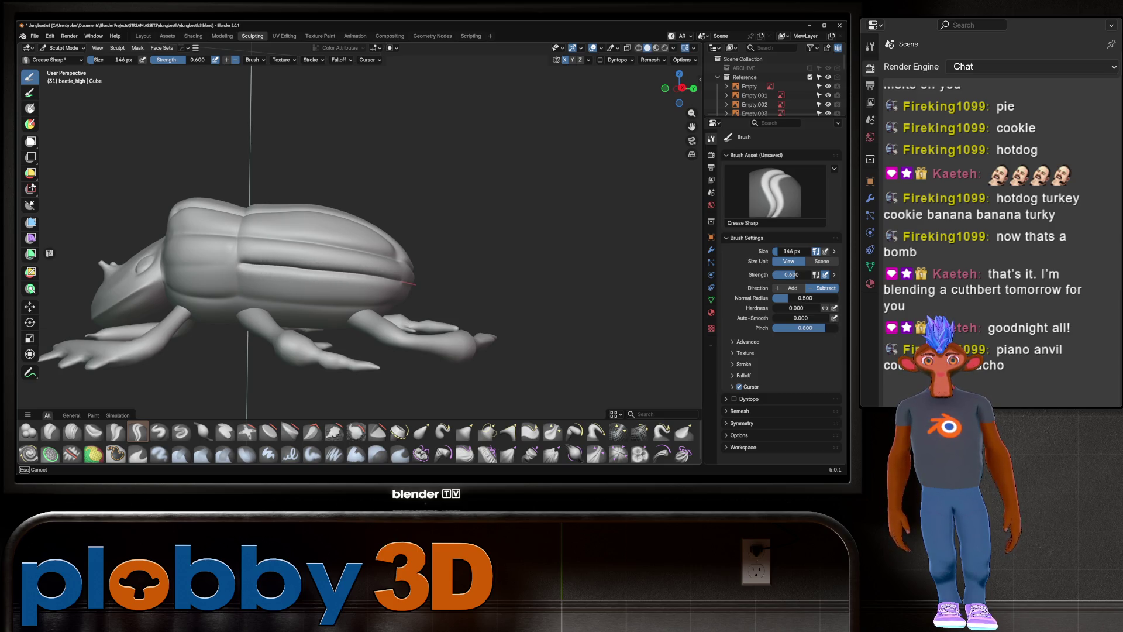
# Deepen the horizontal crease across the beetle's front and check it from below
pyautogui.moveTo(408, 283); pyautogui.dragTo(333, 260, button='middle')
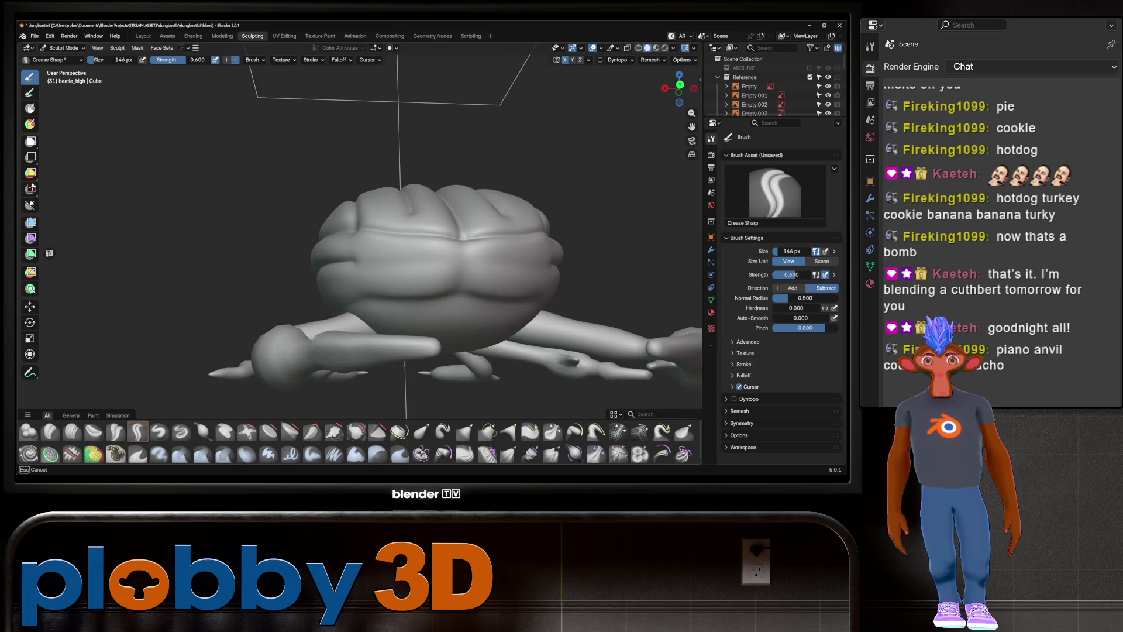
pyautogui.moveTo(397, 263); pyautogui.dragTo(481, 261)
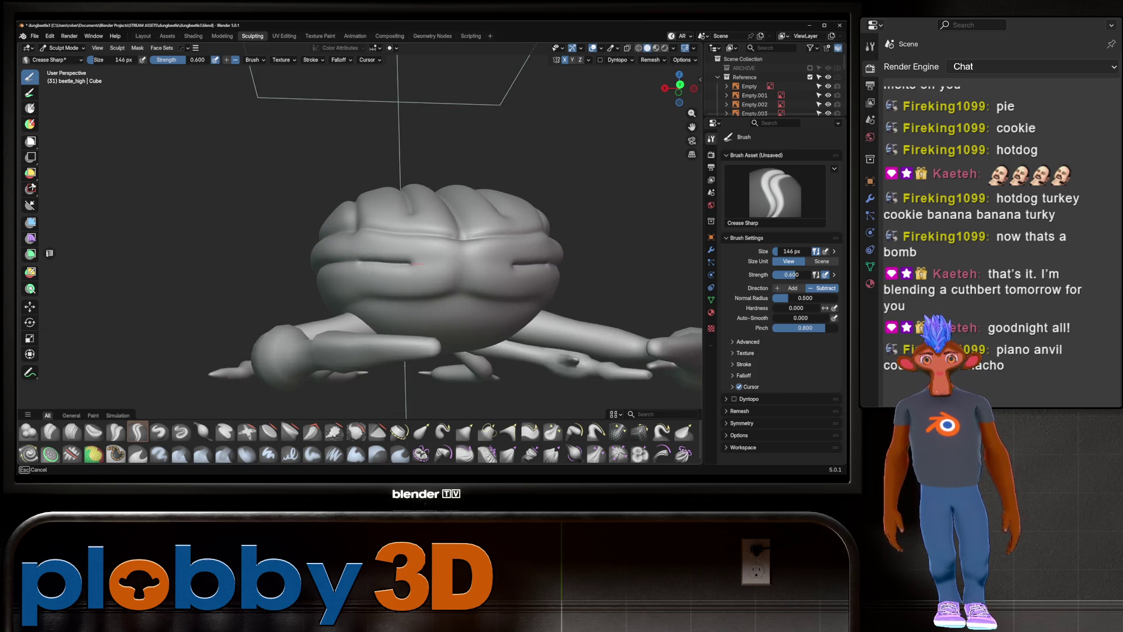
pyautogui.moveTo(485, 261)
pyautogui.mouseDown(button='middle')
pyautogui.moveTo(459, 238)
pyautogui.moveTo(179, 238)
pyautogui.mouseUp(button='middle')
pyautogui.scroll(3, 459, 238)
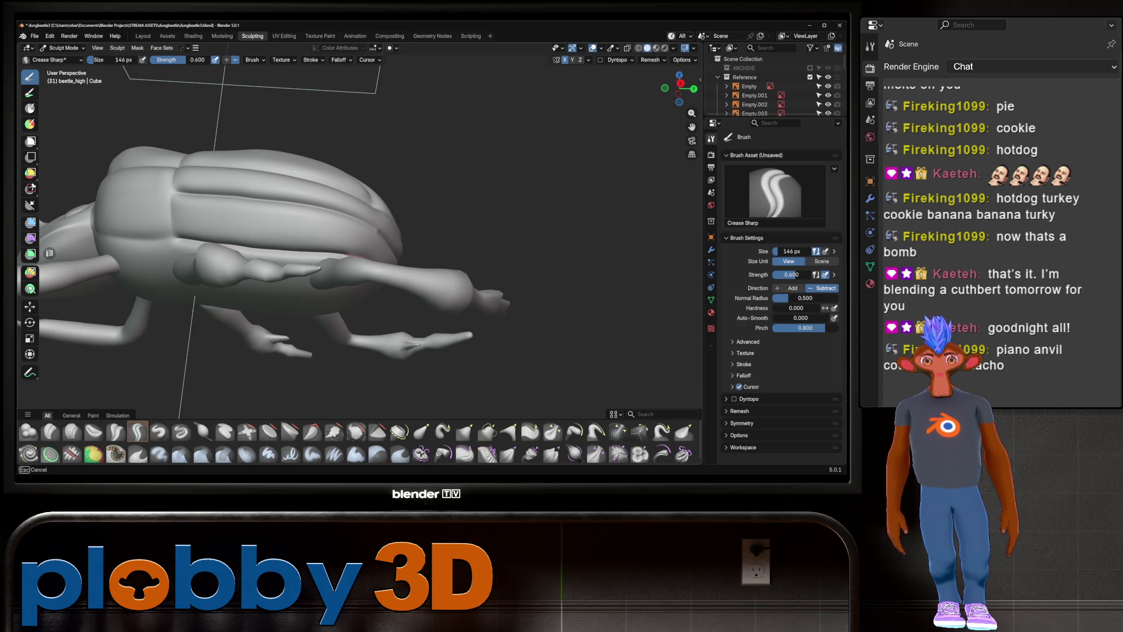
pyautogui.moveTo(370, 252); pyautogui.dragTo(294, 255, button='middle')
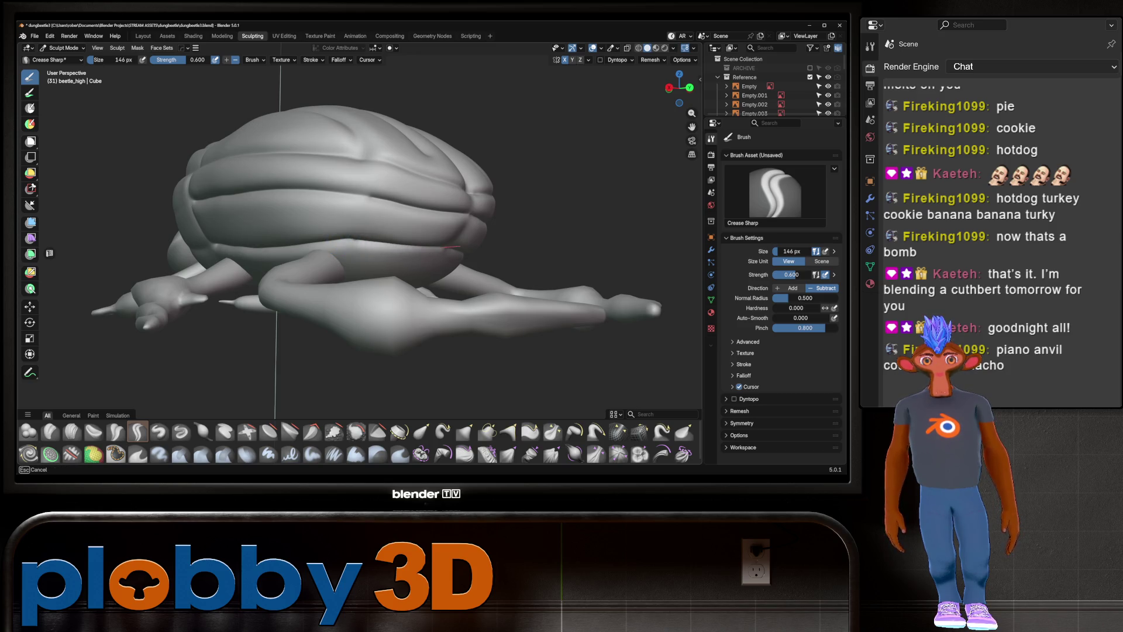
pyautogui.scroll(-3, 448, 249)
pyautogui.moveTo(448, 250)
pyautogui.mouseDown(button='middle')
pyautogui.moveTo(381, 69)
pyautogui.moveTo(457, 234)
pyautogui.moveTo(292, 186)
pyautogui.moveTo(284, 231)
pyautogui.moveTo(348, 203)
pyautogui.moveTo(421, 206)
pyautogui.mouseUp(button='middle')
pyautogui.scroll(5, 413, 176)
pyautogui.scroll(3, 292, 186)
pyautogui.scroll(-3, 316, 212)
pyautogui.scroll(4, 333, 215)
pyautogui.scroll(-5, 348, 203)
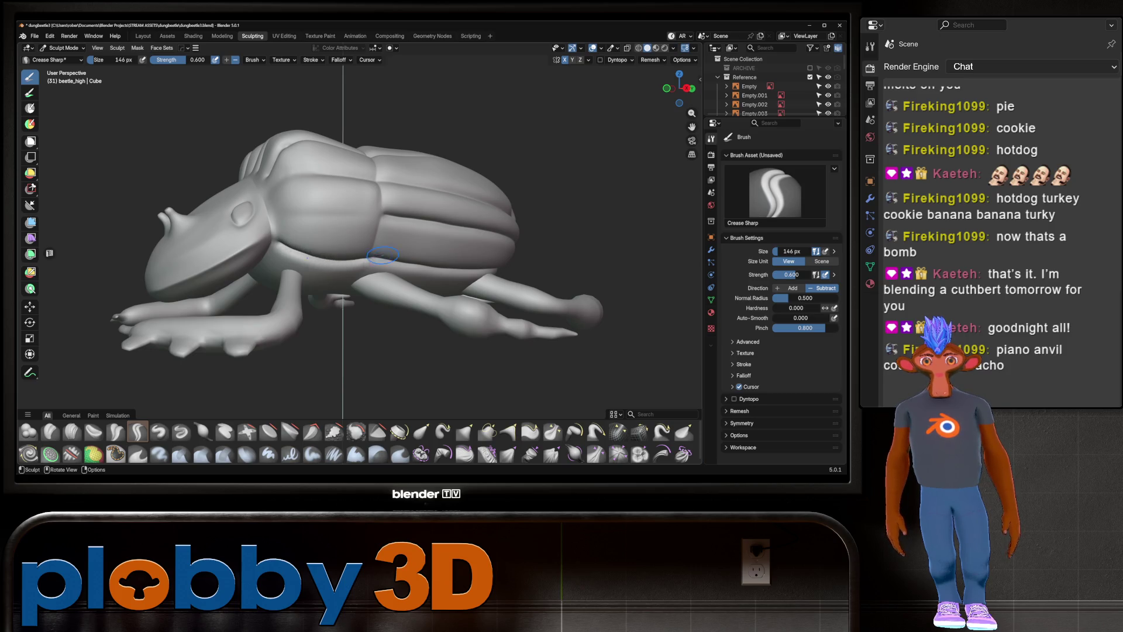
# Orbit all around the beetle to review the sculpted shell grooves
pyautogui.moveTo(383, 255); pyautogui.dragTo(290, 259, button='middle')
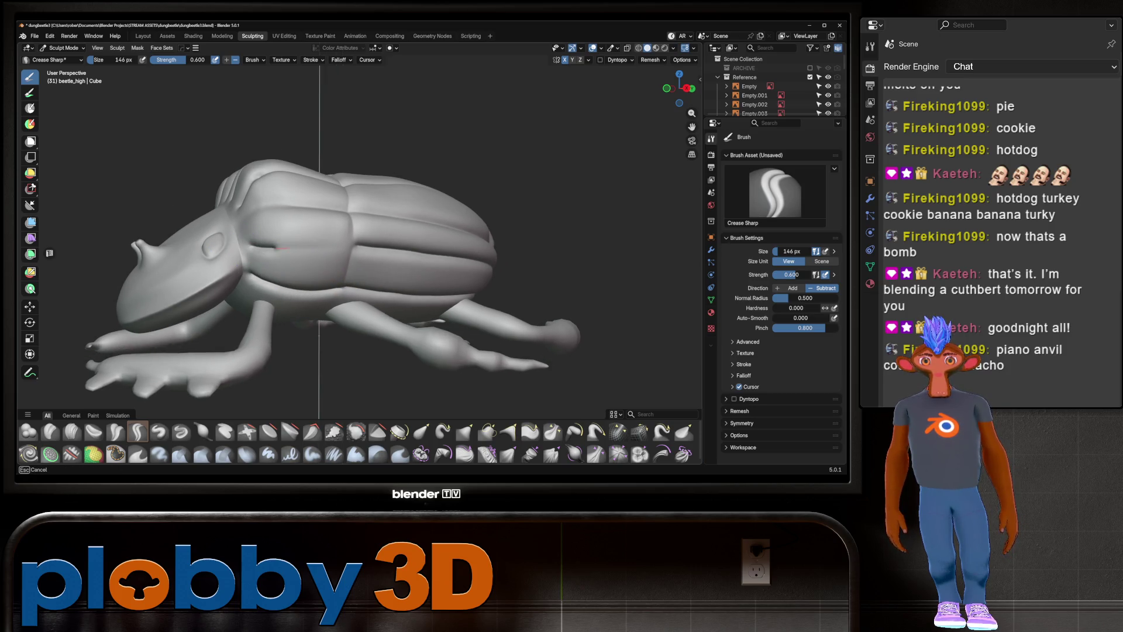
pyautogui.moveTo(367, 245); pyautogui.dragTo(255, 218, button='middle')
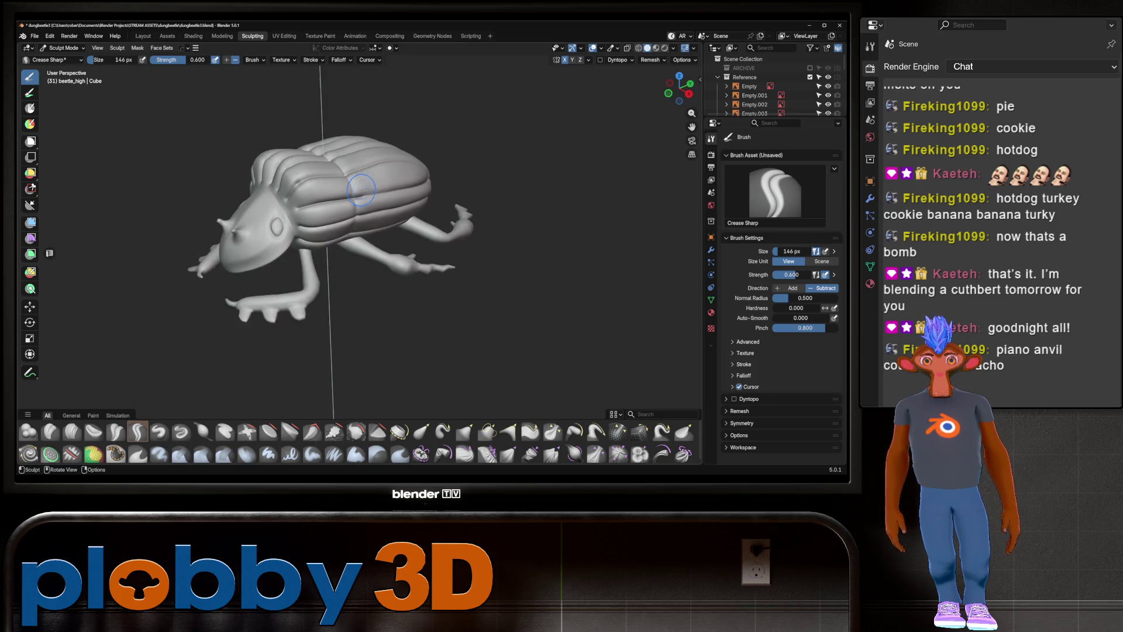
pyautogui.moveTo(369, 195); pyautogui.dragTo(373, 221, button='middle')
pyautogui.scroll(4, 373, 221)
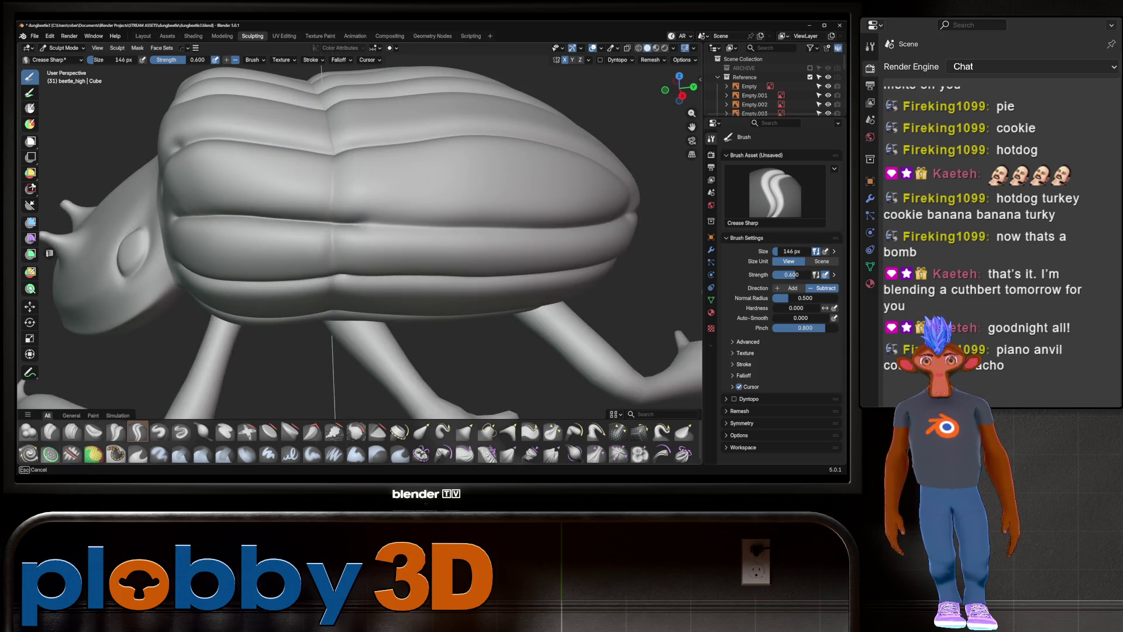
pyautogui.scroll(-5, 324, 207)
pyautogui.moveTo(323, 207)
pyautogui.mouseDown(button='middle')
pyautogui.moveTo(288, 233)
pyautogui.moveTo(297, 228)
pyautogui.mouseUp(button='middle')
pyautogui.scroll(3, 288, 232)
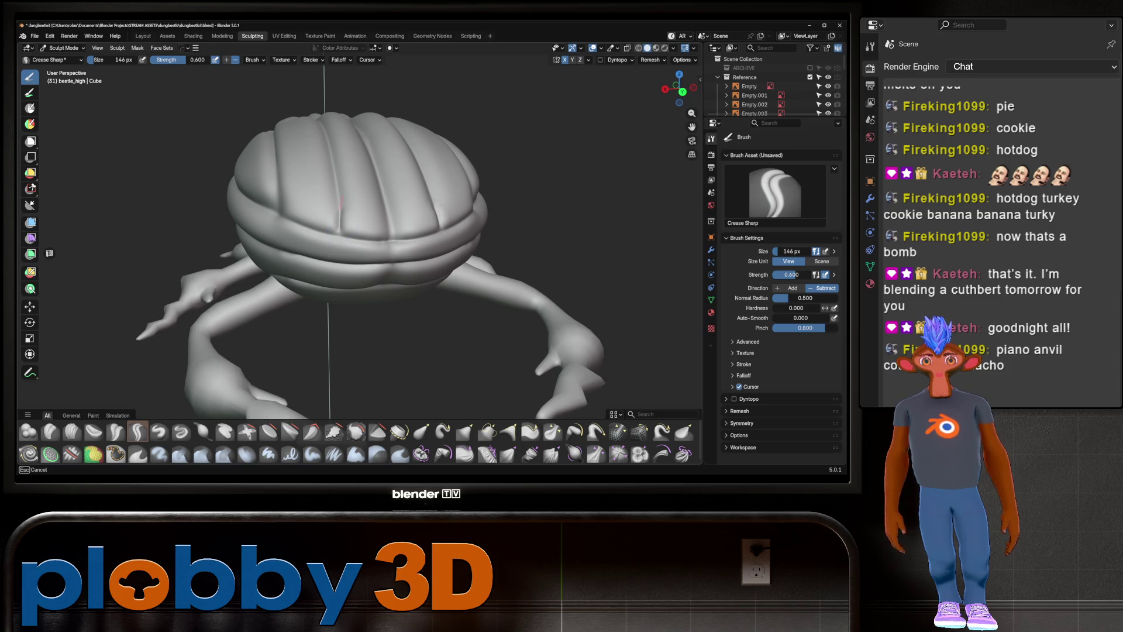
pyautogui.scroll(-4, 339, 204)
pyautogui.moveTo(340, 205); pyautogui.dragTo(357, 211, button='middle')
pyautogui.scroll(3, 357, 211)
pyautogui.scroll(3, 357, 211)
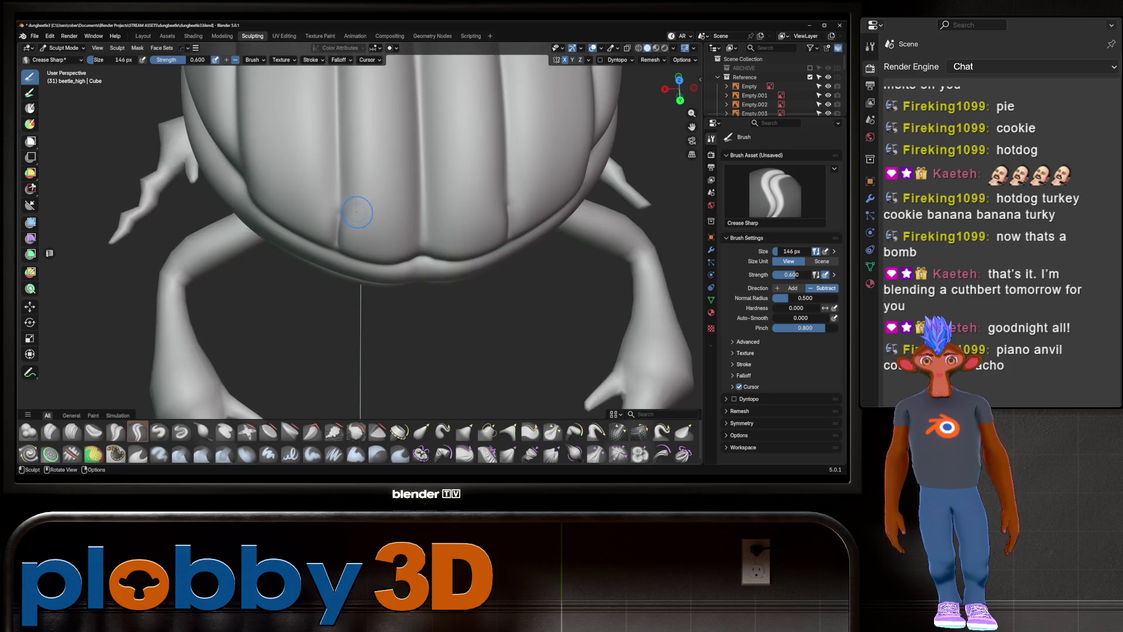
pyautogui.scroll(-4, 335, 258)
pyautogui.moveTo(335, 258); pyautogui.dragTo(269, 262, button='middle')
pyautogui.scroll(4, 270, 262)
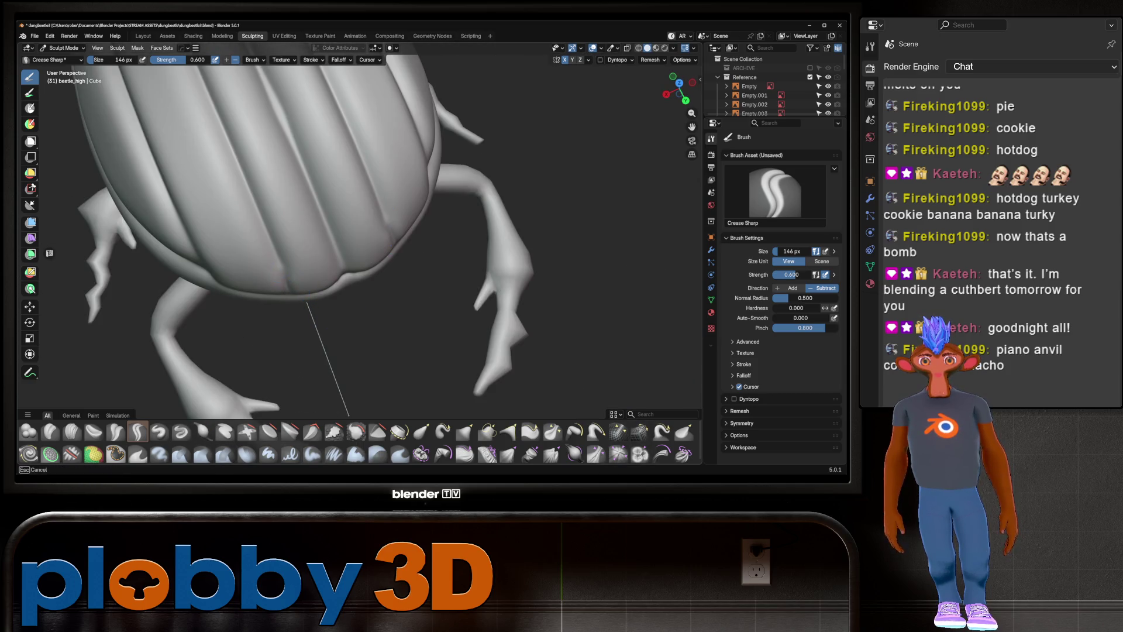
pyautogui.scroll(-4, 335, 255)
pyautogui.moveTo(335, 256); pyautogui.dragTo(364, 245, button='middle')
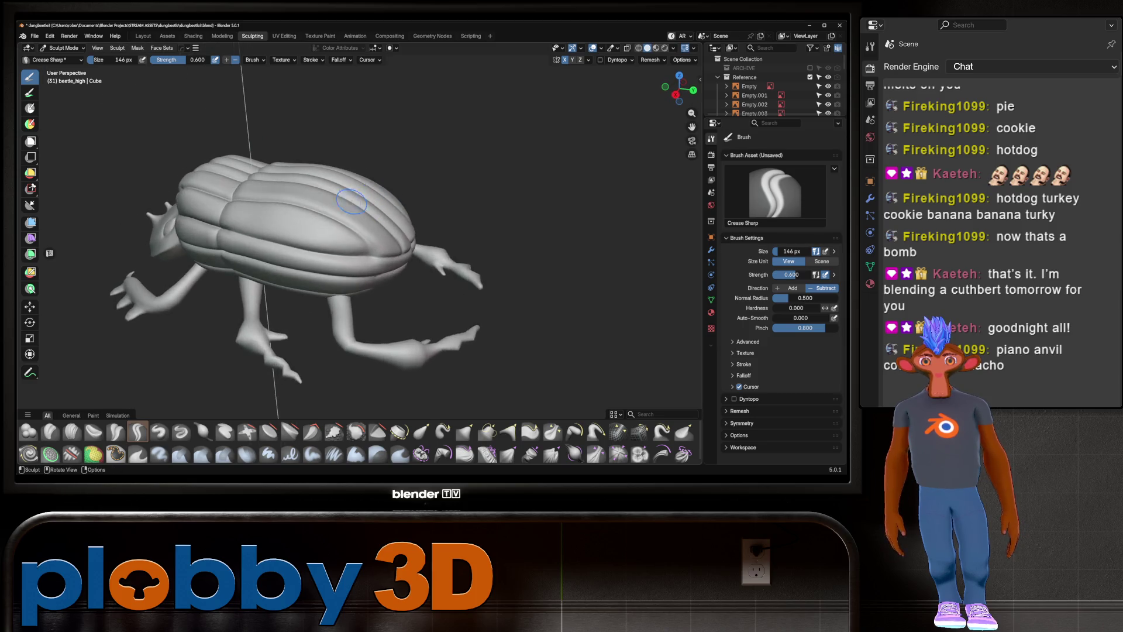
pyautogui.scroll(4, 363, 245)
pyautogui.scroll(-4, 388, 309)
pyautogui.moveTo(388, 309)
pyautogui.mouseDown(button='middle')
pyautogui.moveTo(272, 252)
pyautogui.moveTo(317, 264)
pyautogui.moveTo(293, 283)
pyautogui.mouseUp(button='middle')
pyautogui.scroll(2, 273, 251)
pyautogui.scroll(2, 272, 252)
pyautogui.scroll(-4, 272, 252)
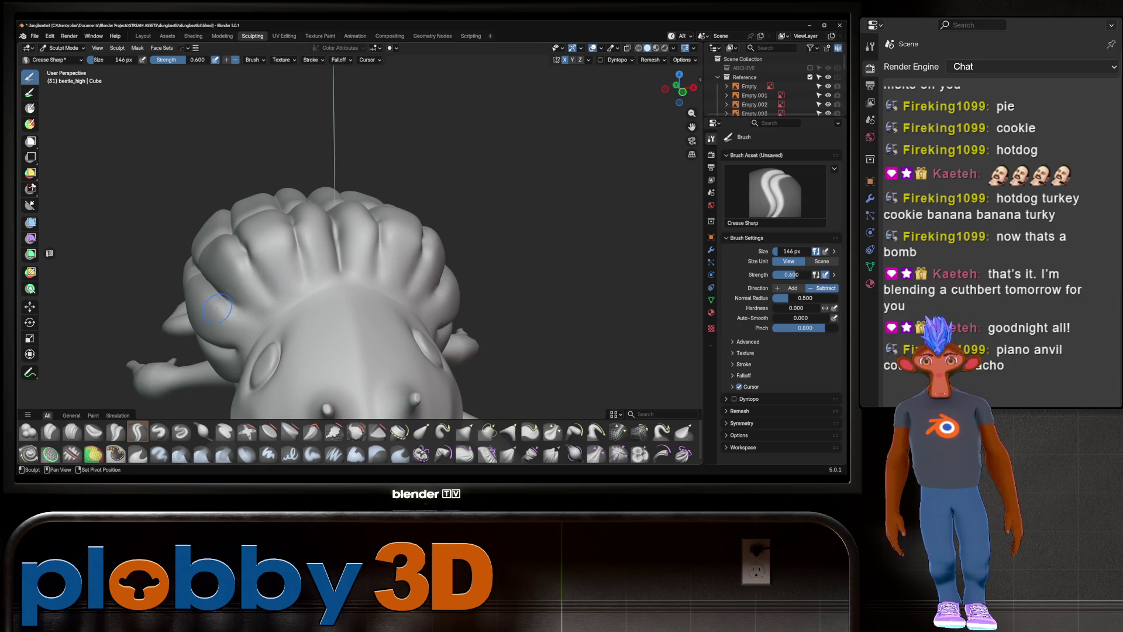
pyautogui.moveTo(294, 284); pyautogui.dragTo(329, 253, button='middle')
pyautogui.moveTo(251, 275)
pyautogui.mouseDown(button='middle')
pyautogui.moveTo(260, 290)
pyautogui.moveTo(325, 241)
pyautogui.mouseUp(button='middle')
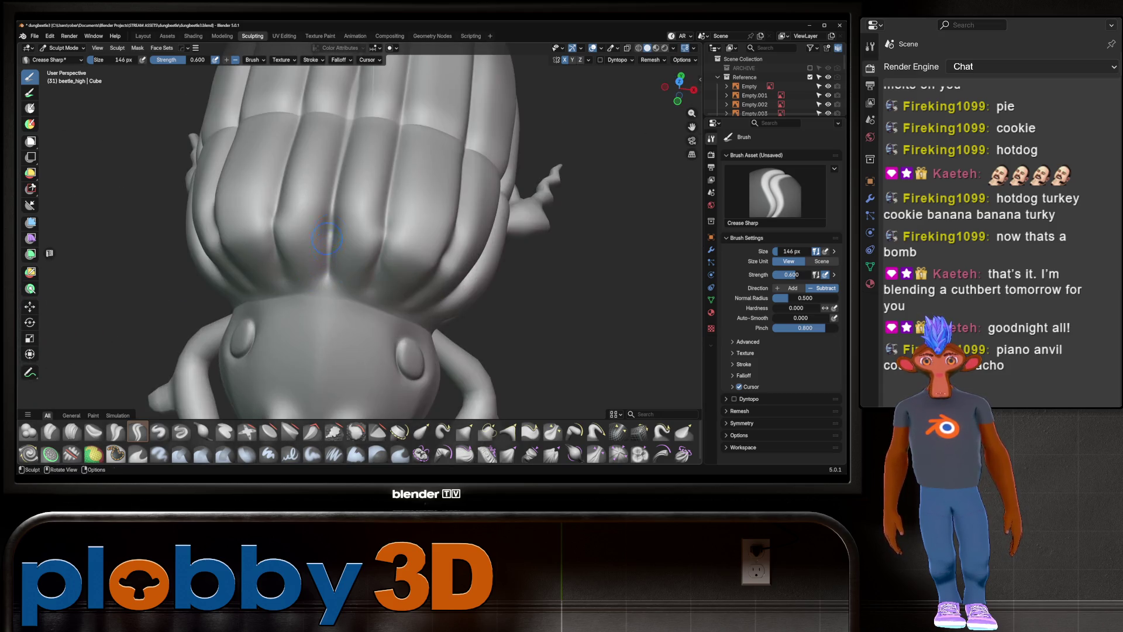
pyautogui.moveTo(328, 315)
pyautogui.mouseDown(button='middle')
pyautogui.moveTo(321, 237)
pyautogui.moveTo(501, 339)
pyautogui.mouseUp(button='middle')
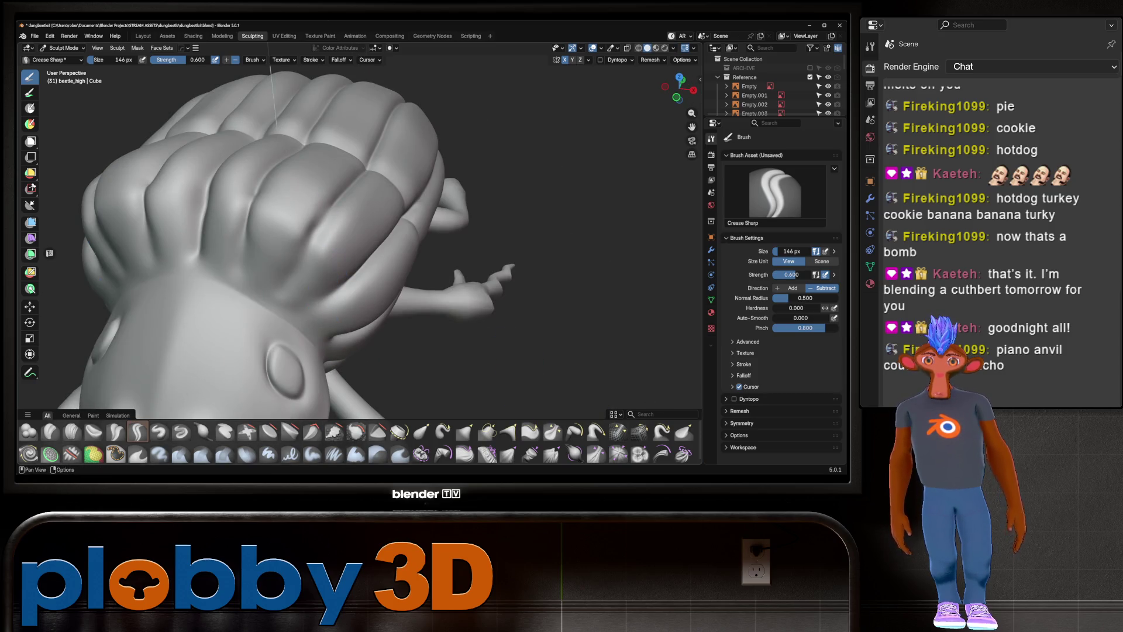
# Switch to the Relax Pinch brush and enlarge its radius to 202 px
pyautogui.click(619, 430)
pyautogui.moveTo(473, 263); pyautogui.dragTo(337, 244, button='middle')
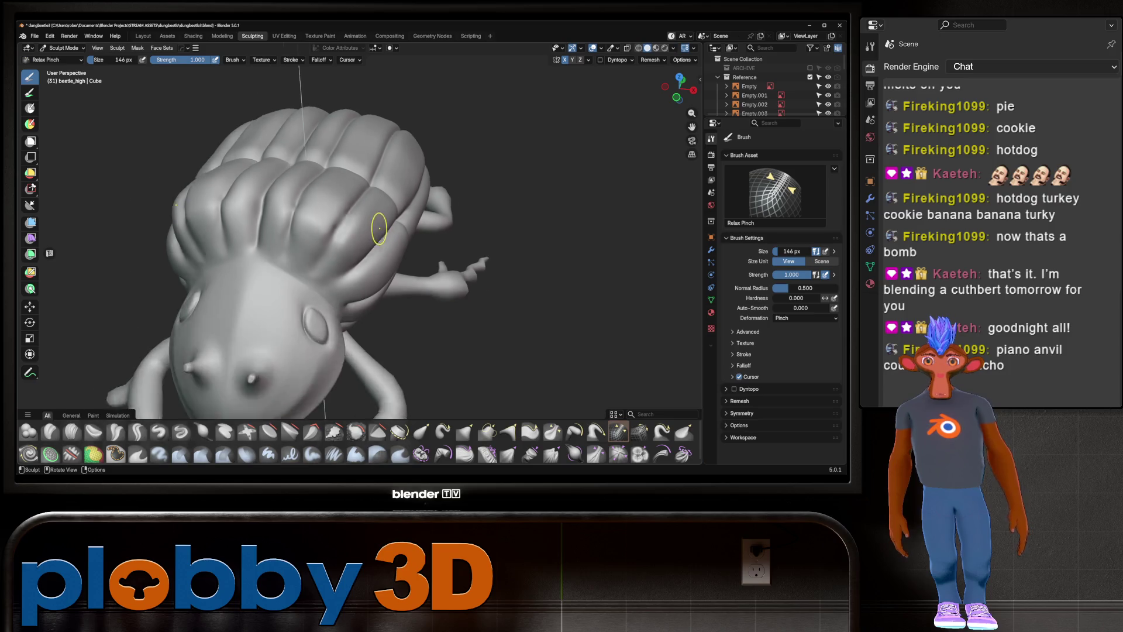
pyautogui.click(336, 244)
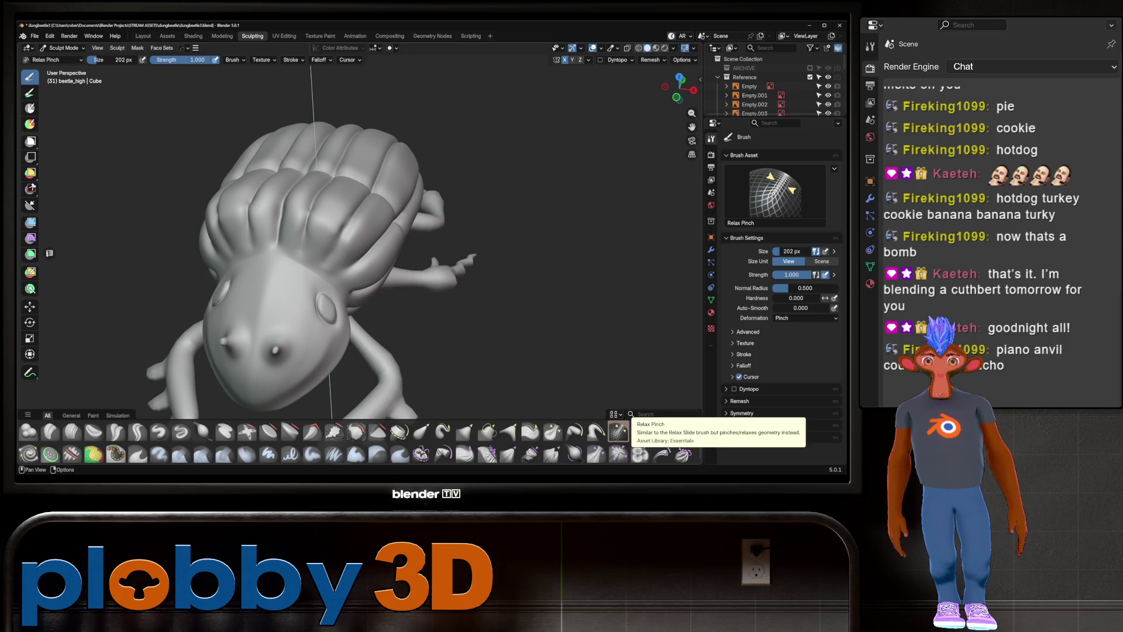
pyautogui.moveTo(352, 225); pyautogui.dragTo(360, 227, button='middle')
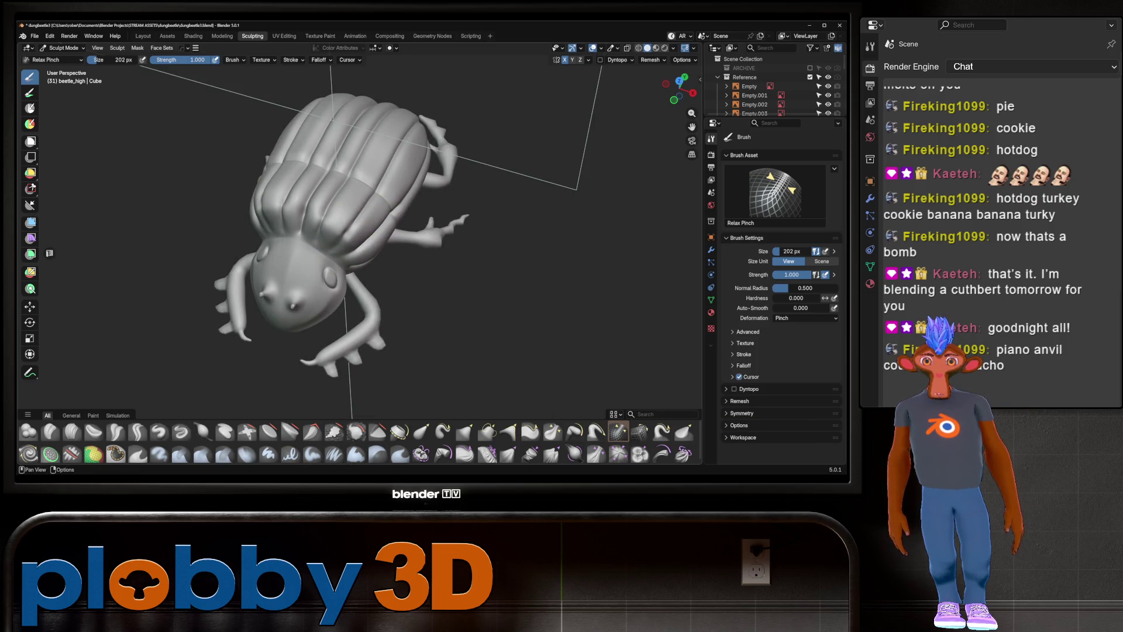
# Switch to the Pinch/Magnify brush and snap to the top orthographic view
pyautogui.click(552, 431)
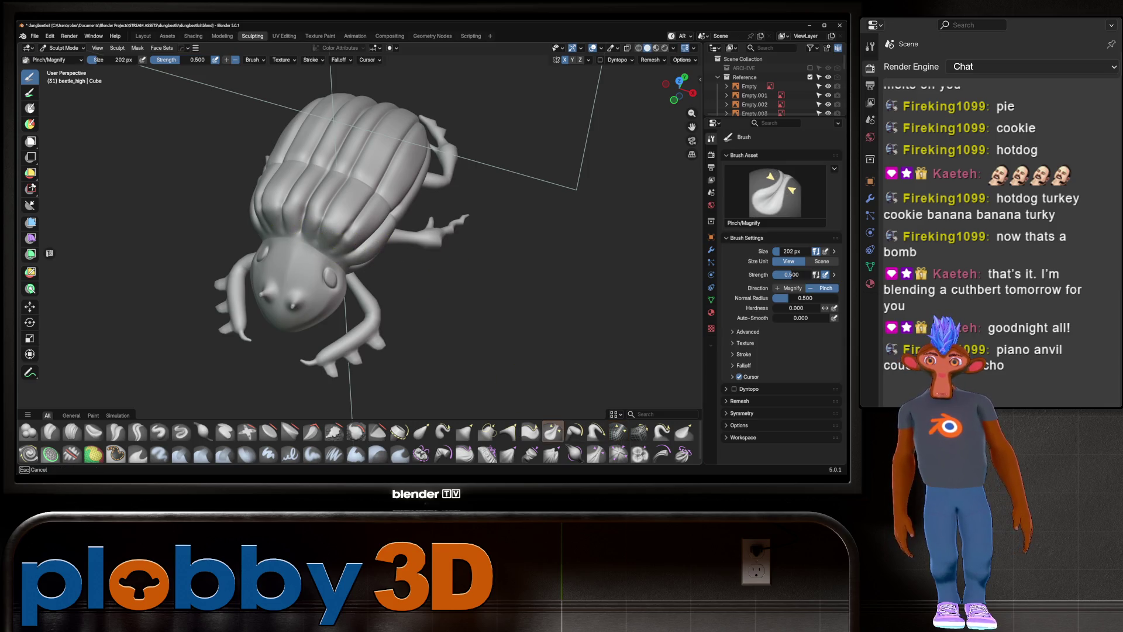
pyautogui.moveTo(354, 218); pyautogui.dragTo(319, 218)
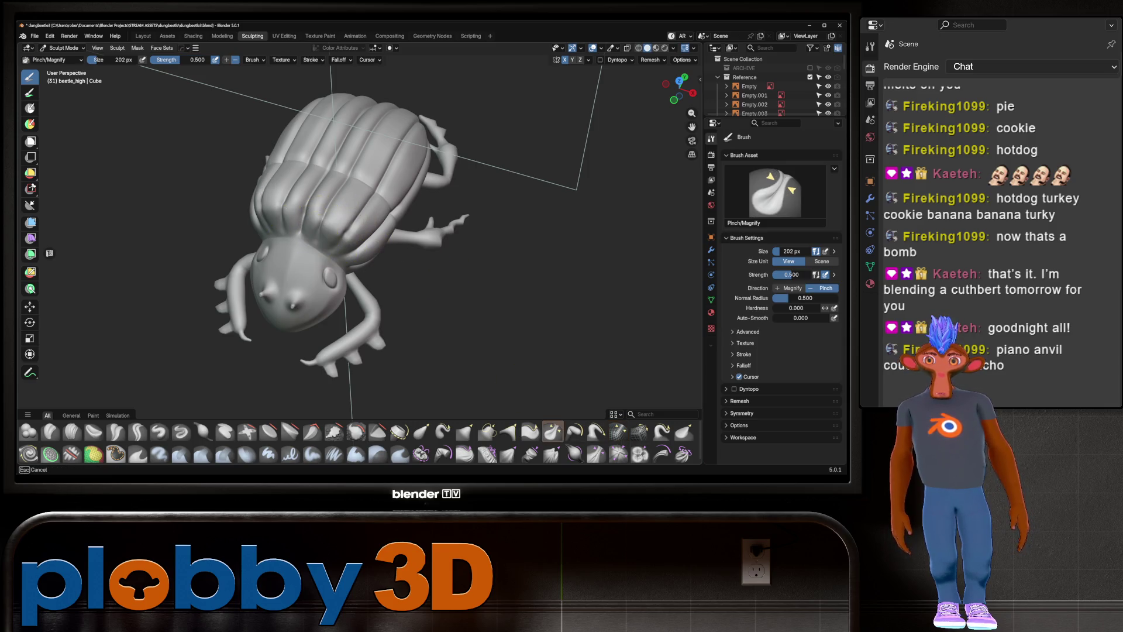
pyautogui.moveTo(338, 187); pyautogui.dragTo(301, 226, button='middle')
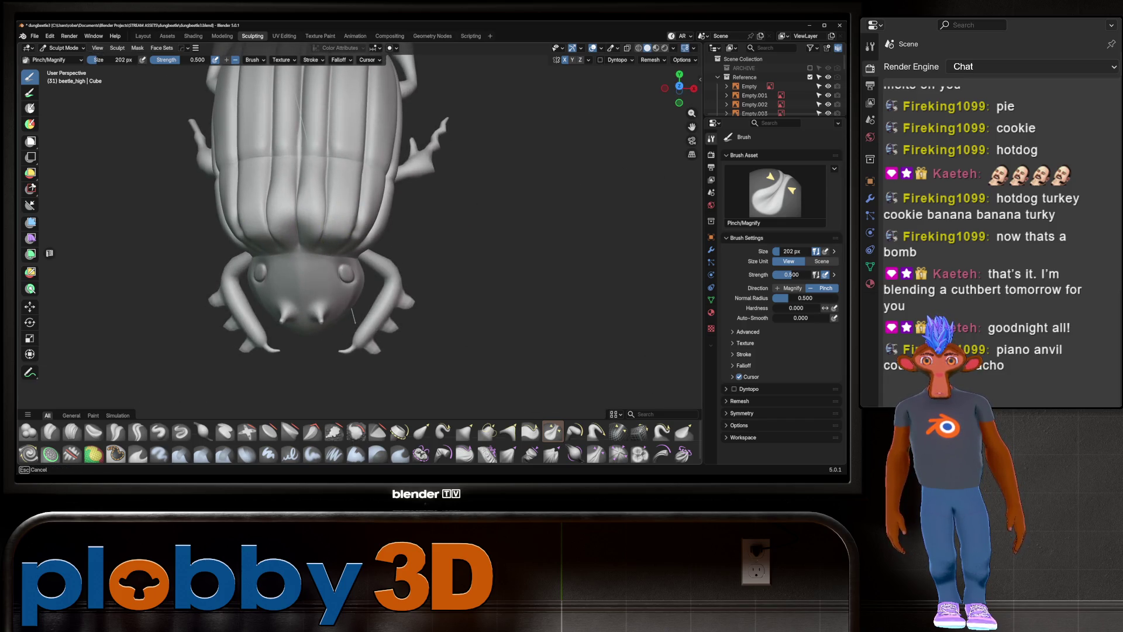
pyautogui.moveTo(353, 313); pyautogui.dragTo(359, 327, button='middle')
pyautogui.press('KP_5')
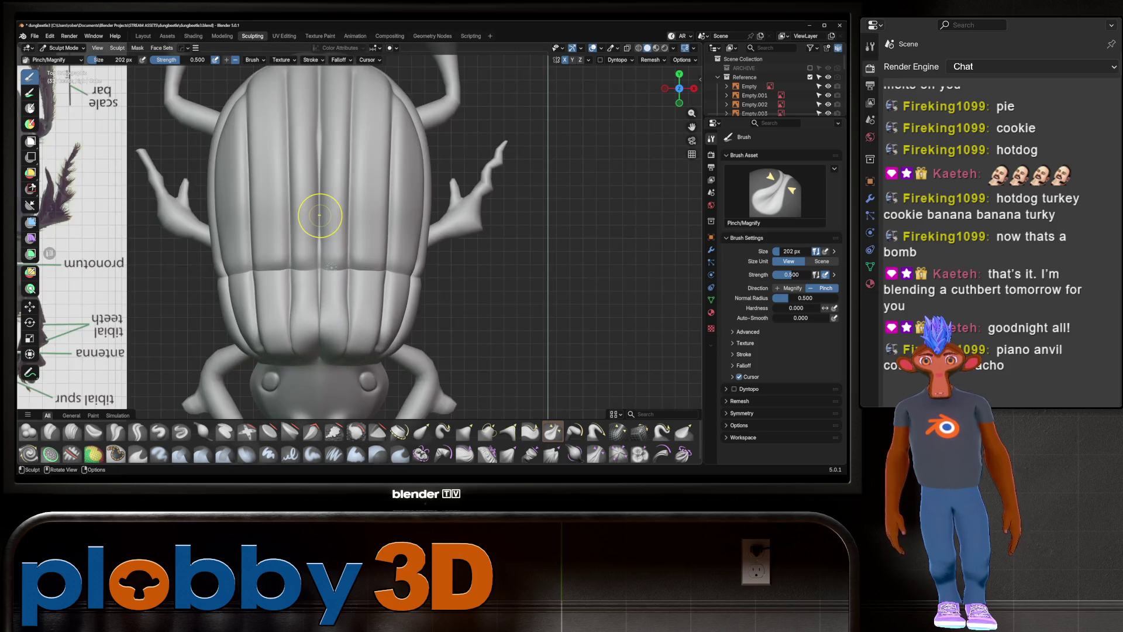
# Pinch the grooves along the beetle's rear and back in top view
pyautogui.moveTo(313, 318); pyautogui.dragTo(318, 312)
pyautogui.moveTo(326, 258); pyautogui.dragTo(316, 316)
pyautogui.moveTo(330, 266); pyautogui.dragTo(318, 234)
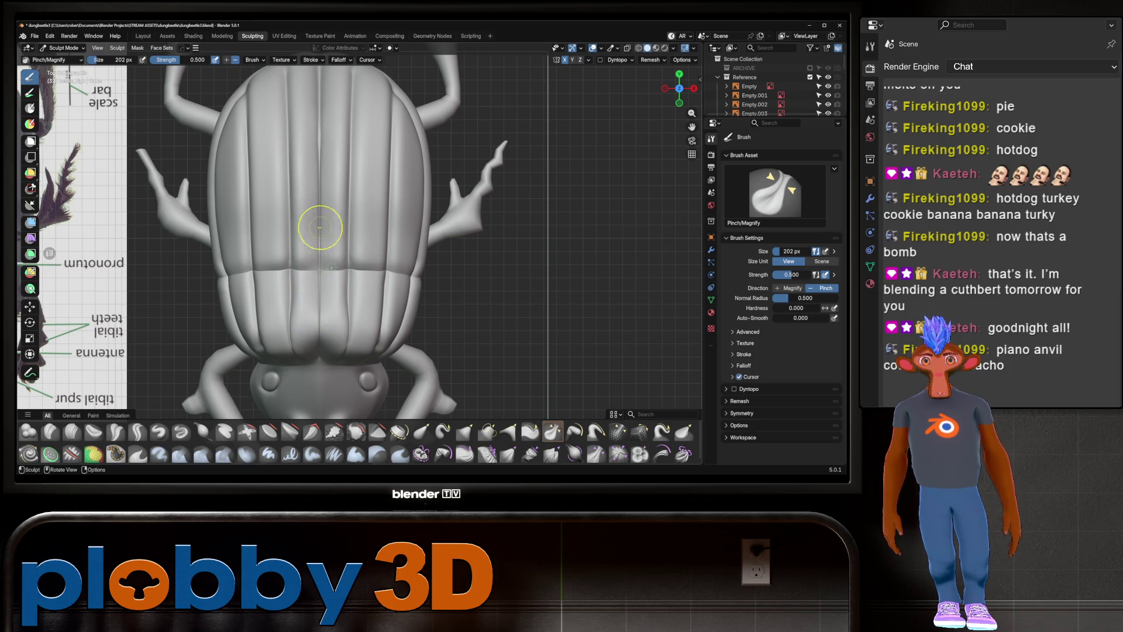
pyautogui.press('KP_7')
pyautogui.scroll(3, 337, 394)
pyautogui.scroll(-3, 337, 395)
# Reframe the wing cases and continue pinching their grooves, then check side-on
pyautogui.moveTo(319, 313); pyautogui.dragTo(356, 236)
pyautogui.keyDown('shift'); pyautogui.moveTo(354, 264); pyautogui.dragTo(326, 377, button='middle'); pyautogui.keyUp('shift')
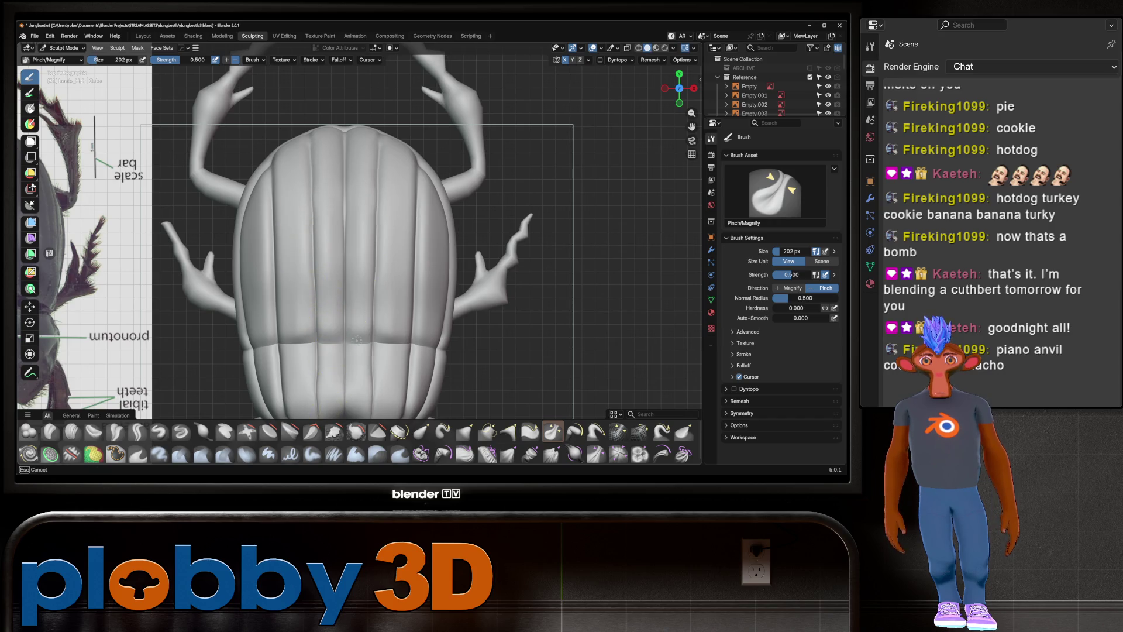
pyautogui.scroll(-3, 303, 239)
pyautogui.moveTo(301, 240)
pyautogui.mouseDown(button='middle')
pyautogui.moveTo(364, 301)
pyautogui.moveTo(283, 286)
pyautogui.mouseUp(button='middle')
pyautogui.scroll(3, 330, 265)
pyautogui.press('KP_7')
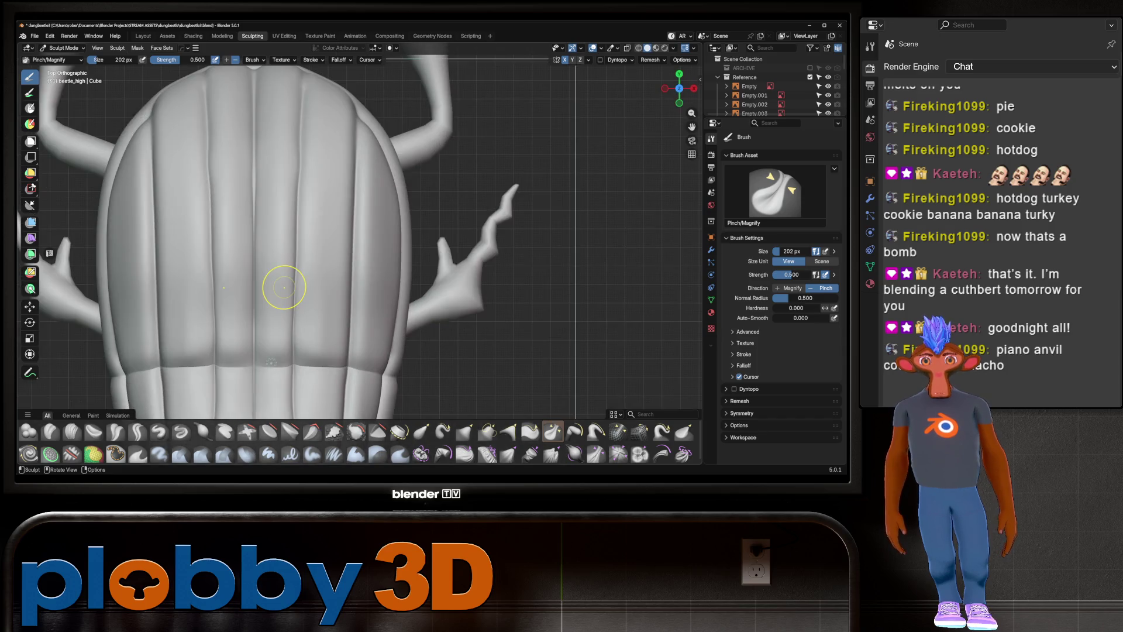
pyautogui.scroll(-3, 283, 282)
pyautogui.moveTo(302, 336); pyautogui.dragTo(303, 336, button='middle')
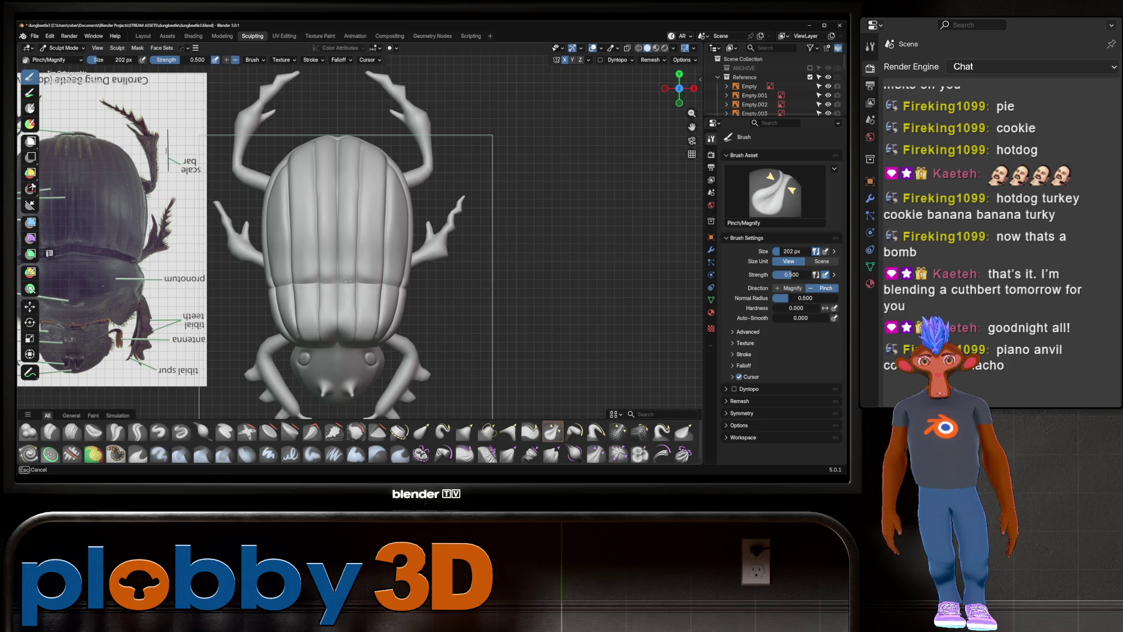
pyautogui.moveTo(289, 254); pyautogui.dragTo(288, 255, button='middle')
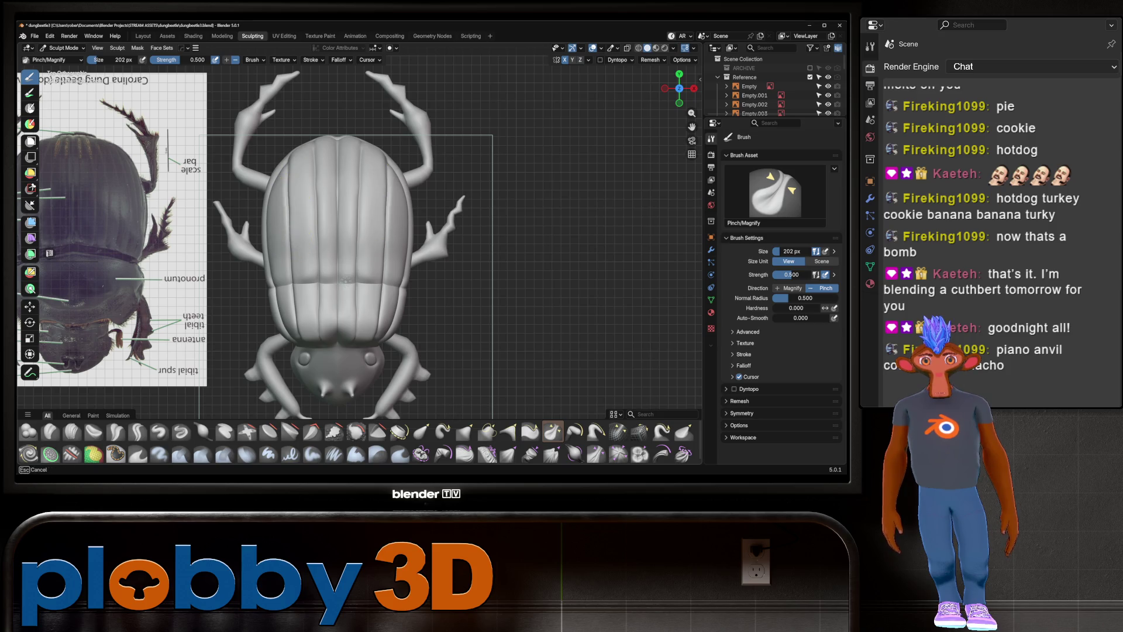
pyautogui.moveTo(341, 325)
pyautogui.mouseDown(button='middle')
pyautogui.moveTo(296, 251)
pyautogui.moveTo(224, 242)
pyautogui.mouseUp(button='middle')
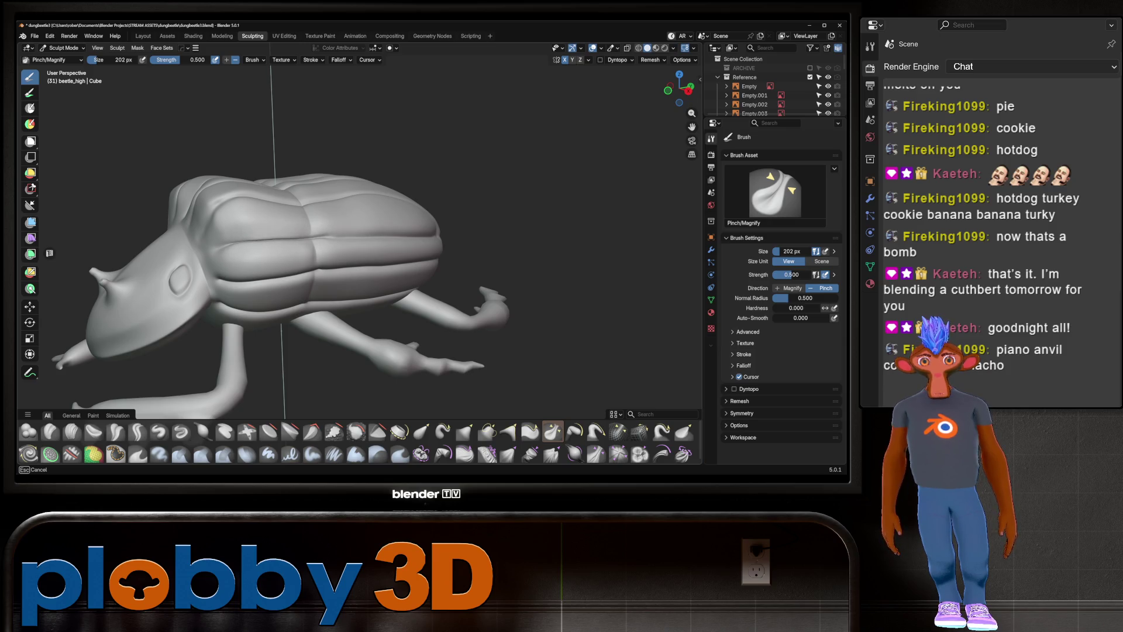
# Pinch the shell's side seams while orbiting to check the beetle from every angle
pyautogui.moveTo(286, 234); pyautogui.dragTo(461, 255, button='middle')
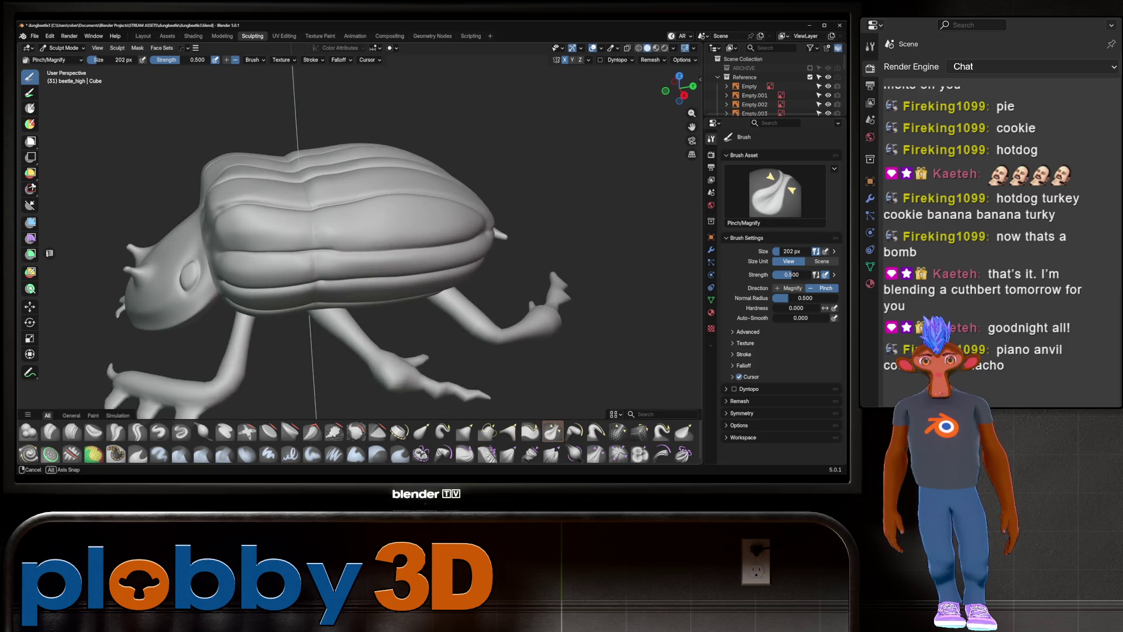
pyautogui.scroll(-3, 339, 167)
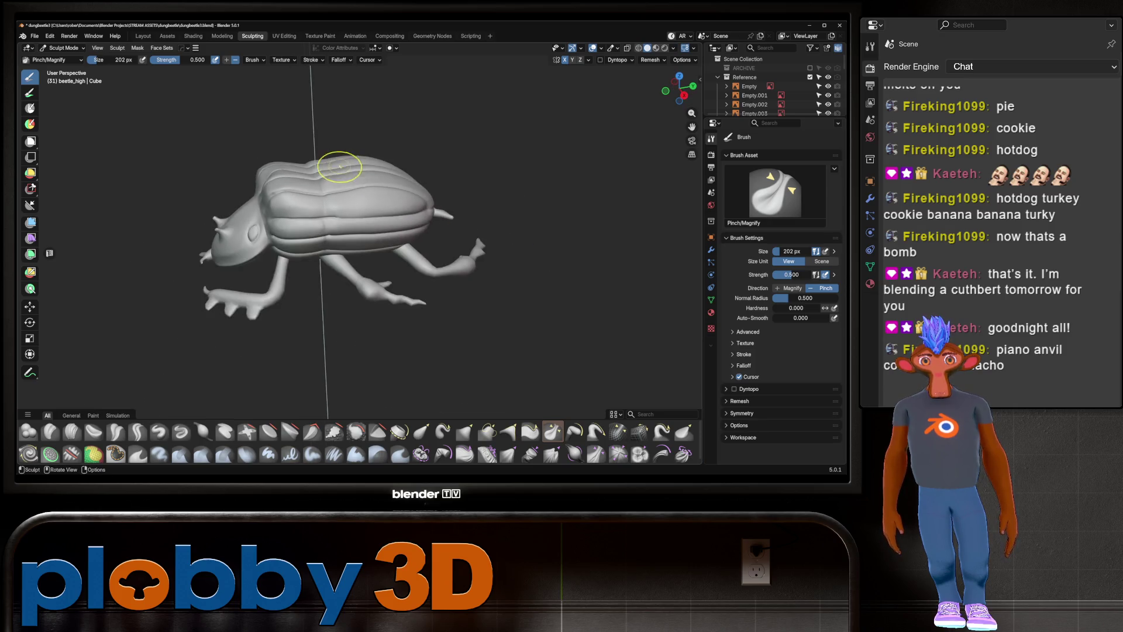
pyautogui.moveTo(339, 167); pyautogui.dragTo(341, 157, button='middle')
pyautogui.scroll(3, 299, 261)
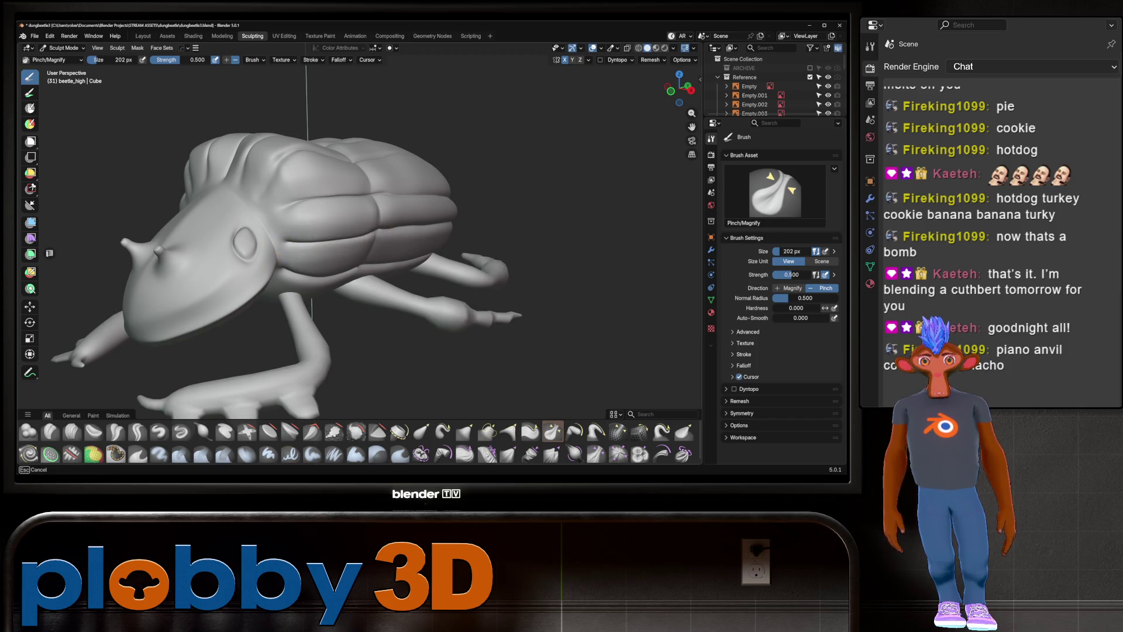
pyautogui.moveTo(412, 235); pyautogui.dragTo(364, 246, button='middle')
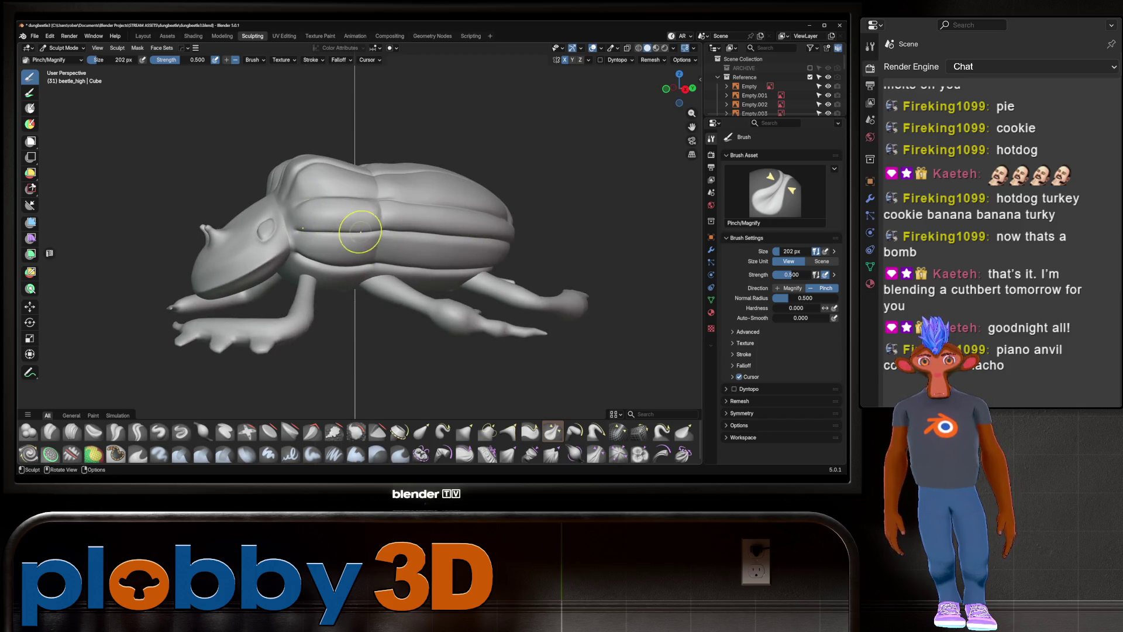
pyautogui.moveTo(489, 243); pyautogui.dragTo(257, 227, button='middle')
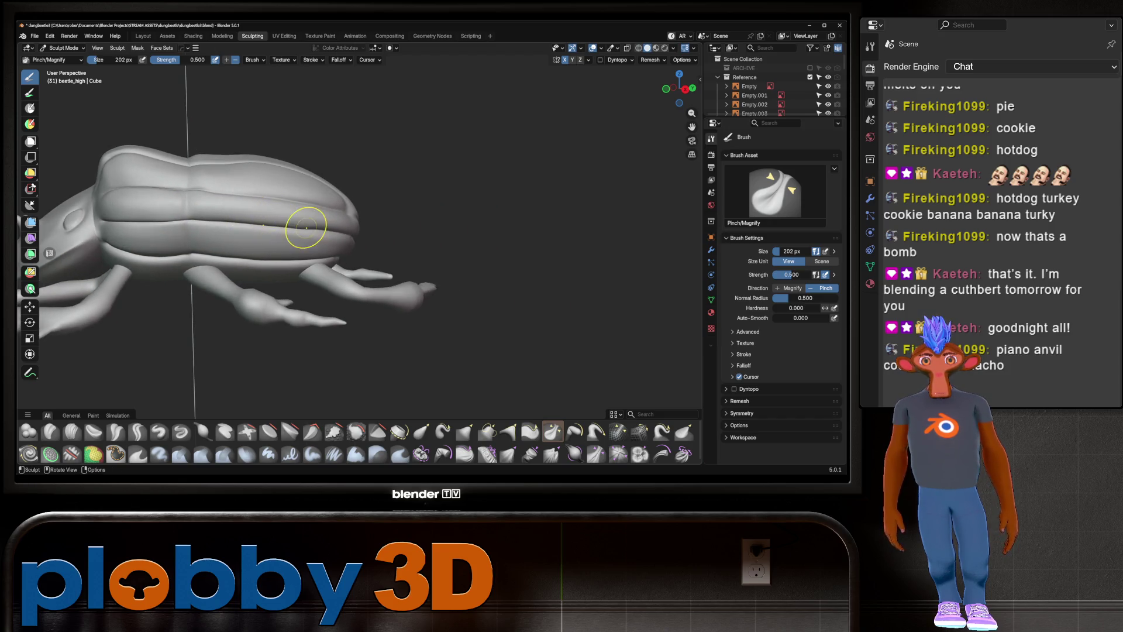
pyautogui.moveTo(389, 238); pyautogui.dragTo(220, 192, button='middle')
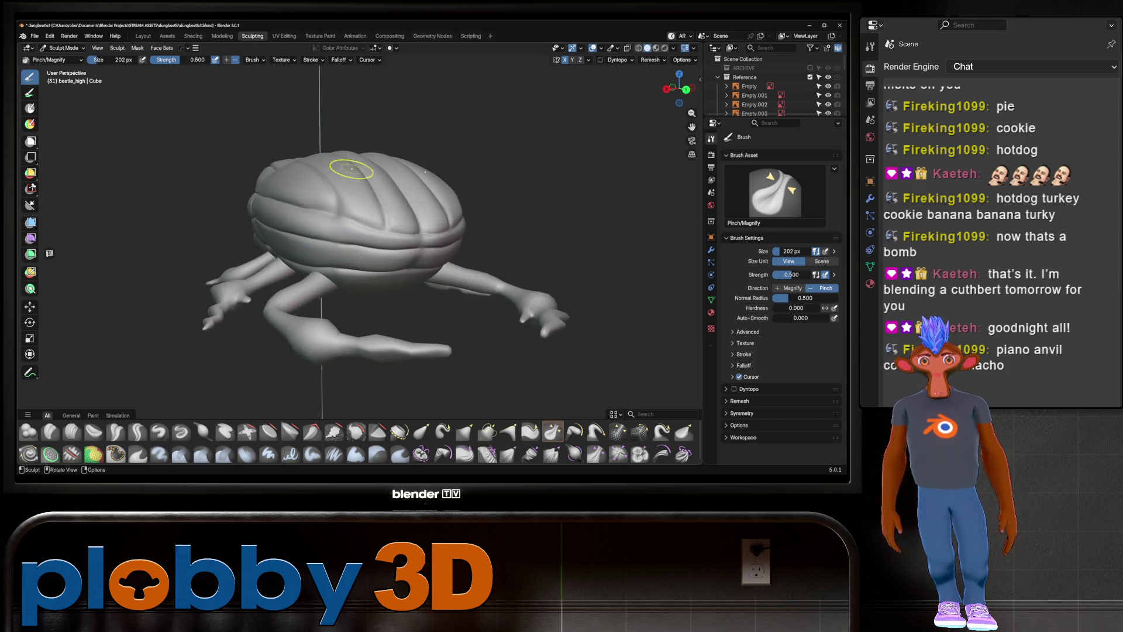
pyautogui.moveTo(351, 175); pyautogui.dragTo(312, 205, button='middle')
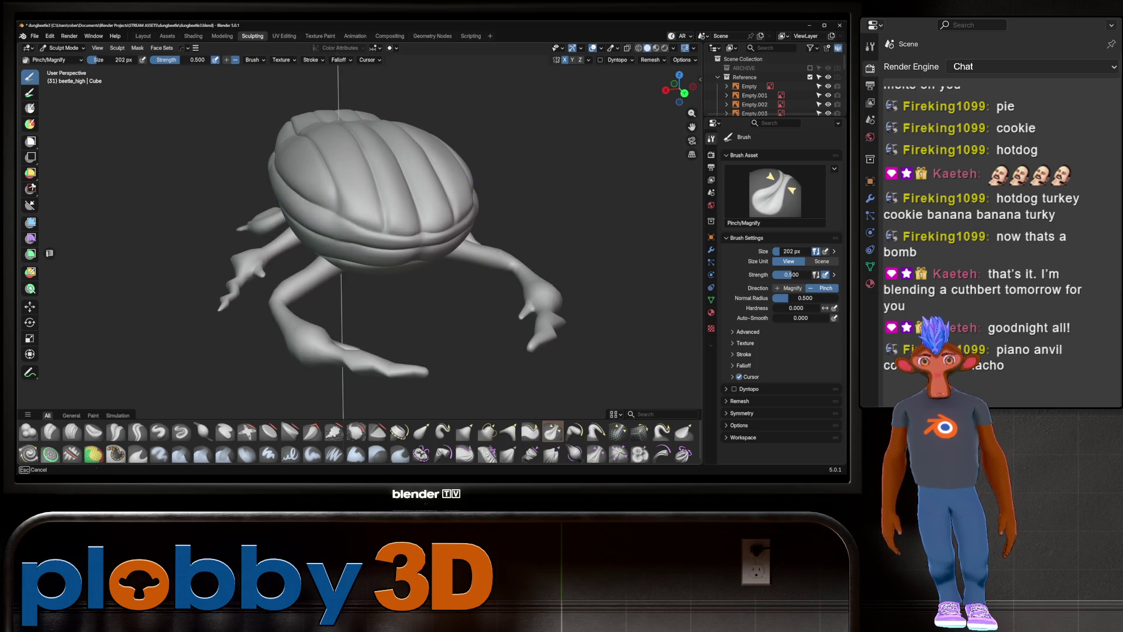
pyautogui.moveTo(347, 185)
pyautogui.mouseDown(button='middle')
pyautogui.moveTo(334, 237)
pyautogui.moveTo(418, 261)
pyautogui.moveTo(275, 200)
pyautogui.moveTo(253, 225)
pyautogui.moveTo(309, 176)
pyautogui.moveTo(321, 188)
pyautogui.moveTo(242, 166)
pyautogui.moveTo(264, 132)
pyautogui.mouseUp(button='middle')
pyautogui.scroll(2, 264, 180)
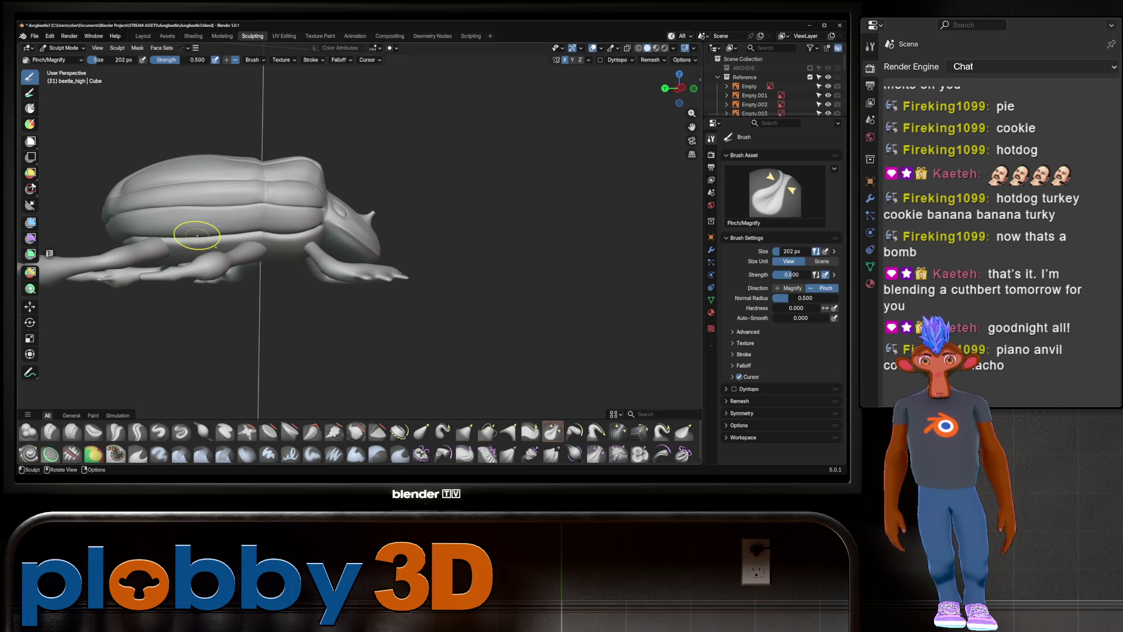
pyautogui.moveTo(326, 228)
pyautogui.mouseDown(button='middle')
pyautogui.moveTo(220, 234)
pyautogui.moveTo(264, 176)
pyautogui.moveTo(233, 302)
pyautogui.mouseUp(button='middle')
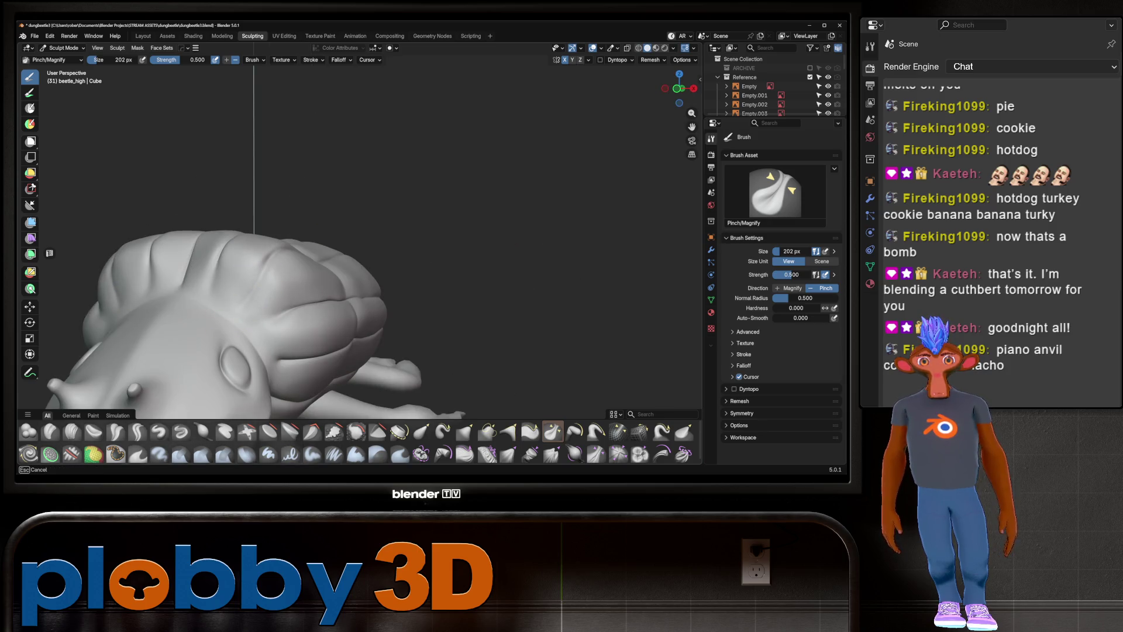
pyautogui.moveTo(261, 255)
pyautogui.mouseDown(button='middle')
pyautogui.moveTo(228, 264)
pyautogui.moveTo(243, 201)
pyautogui.moveTo(351, 264)
pyautogui.moveTo(331, 170)
pyautogui.moveTo(254, 199)
pyautogui.moveTo(278, 196)
pyautogui.moveTo(241, 344)
pyautogui.moveTo(243, 272)
pyautogui.mouseUp(button='middle')
pyautogui.scroll(4, 352, 264)
pyautogui.scroll(-2, 331, 171)
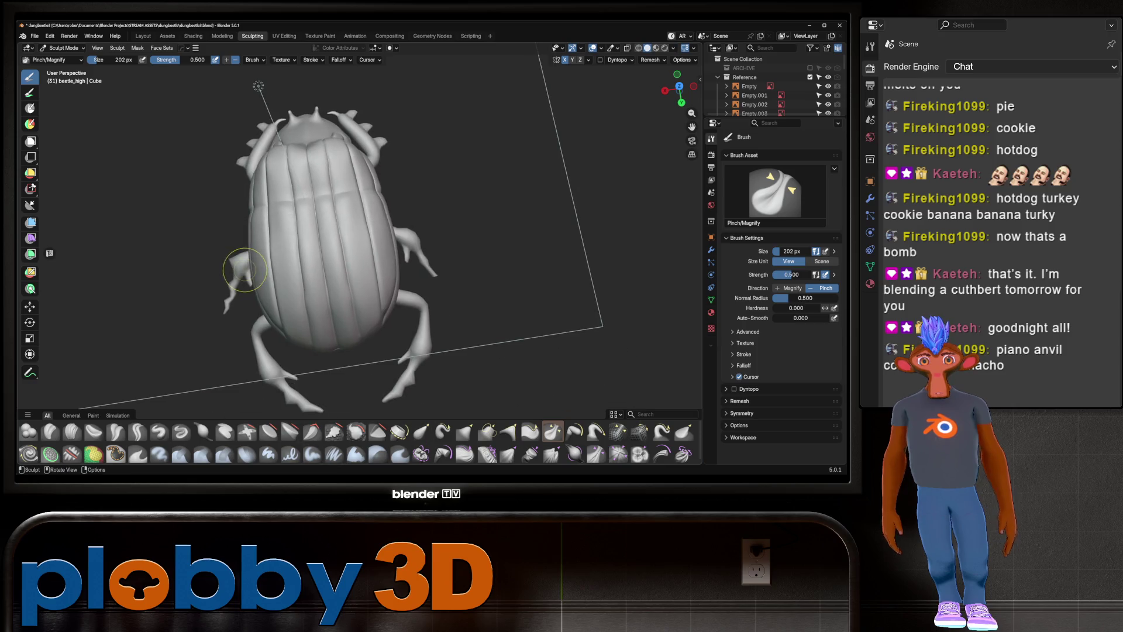
pyautogui.moveTo(264, 213)
pyautogui.mouseDown(button='middle')
pyautogui.moveTo(334, 176)
pyautogui.moveTo(365, 197)
pyautogui.mouseUp(button='middle')
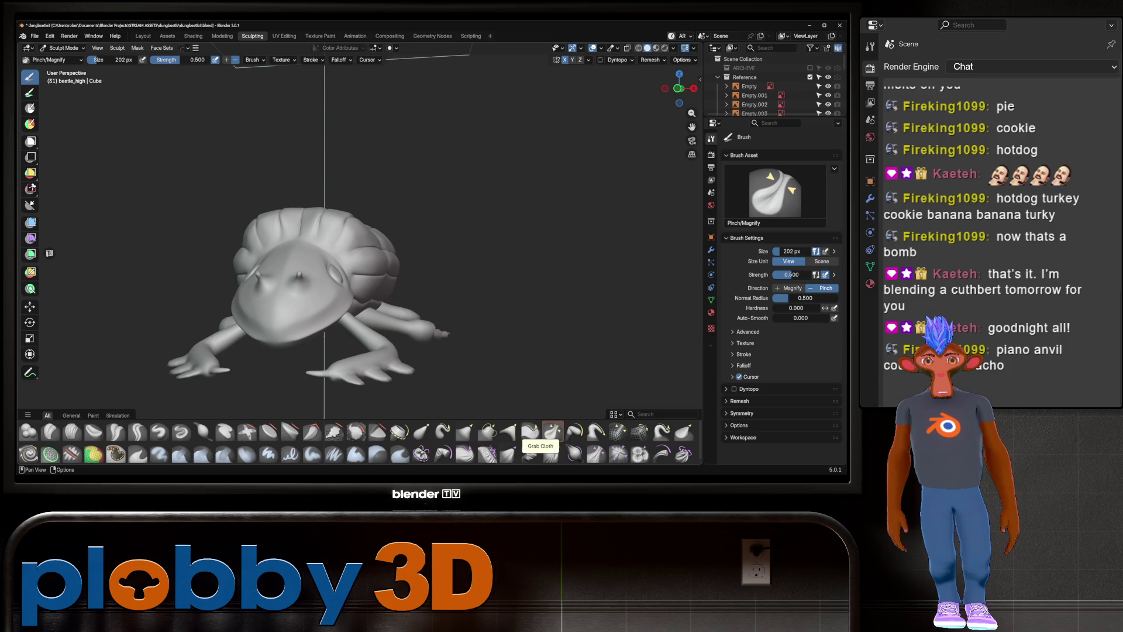
# Smooth and flatten the crease between the beetle's head and thorax with the Scrape brush
pyautogui.click(334, 431)
pyautogui.scroll(2, 319, 269)
pyautogui.moveTo(319, 269); pyautogui.dragTo(318, 268)
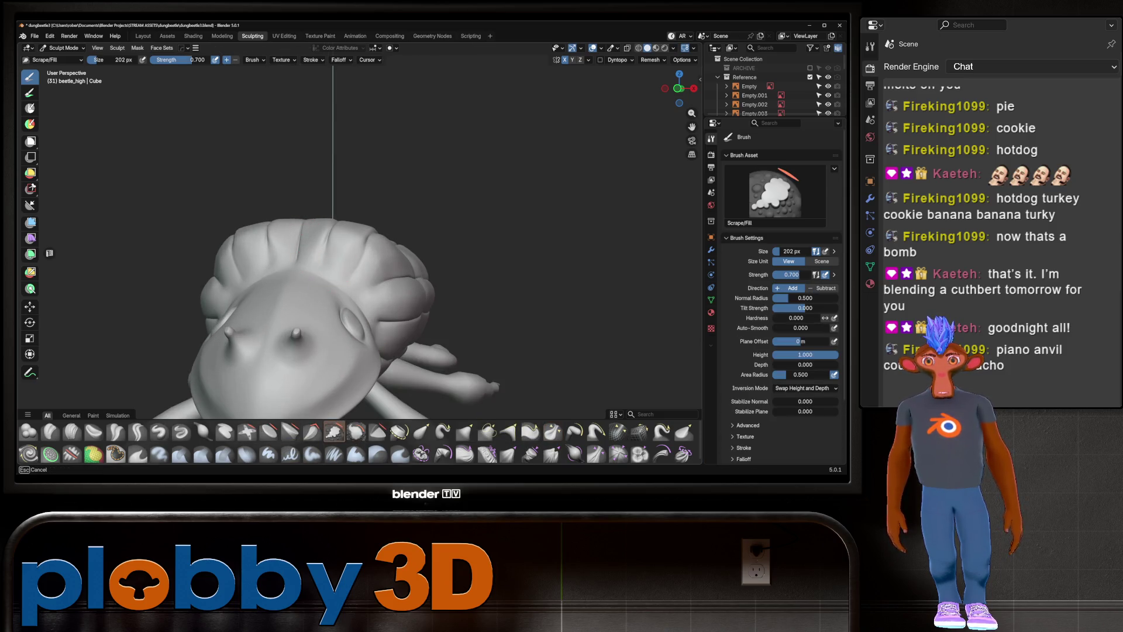
pyautogui.moveTo(324, 267); pyautogui.dragTo(351, 264, button='middle')
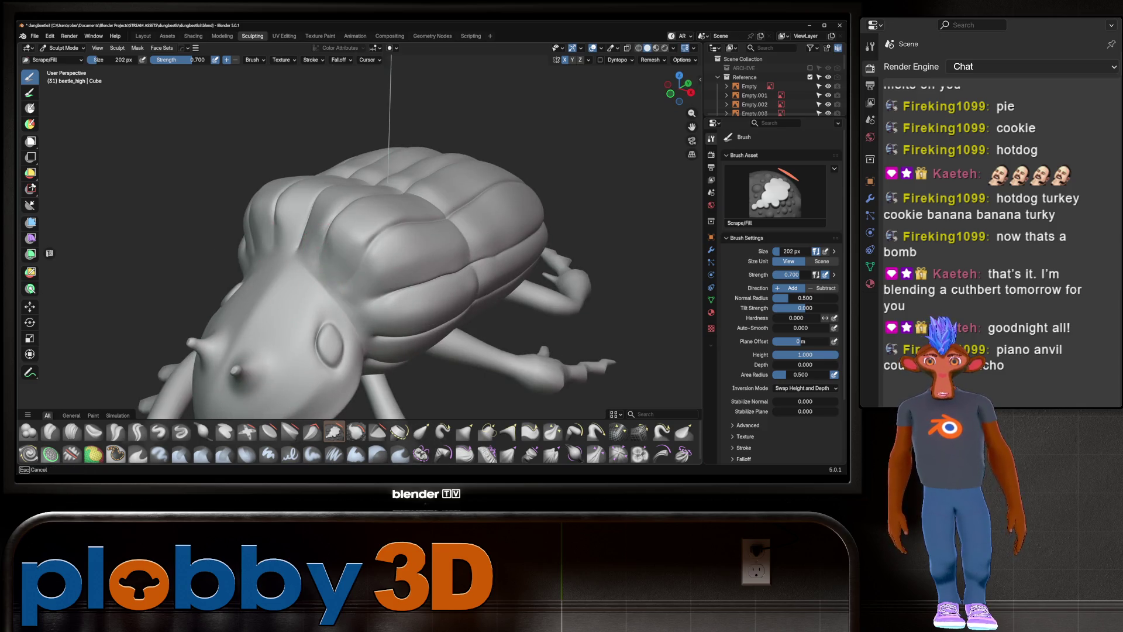
pyautogui.moveTo(306, 233)
pyautogui.mouseDown()
pyautogui.moveTo(371, 310)
pyautogui.moveTo(337, 283)
pyautogui.mouseUp()
pyautogui.moveTo(365, 330)
pyautogui.mouseDown()
pyautogui.moveTo(326, 278)
pyautogui.moveTo(333, 236)
pyautogui.mouseUp()
pyautogui.moveTo(355, 299); pyautogui.dragTo(308, 261)
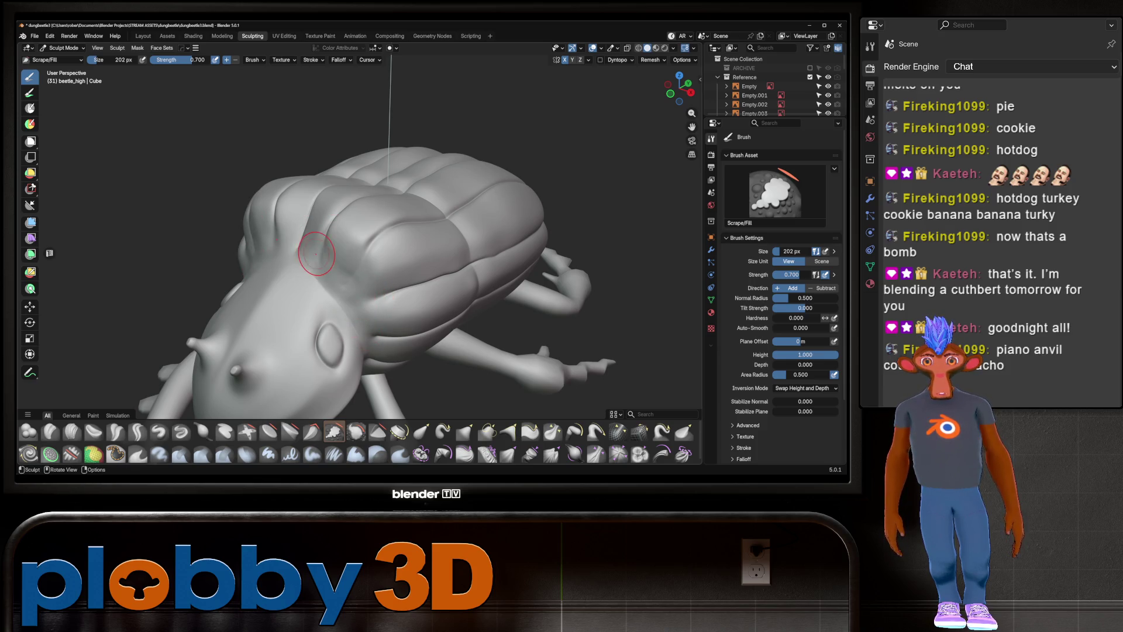
pyautogui.scroll(-4, 369, 245)
# Review the head from the side, then return to the Layout workspace in Object Mode
pyautogui.moveTo(369, 245); pyautogui.dragTo(408, 241, button='middle')
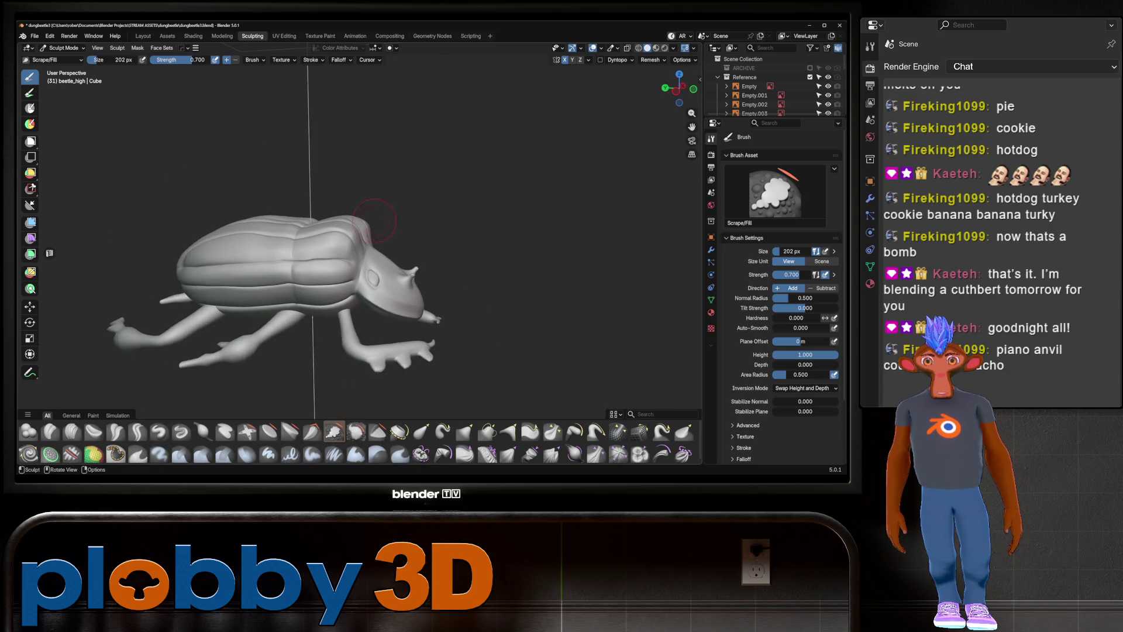
pyautogui.scroll(3, 408, 244)
pyautogui.moveTo(339, 231)
pyautogui.mouseDown(button='middle')
pyautogui.moveTo(285, 224)
pyautogui.moveTo(351, 264)
pyautogui.moveTo(289, 237)
pyautogui.moveTo(334, 263)
pyautogui.mouseUp(button='middle')
pyautogui.click(142, 35)
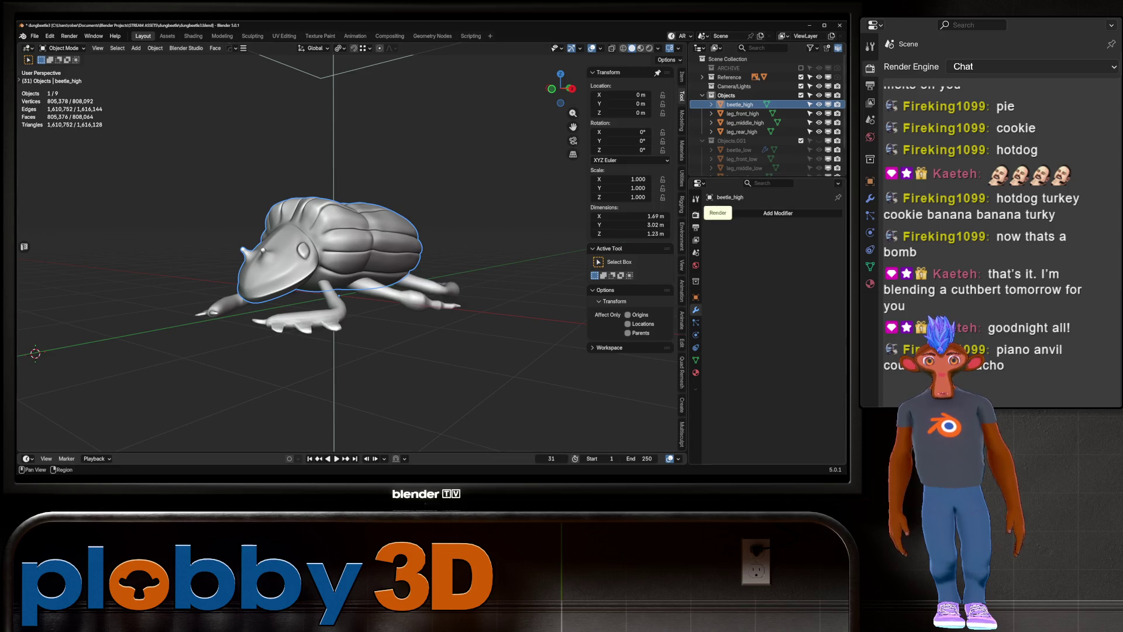
# Re-enable the low-poly Objects.001 collection and show the Cycles render settings
pyautogui.click(696, 215)
pyautogui.click(801, 140)
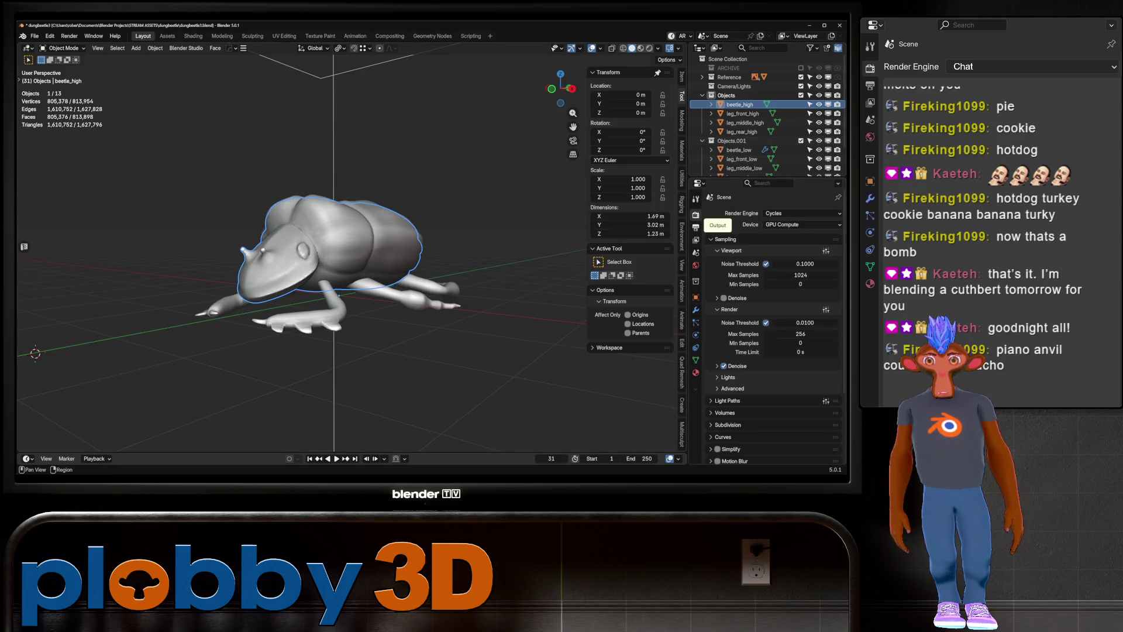
pyautogui.moveTo(333, 255); pyautogui.dragTo(369, 255, button='middle')
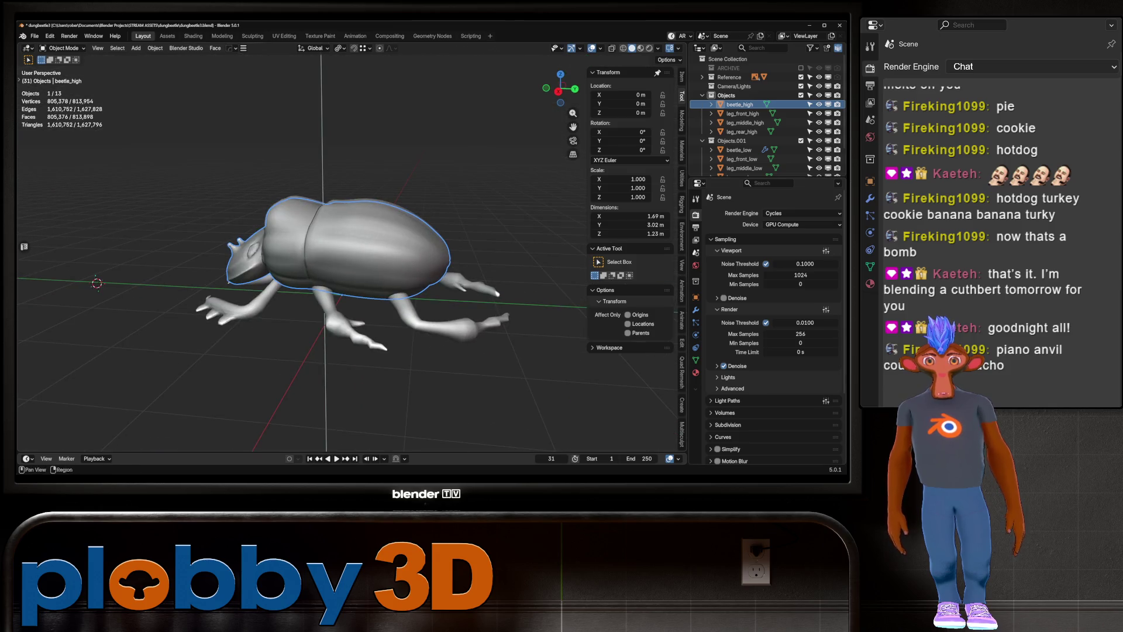
pyautogui.click(696, 227)
pyautogui.scroll(-3, 772, 334)
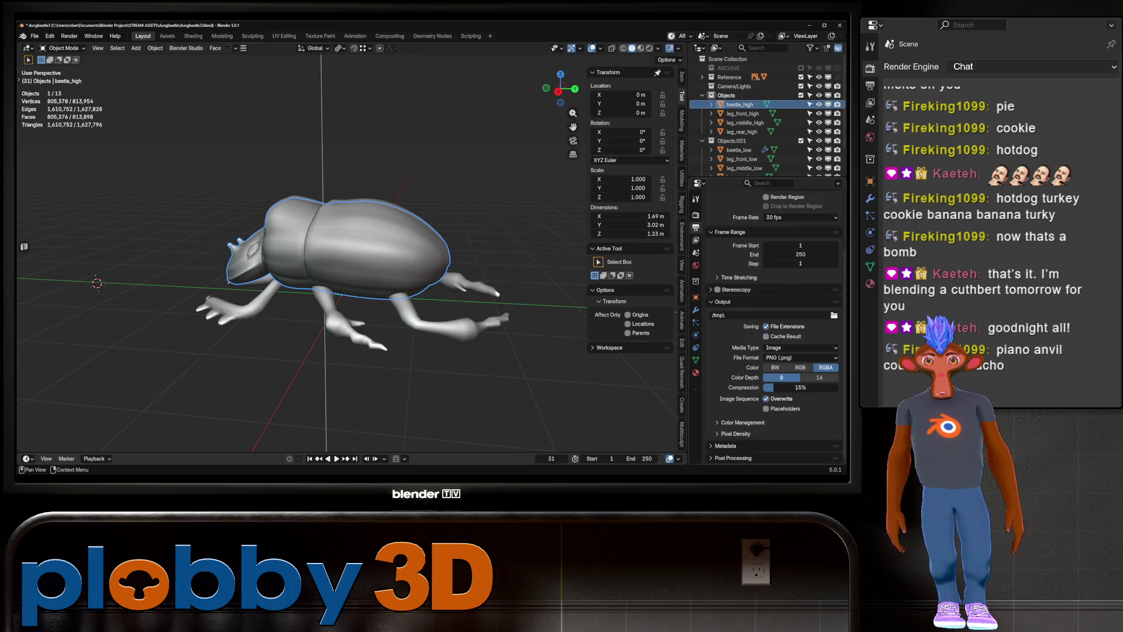
pyautogui.click(695, 215)
pyautogui.scroll(-1, 772, 333)
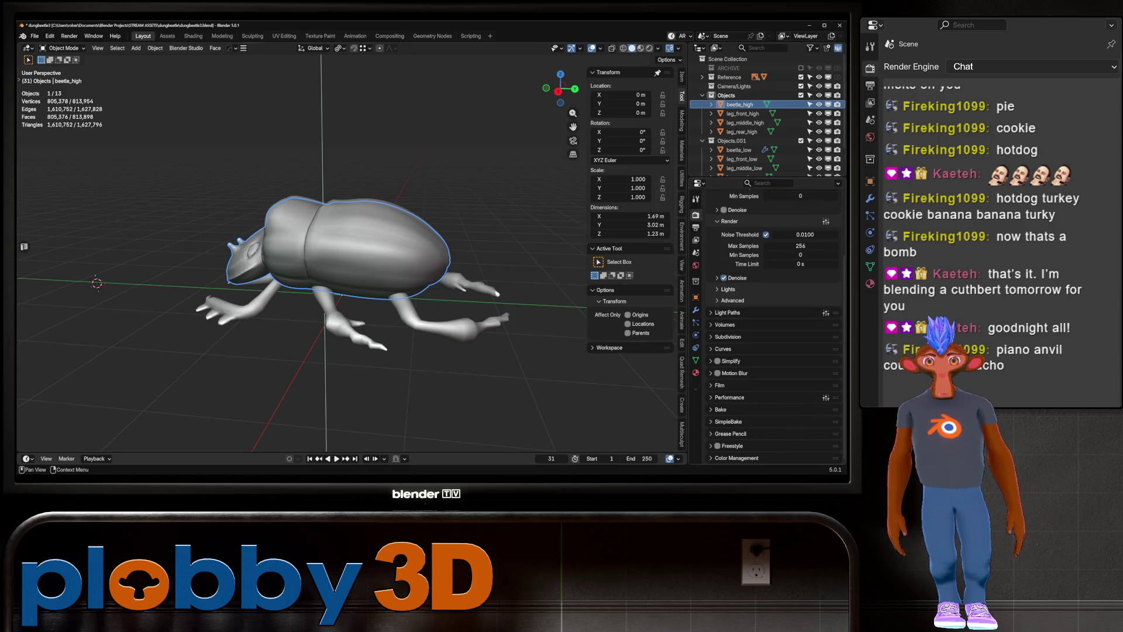
# In SimpleBake, enable Bake to target with a cage extrusion of 0.002
pyautogui.click(728, 422)
pyautogui.scroll(-6, 772, 333)
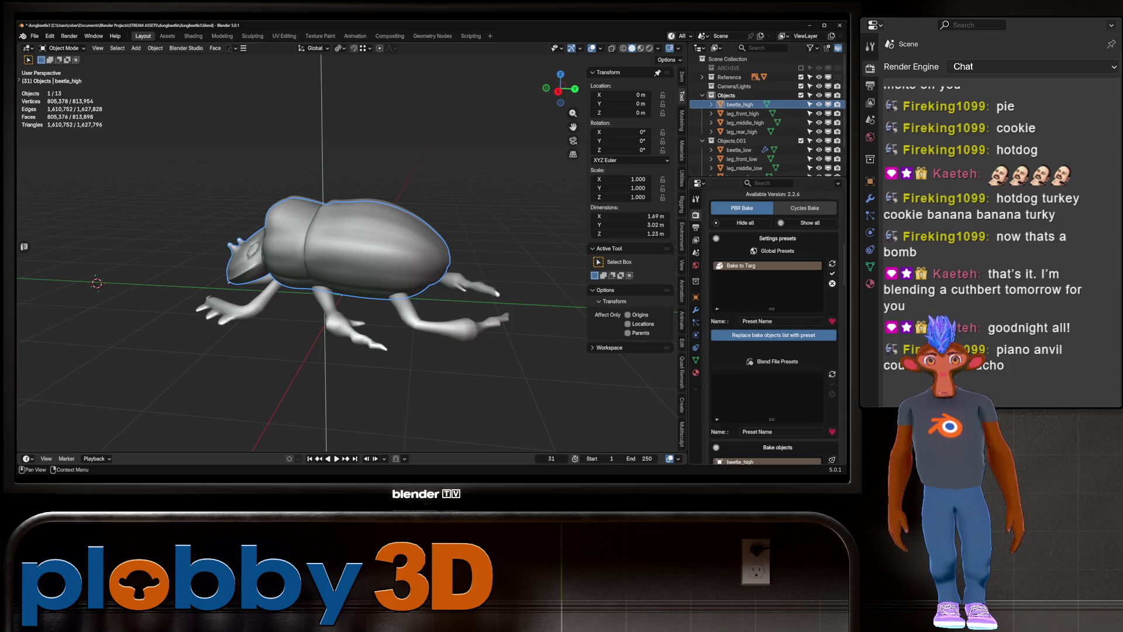
pyautogui.scroll(3, 773, 334)
pyautogui.scroll(-3, 773, 334)
pyautogui.scroll(-3, 773, 334)
pyautogui.scroll(-2, 773, 334)
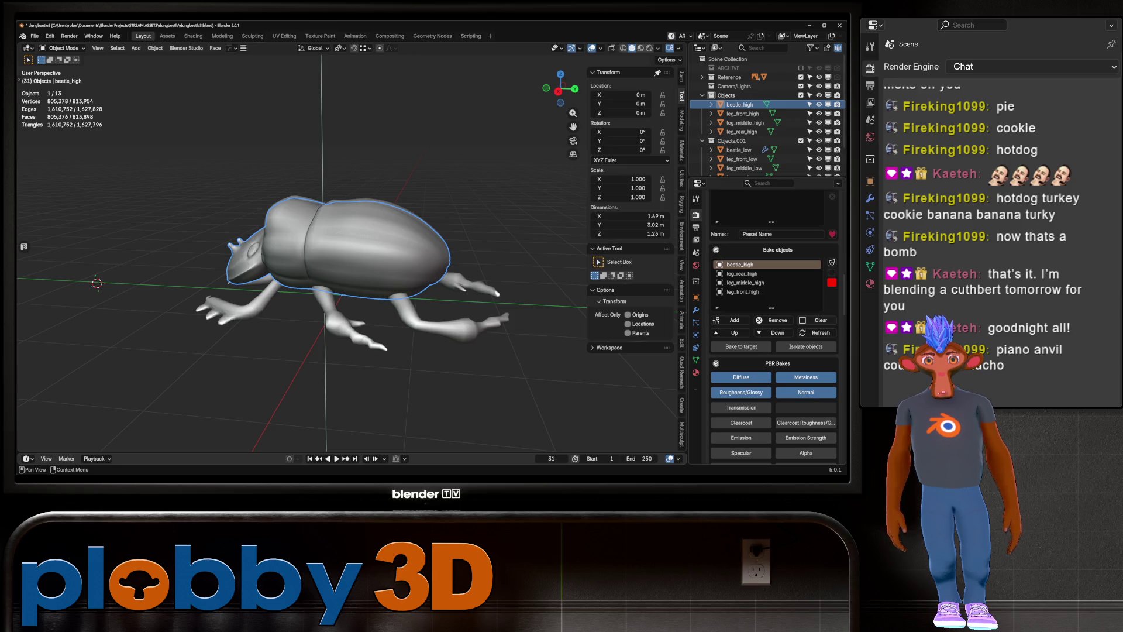
pyautogui.scroll(-2, 774, 328)
pyautogui.click(741, 310)
pyautogui.scroll(-6, 772, 316)
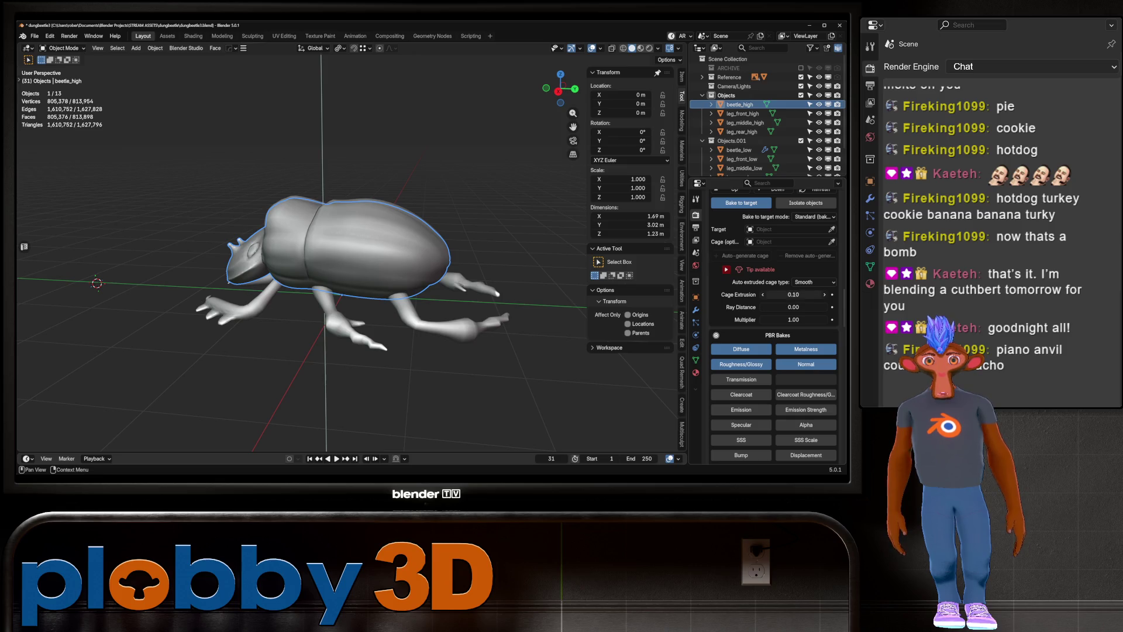
pyautogui.click(794, 293)
pyautogui.write('.002')
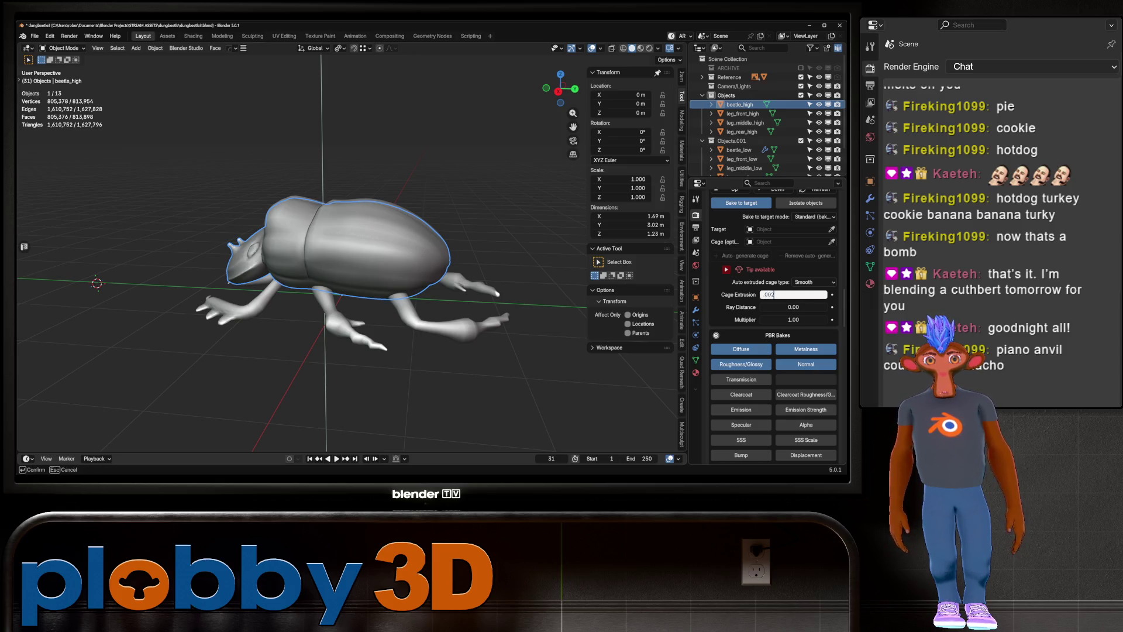
pyautogui.press('Return')
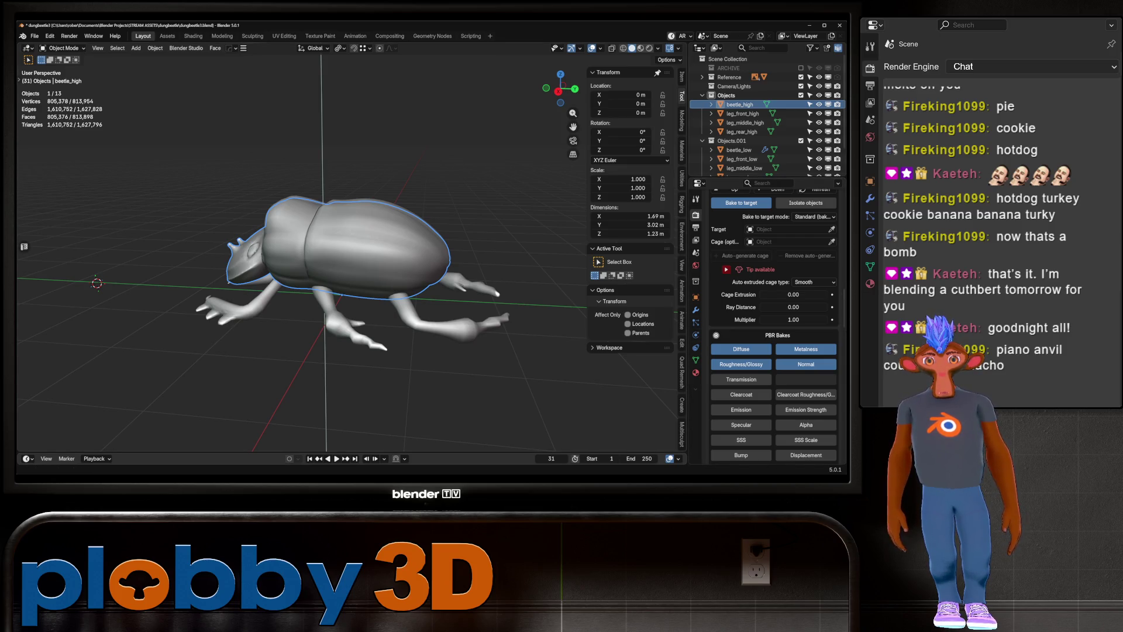
pyautogui.scroll(-2, 773, 352)
pyautogui.scroll(-2, 773, 351)
pyautogui.scroll(-2, 772, 351)
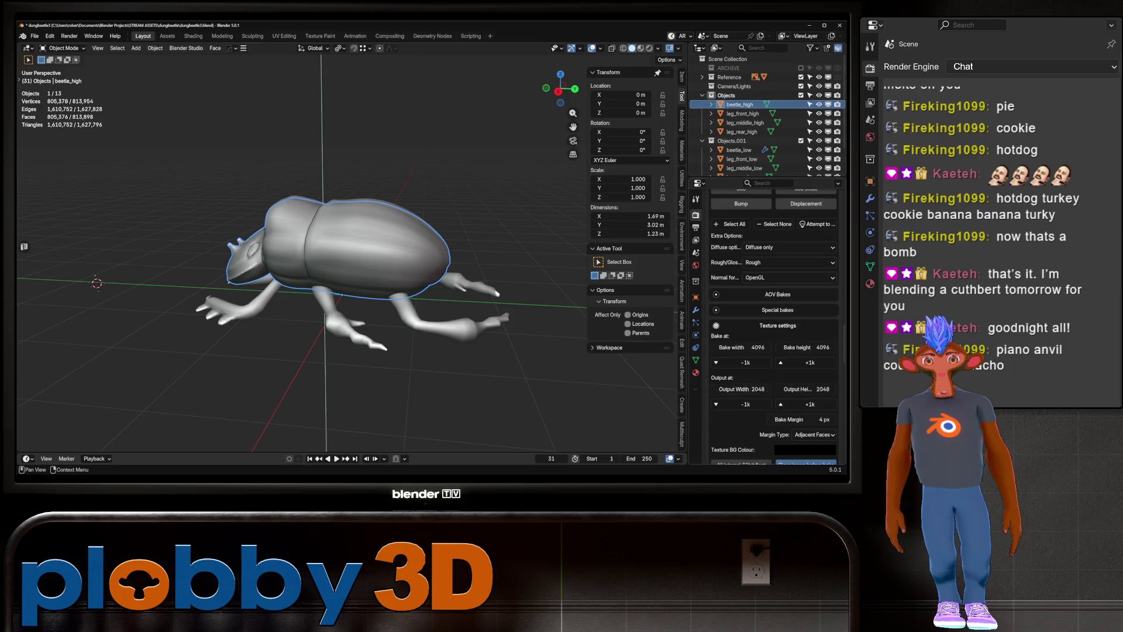
pyautogui.scroll(-2, 772, 351)
pyautogui.scroll(-3, 772, 351)
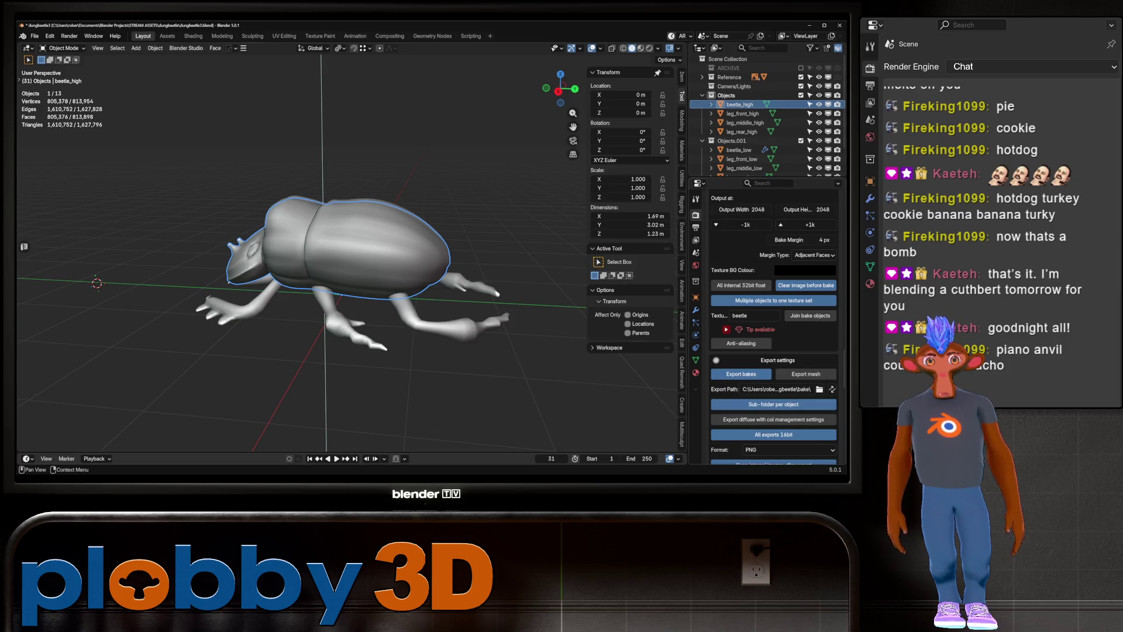
pyautogui.scroll(-3, 772, 334)
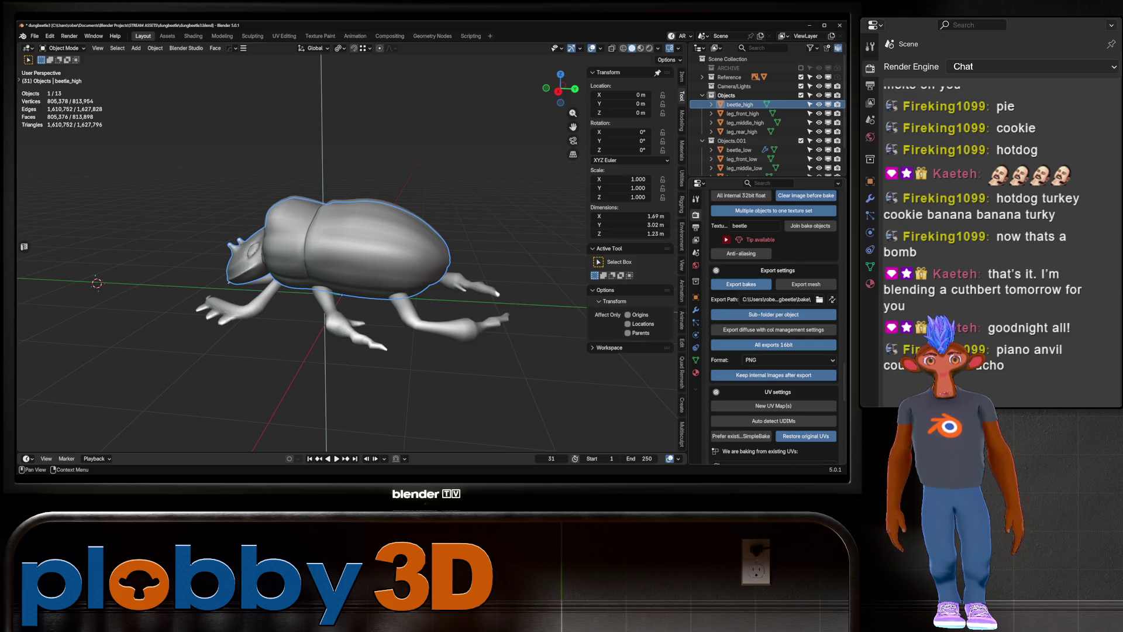
pyautogui.scroll(2, 773, 351)
pyautogui.scroll(2, 772, 326)
pyautogui.scroll(2, 772, 325)
pyautogui.scroll(2, 772, 325)
pyautogui.scroll(2, 773, 324)
pyautogui.scroll(3, 772, 324)
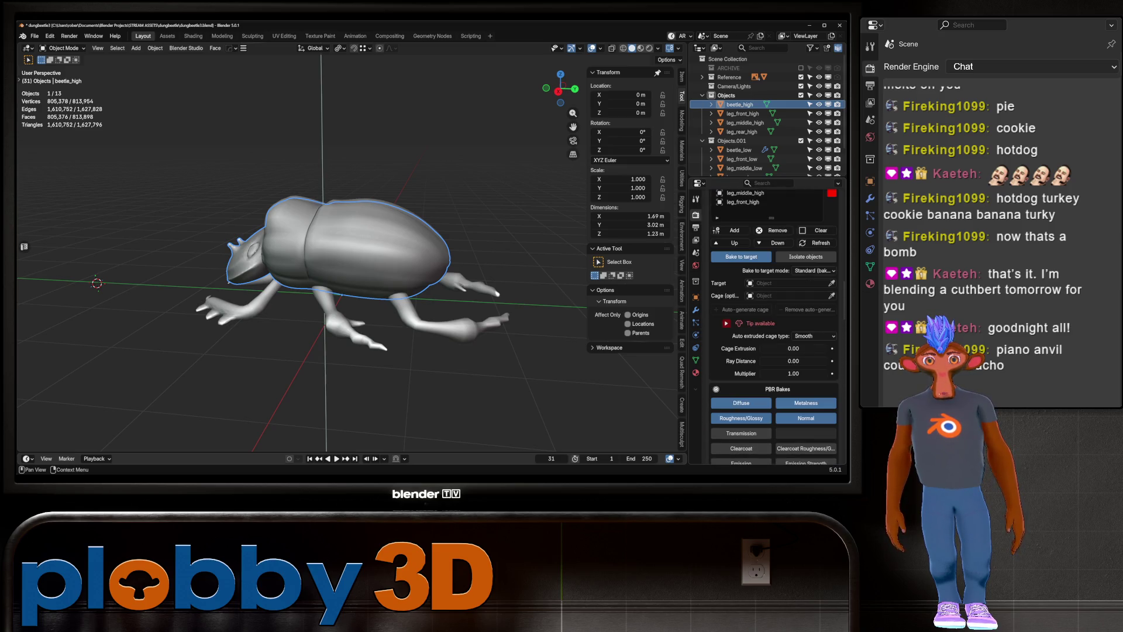
# Set bake-to-target to Auto-match by name and start the texture bake
pyautogui.click(814, 270)
pyautogui.click(790, 291)
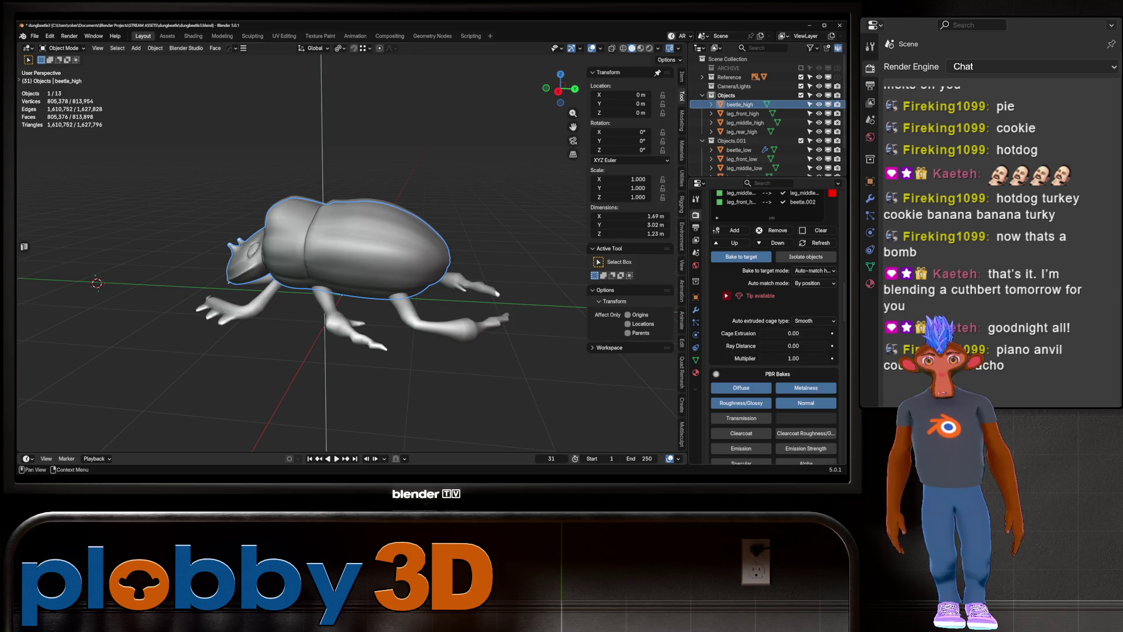
pyautogui.click(811, 303)
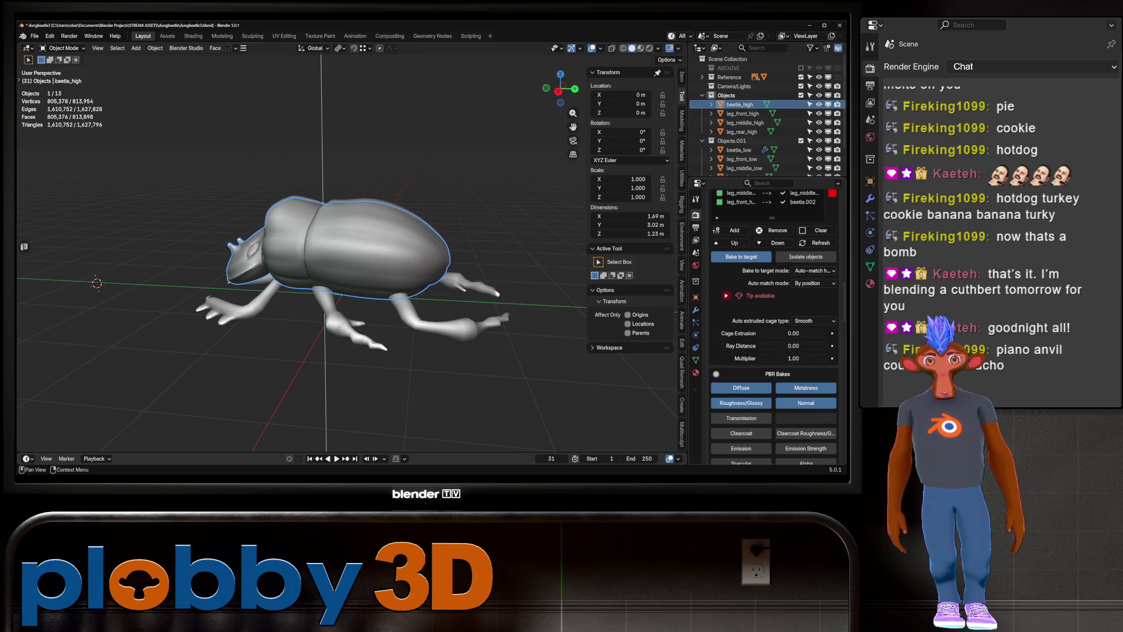
pyautogui.click(814, 282)
pyautogui.click(812, 293)
pyautogui.scroll(-3, 774, 325)
pyautogui.scroll(-3, 774, 324)
pyautogui.scroll(-2, 774, 325)
pyautogui.scroll(-2, 775, 326)
pyautogui.scroll(-3, 774, 326)
pyautogui.scroll(-3, 774, 325)
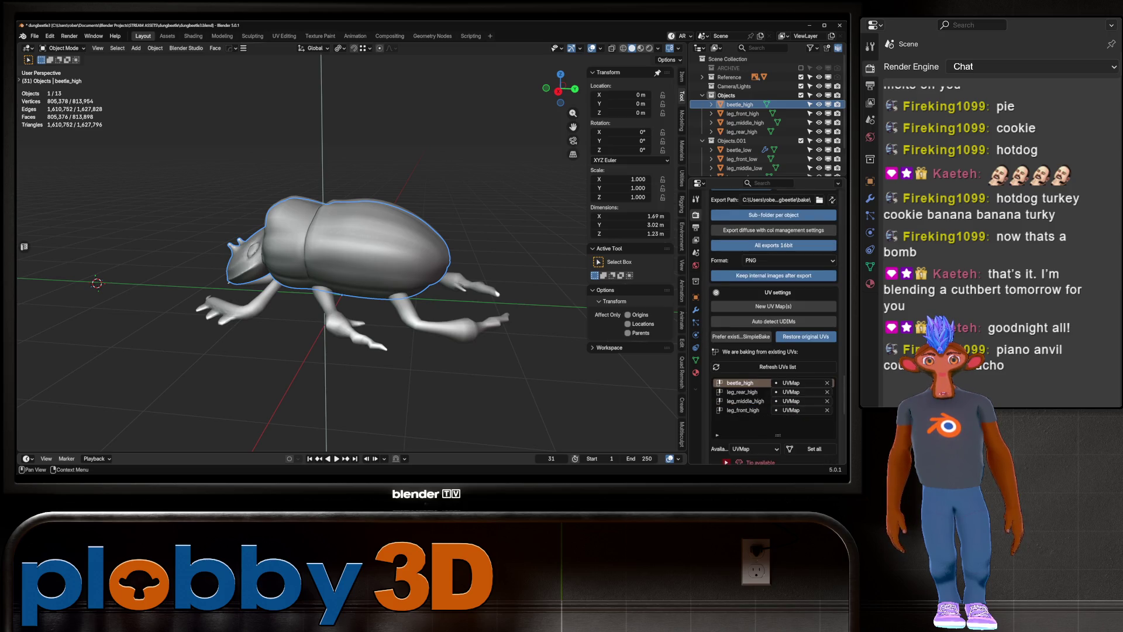
pyautogui.scroll(2, 774, 324)
pyautogui.scroll(1, 774, 325)
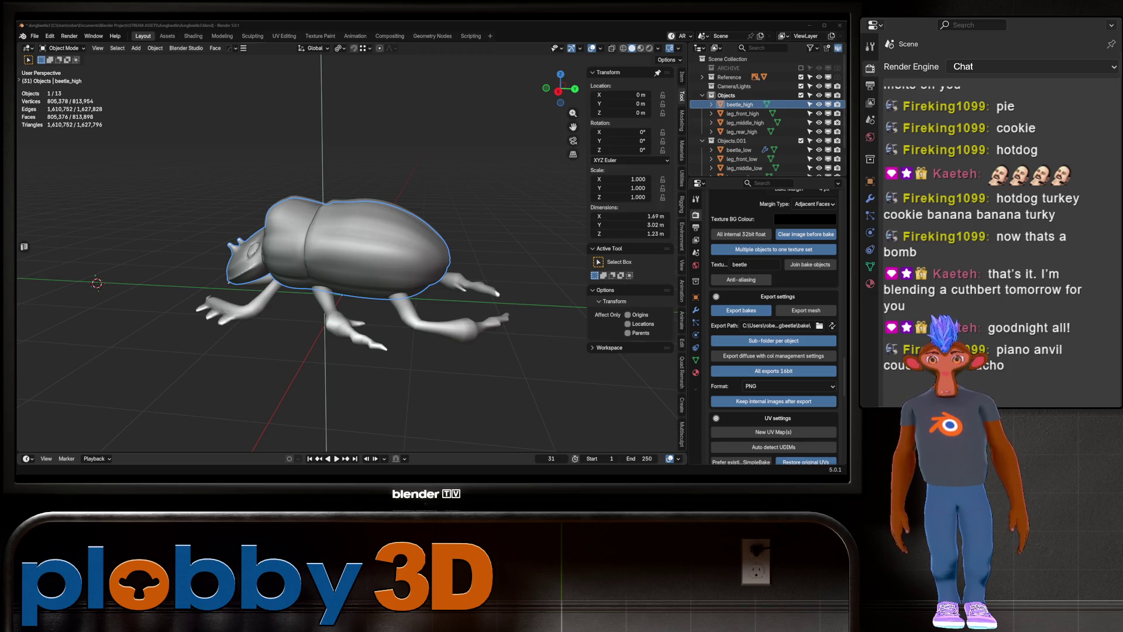
pyautogui.scroll(-3, 773, 324)
pyautogui.scroll(-3, 774, 325)
pyautogui.scroll(-4, 774, 325)
pyautogui.scroll(5, 772, 325)
pyautogui.scroll(-1, 774, 326)
pyautogui.scroll(-2, 775, 327)
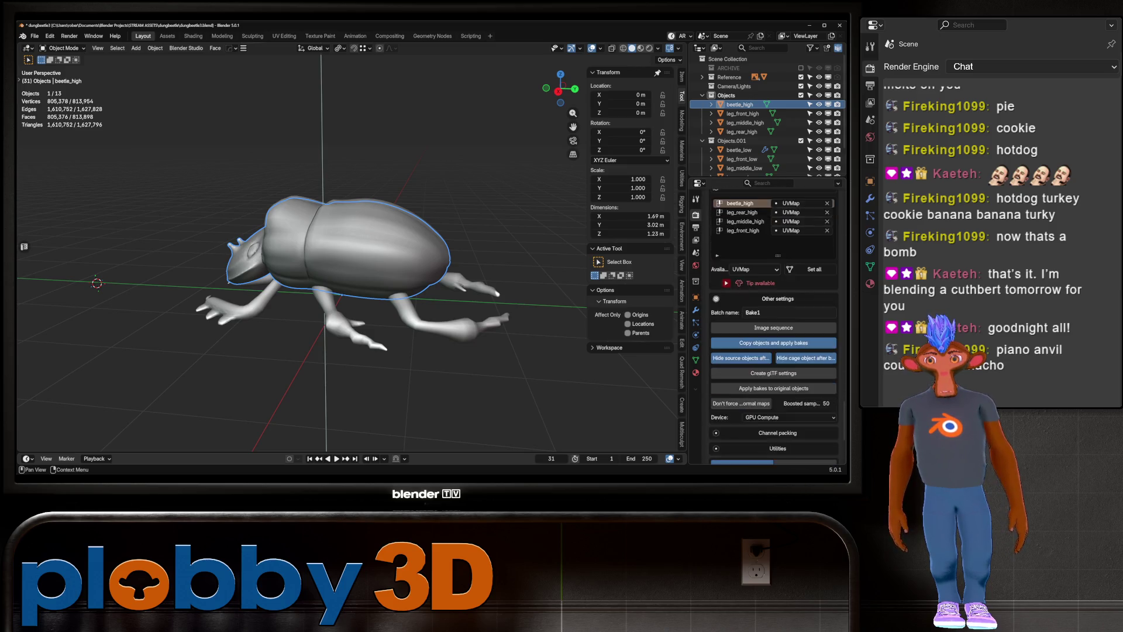
pyautogui.scroll(-2, 774, 326)
pyautogui.click(773, 359)
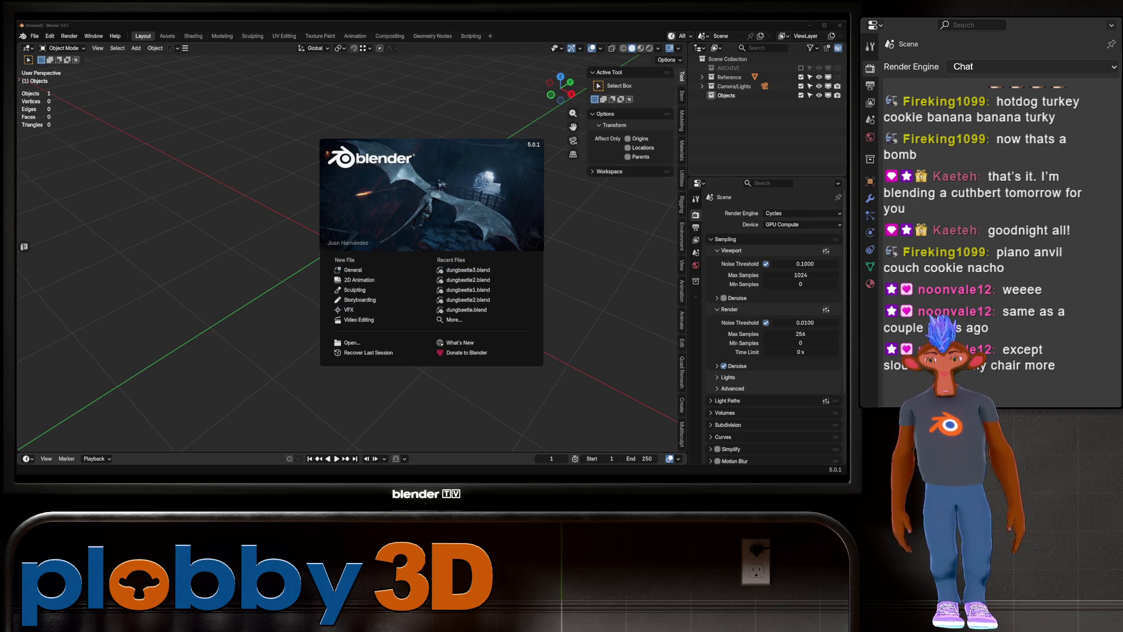
# Reopen dungbeetle3.blend, hide the high-poly parts and show beetle_low in Material Preview
pyautogui.click(468, 270)
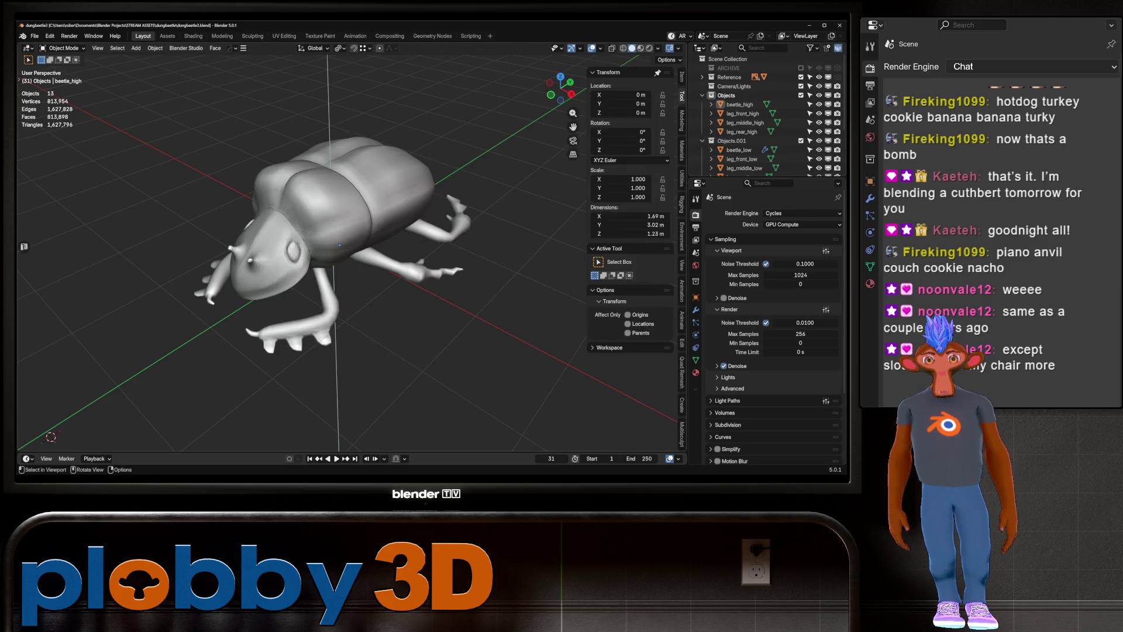
pyautogui.moveTo(351, 264); pyautogui.dragTo(387, 254, button='middle')
pyautogui.scroll(-2, 742, 120)
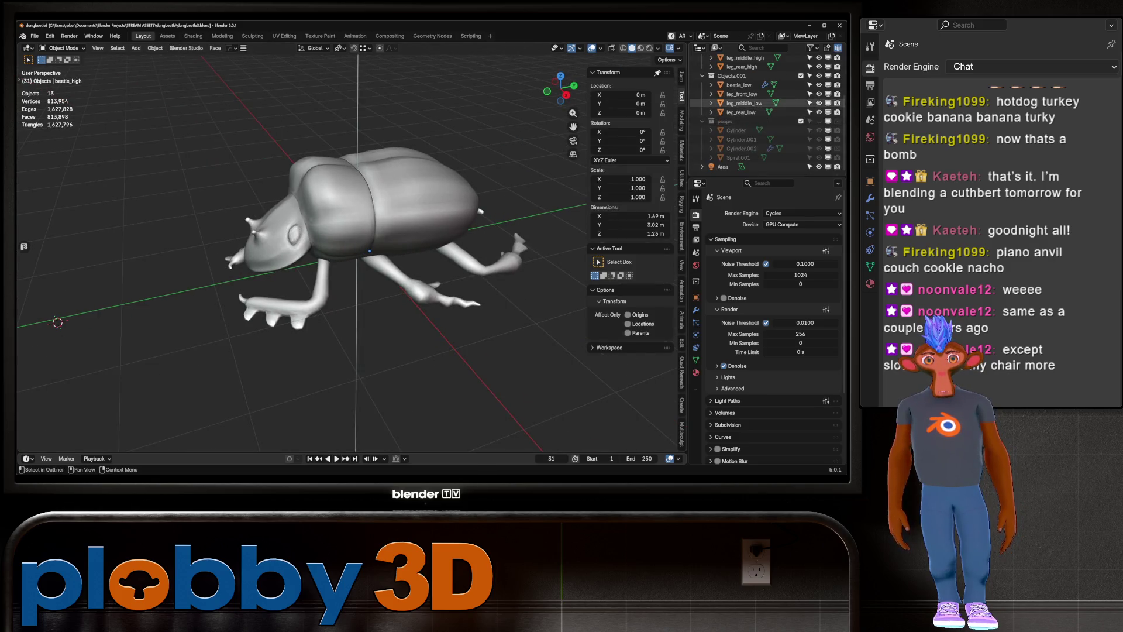
pyautogui.click(818, 66)
pyautogui.click(738, 120)
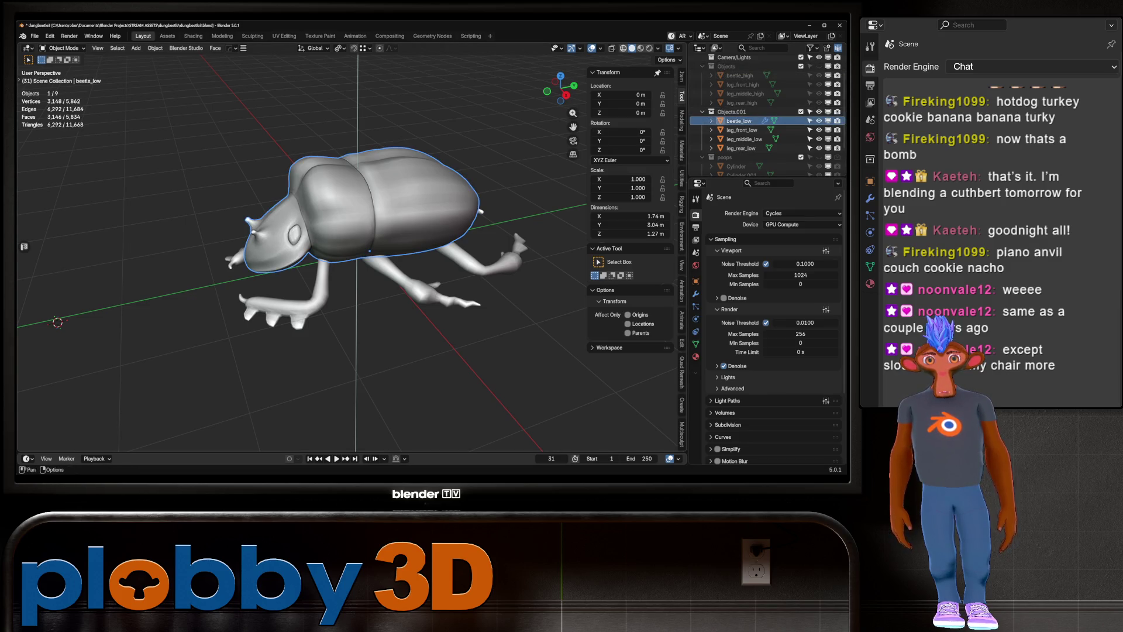
pyautogui.click(640, 48)
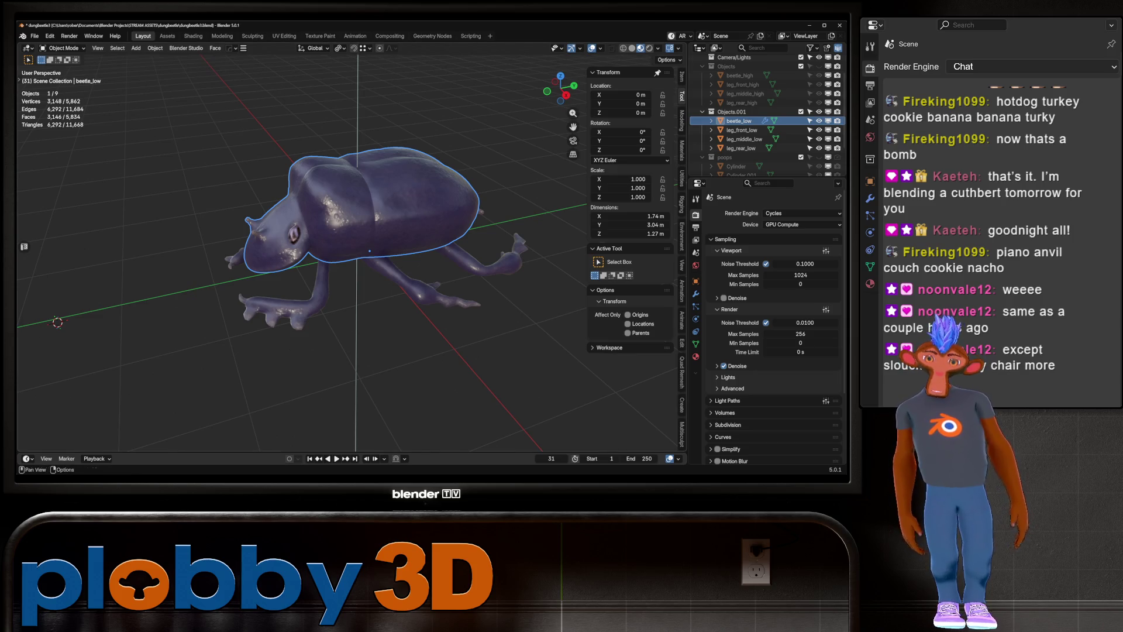
# Save an incremented copy, then remove all materials from the low-poly beetle body
pyautogui.click(696, 294)
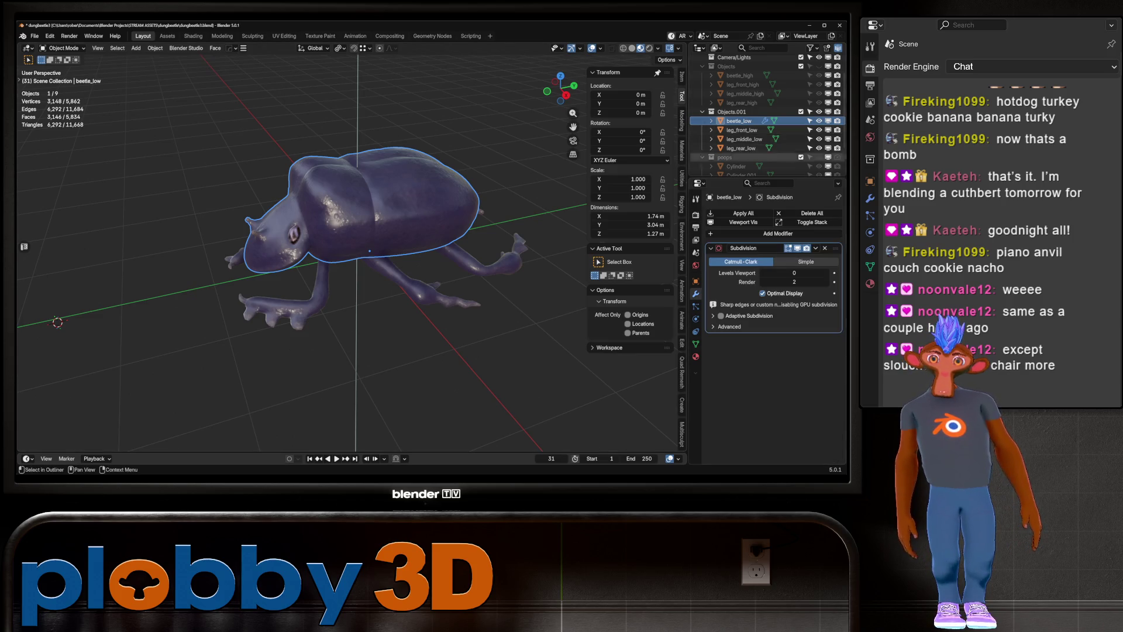
pyautogui.hotkey('ctrl', 'alt', 's')
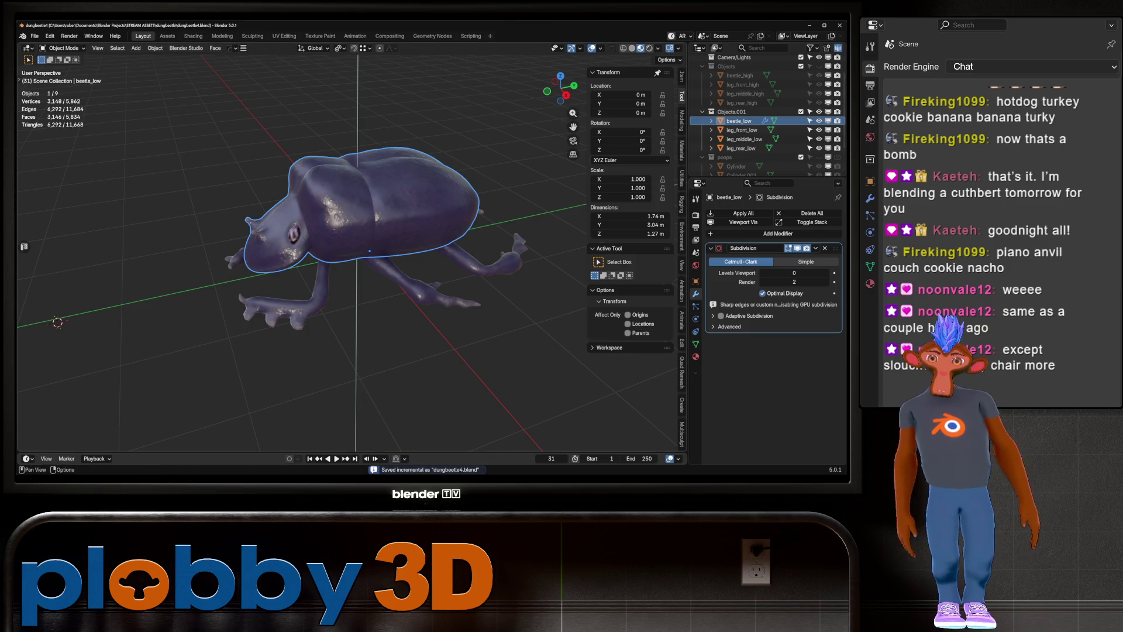
pyautogui.click(696, 356)
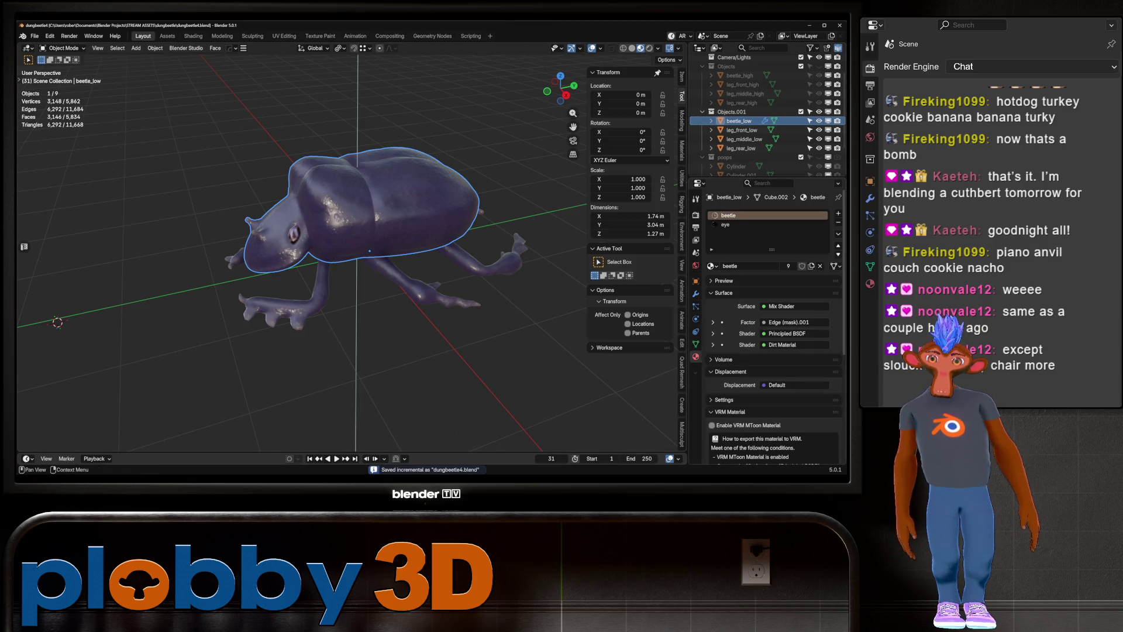
pyautogui.click(838, 234)
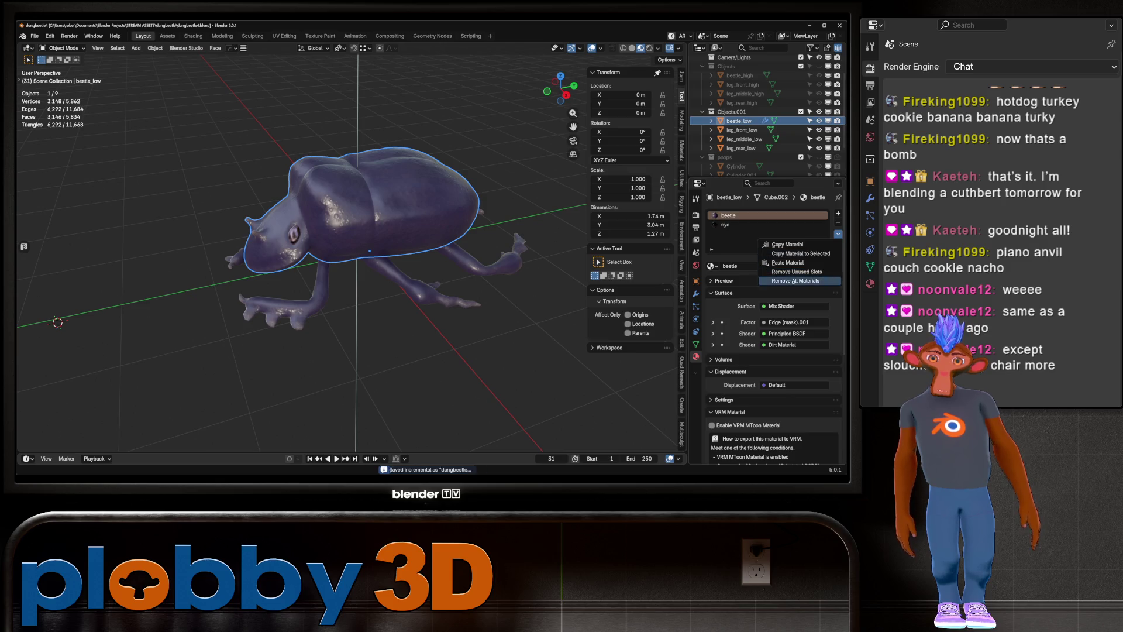
pyautogui.click(796, 281)
# Remove all materials from the front, middle and rear low-poly legs
pyautogui.click(742, 130)
pyautogui.click(839, 233)
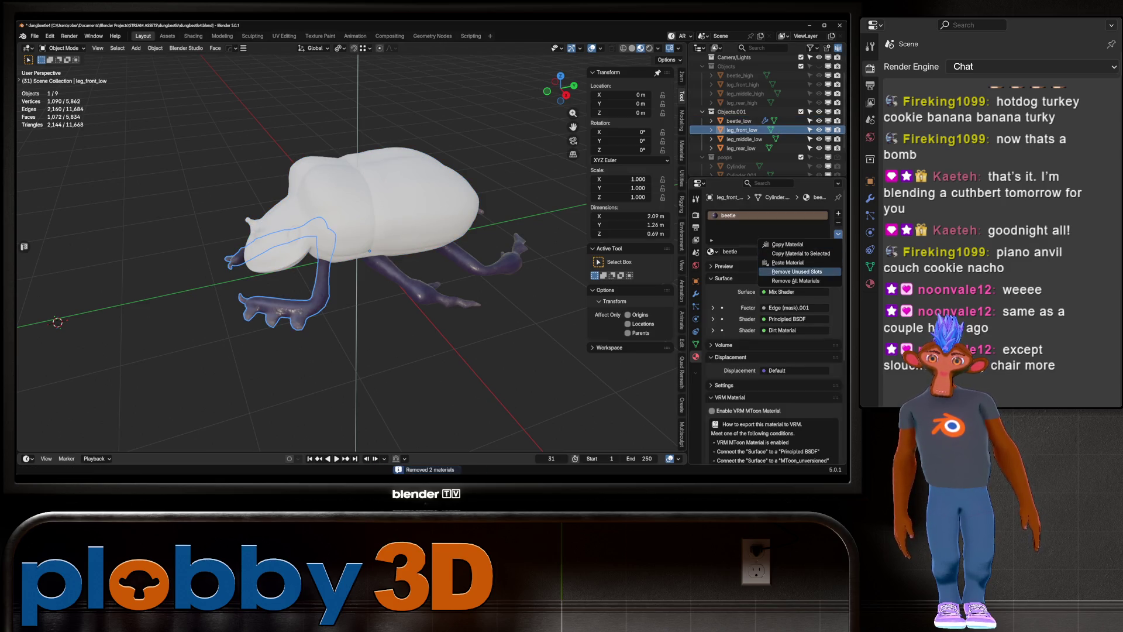
pyautogui.click(723, 278)
pyautogui.click(838, 234)
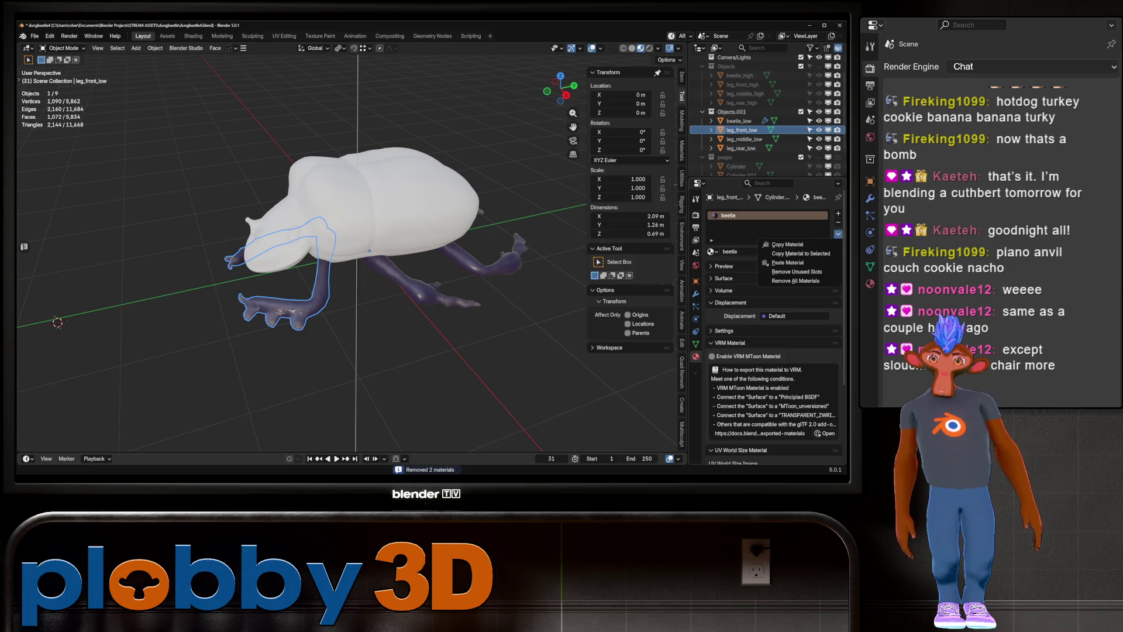
pyautogui.click(795, 281)
pyautogui.click(741, 139)
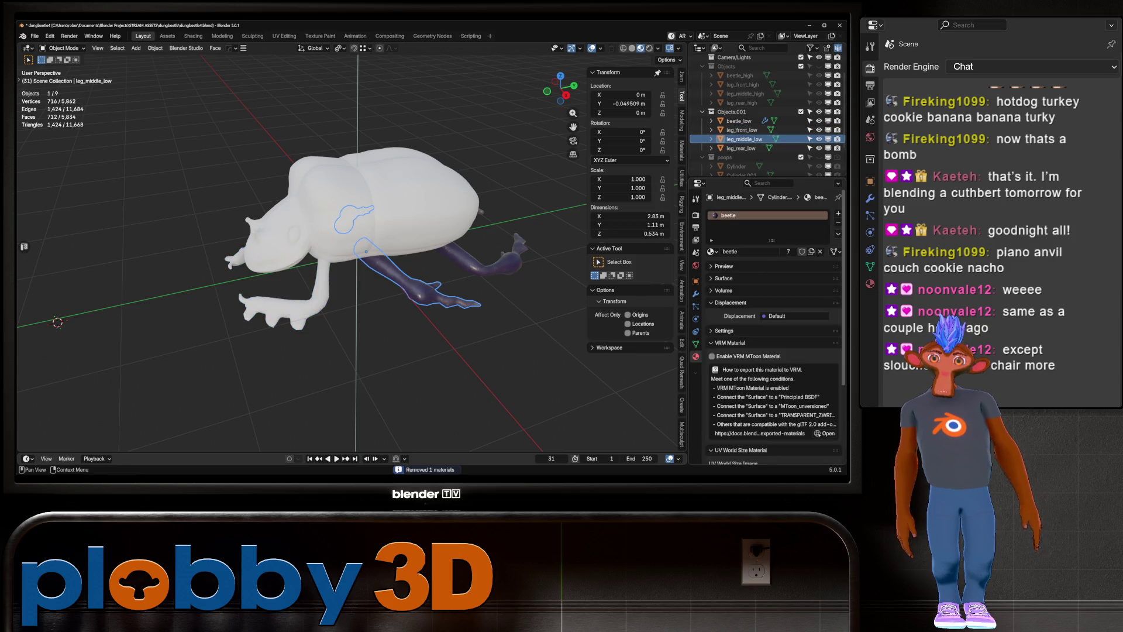
pyautogui.click(838, 233)
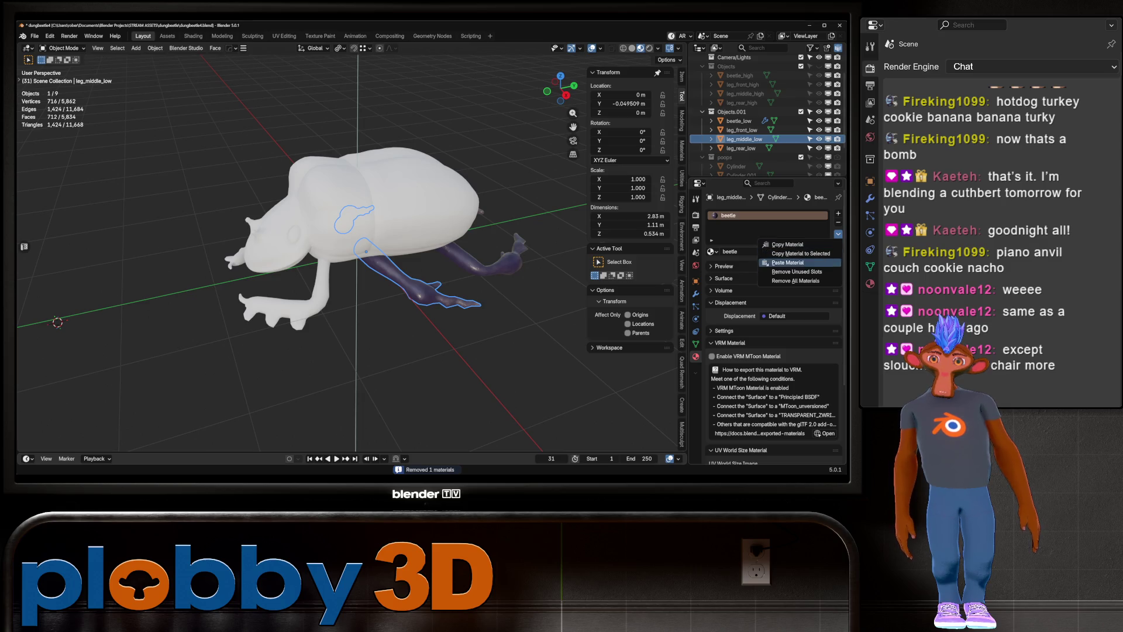
pyautogui.click(796, 281)
pyautogui.click(742, 148)
pyautogui.click(838, 234)
pyautogui.click(795, 281)
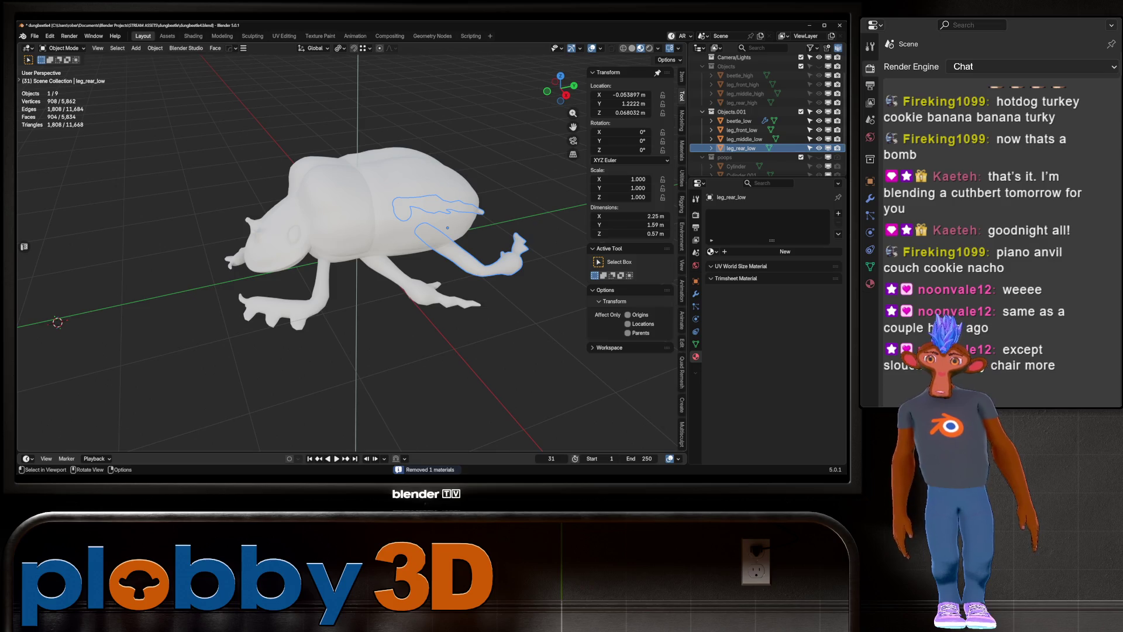
# Select beetle_low and switch to the Shading workspace
pyautogui.click(369, 201)
pyautogui.click(194, 36)
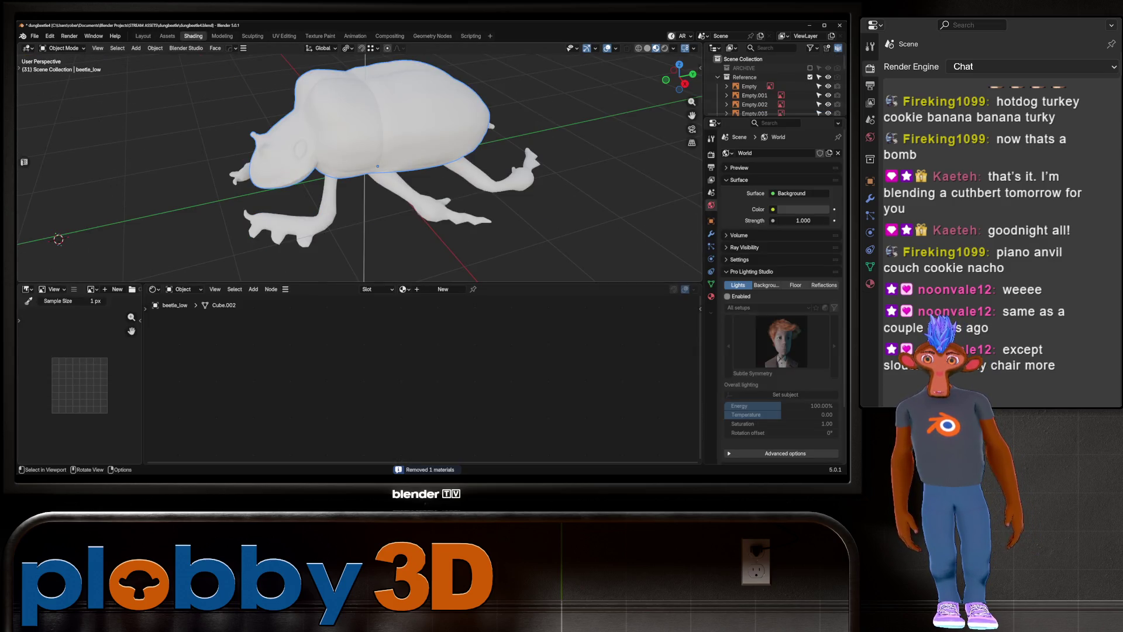
# Create a new beetle_low material wired from the baked texture nodes
pyautogui.click(444, 289)
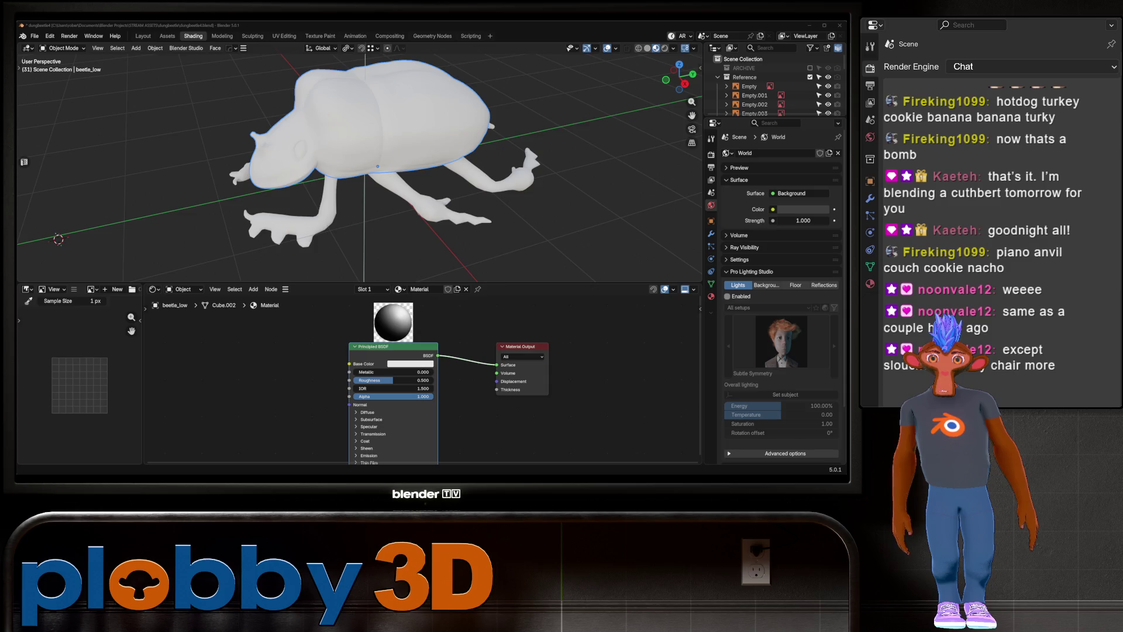
pyautogui.moveTo(351, 167); pyautogui.dragTo(403, 176, button='middle')
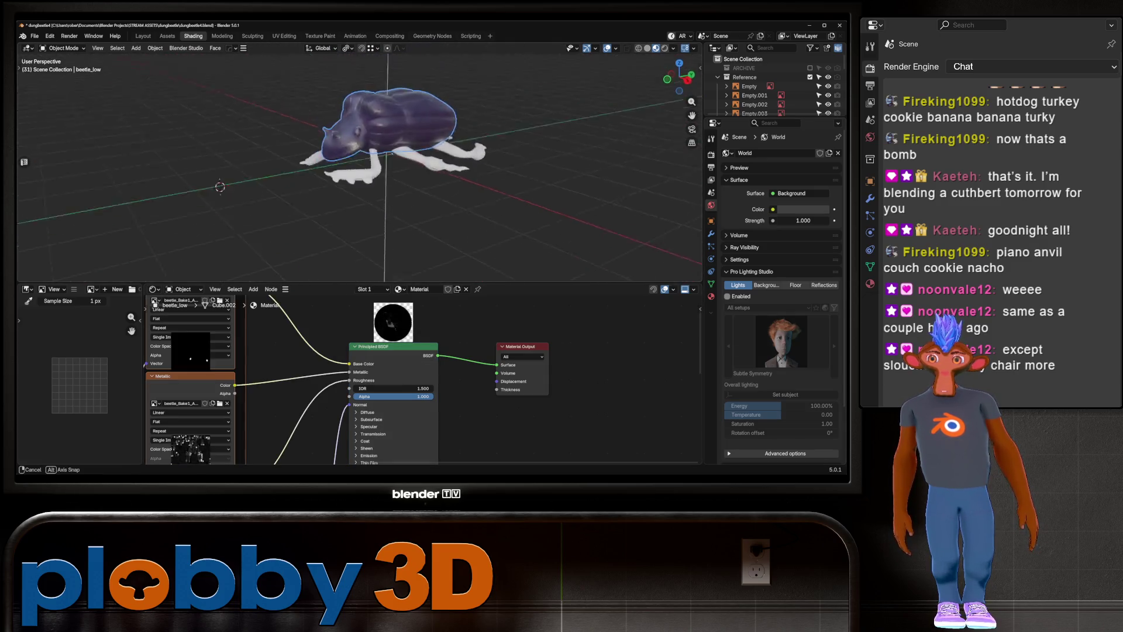
pyautogui.moveTo(404, 176); pyautogui.dragTo(457, 167, button='middle')
pyautogui.moveTo(24, 161)
pyautogui.mouseDown(button='middle')
pyautogui.moveTo(89, 264)
pyautogui.moveTo(172, 202)
pyautogui.mouseUp(button='middle')
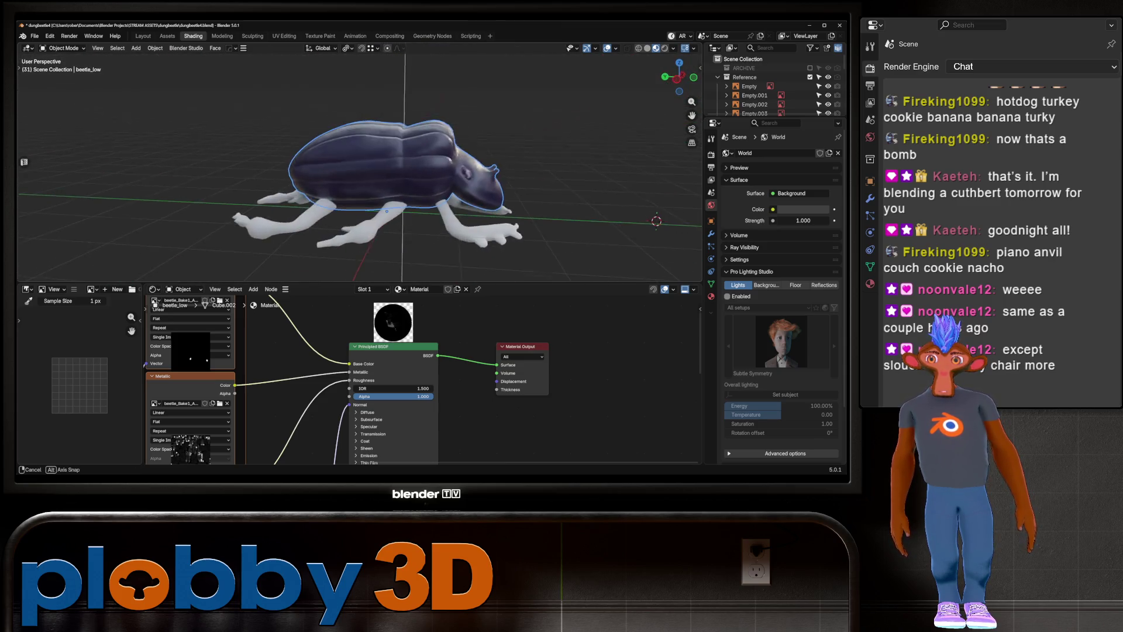
# Select the legs with the body and link the body's material to them via Ctrl+L
pyautogui.moveTo(404, 176); pyautogui.dragTo(439, 176, button='middle')
pyautogui.moveTo(265, 110); pyautogui.dragTo(545, 242)
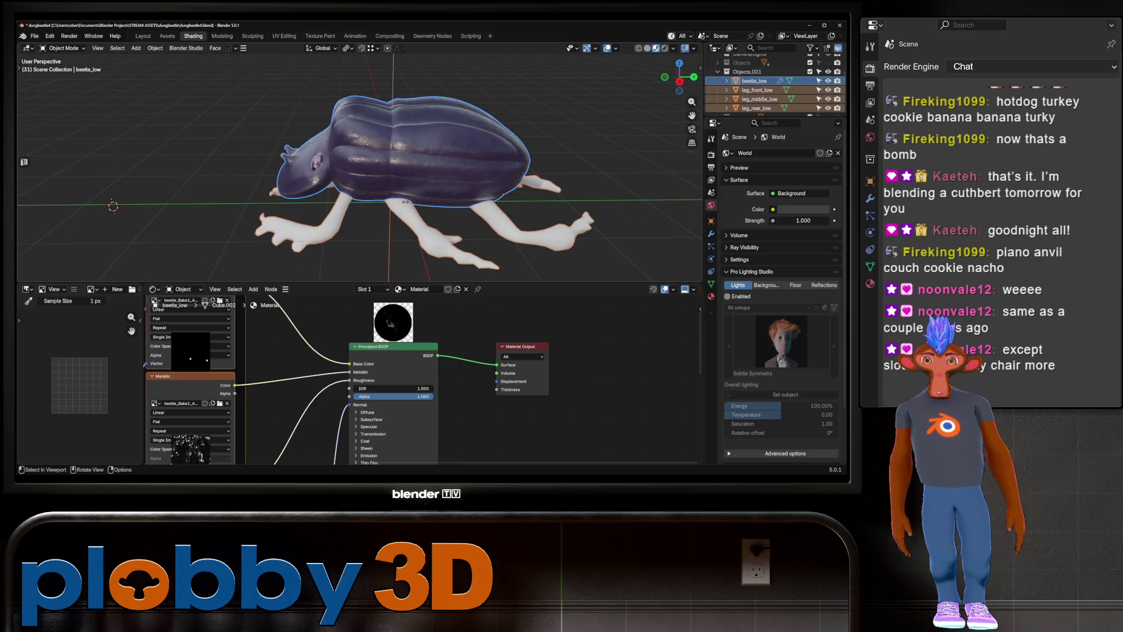
pyautogui.hotkey('ctrl', 'l')
pyautogui.click(405, 204)
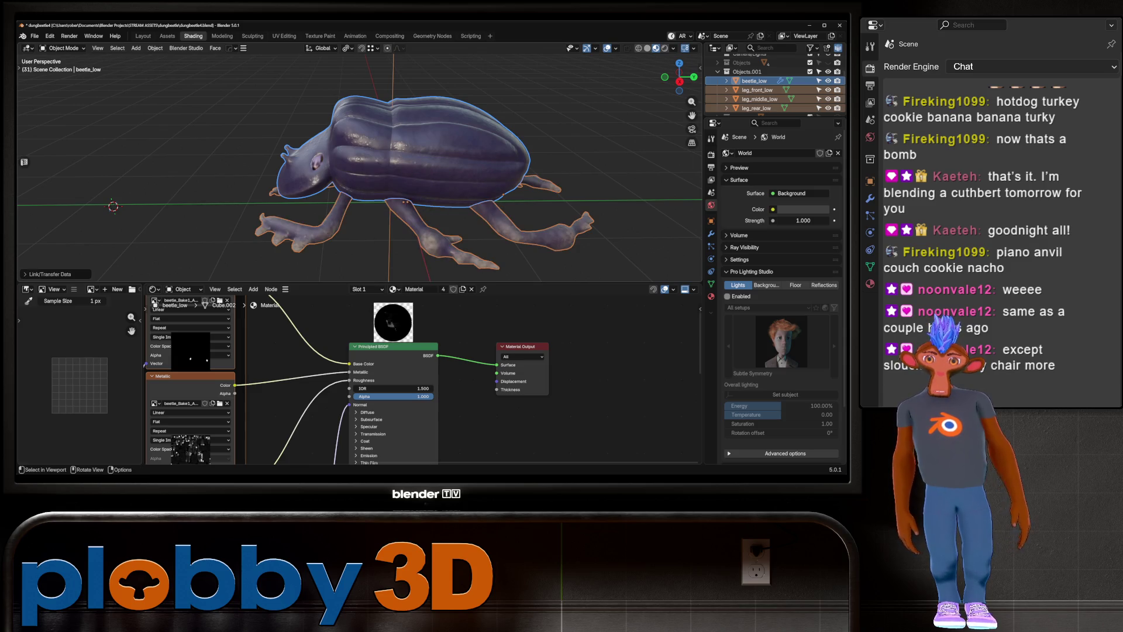
pyautogui.moveTo(369, 140); pyautogui.dragTo(387, 228, button='middle')
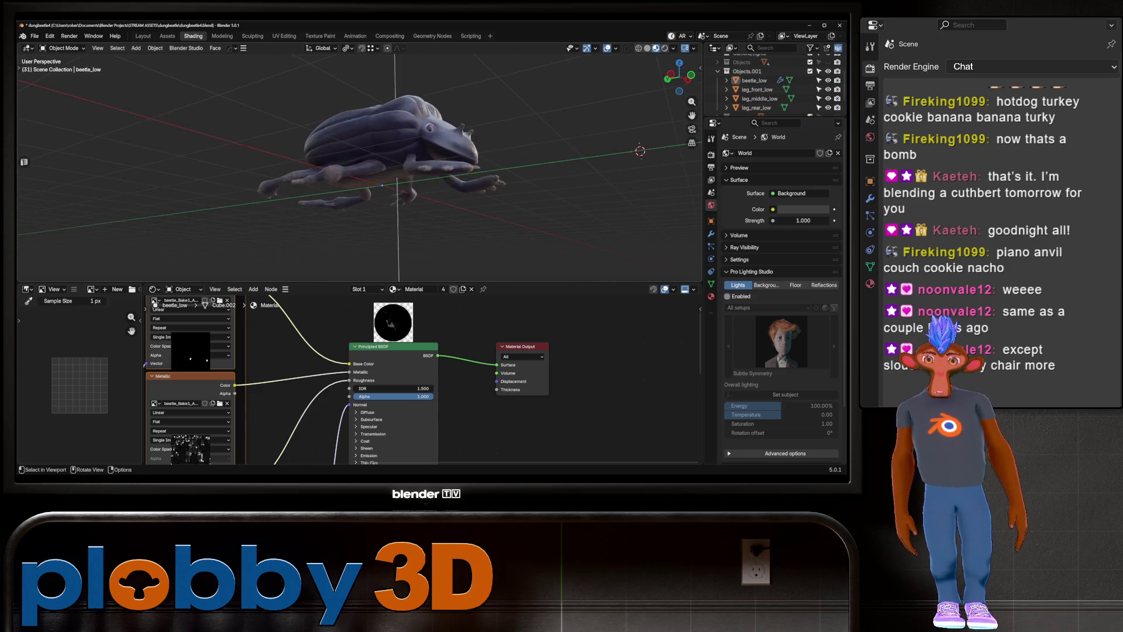
# Toggle the low-poly beetle's visibility and inspect beetle_high's material nodes and sculpted back
pyautogui.moveTo(371, 175); pyautogui.dragTo(474, 145, button='middle')
pyautogui.scroll(5, 412, 146)
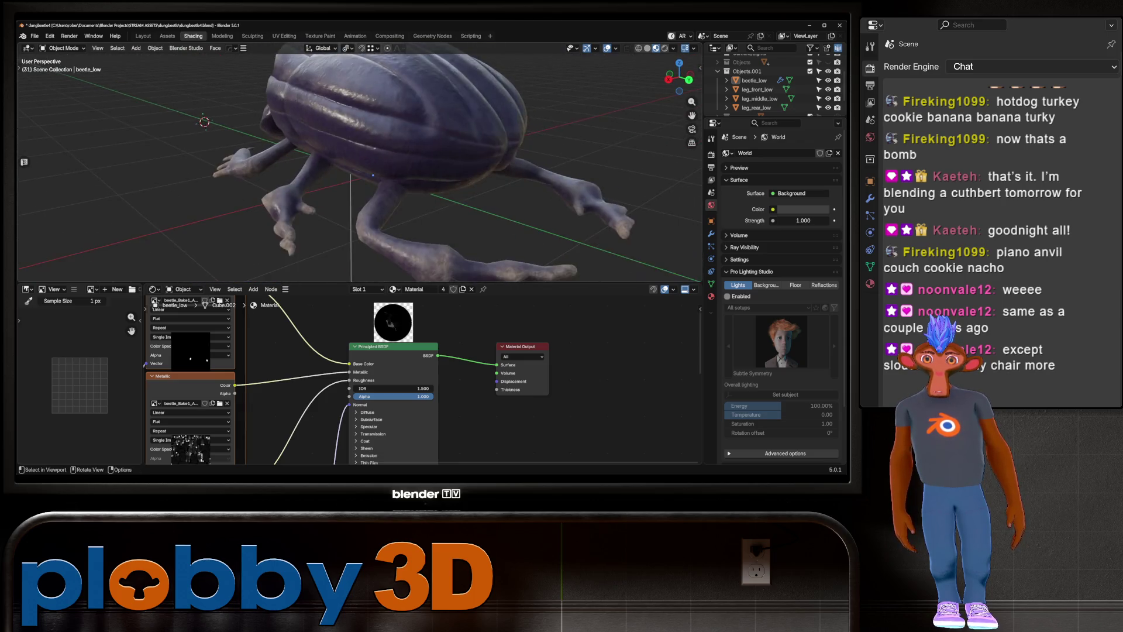
pyautogui.moveTo(474, 145)
pyautogui.mouseDown(button='middle')
pyautogui.moveTo(492, 219)
pyautogui.moveTo(412, 177)
pyautogui.moveTo(492, 166)
pyautogui.mouseUp(button='middle')
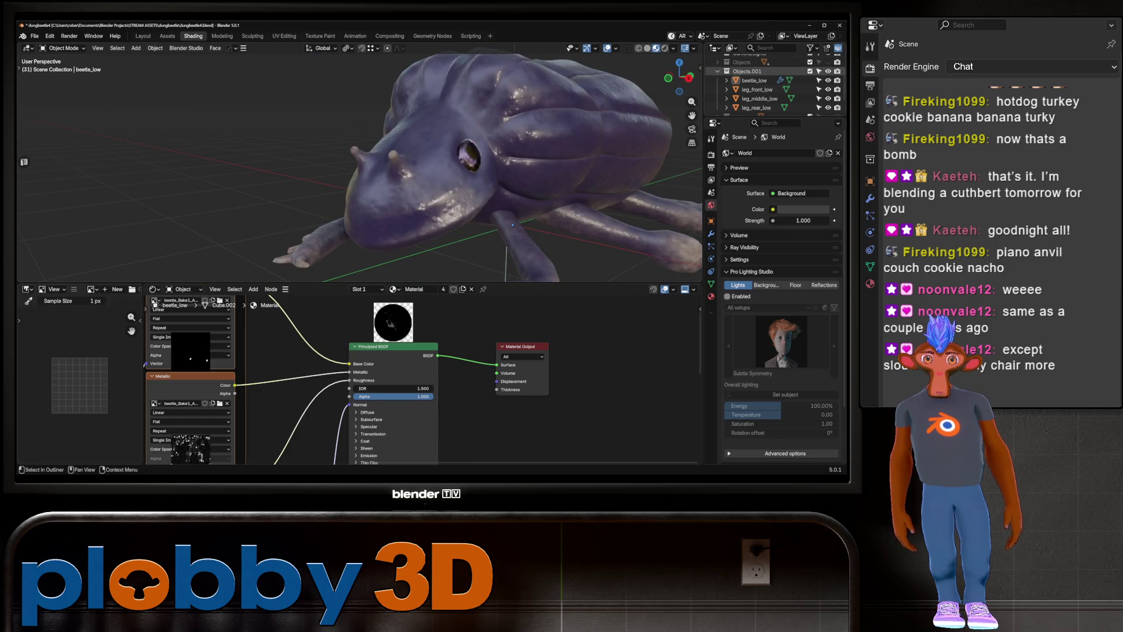
pyautogui.click(827, 71)
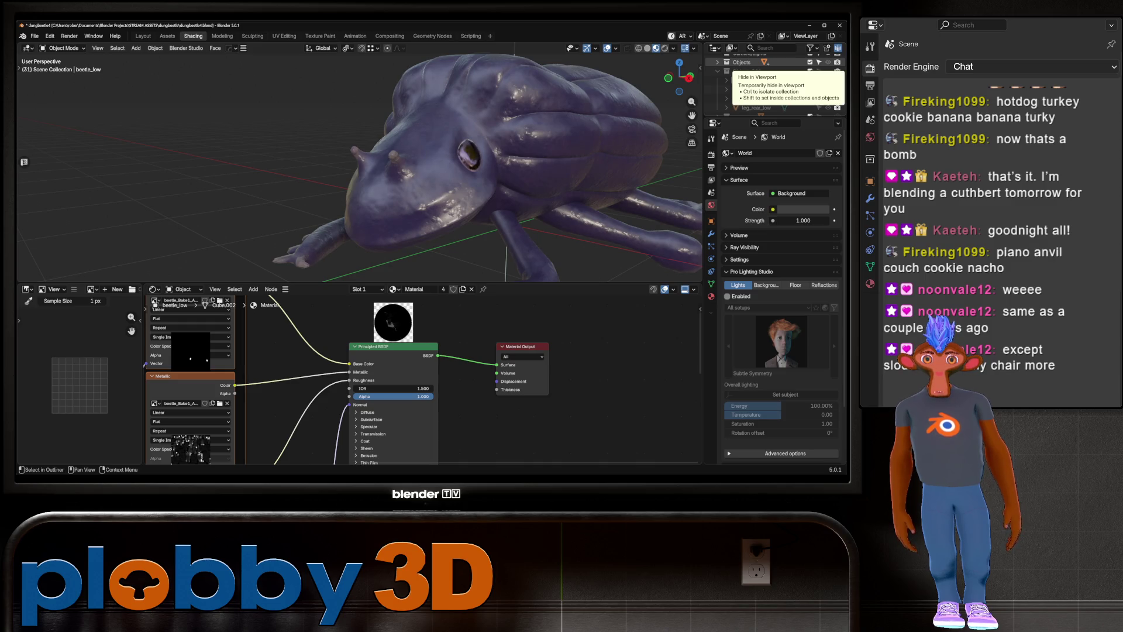
pyautogui.click(828, 63)
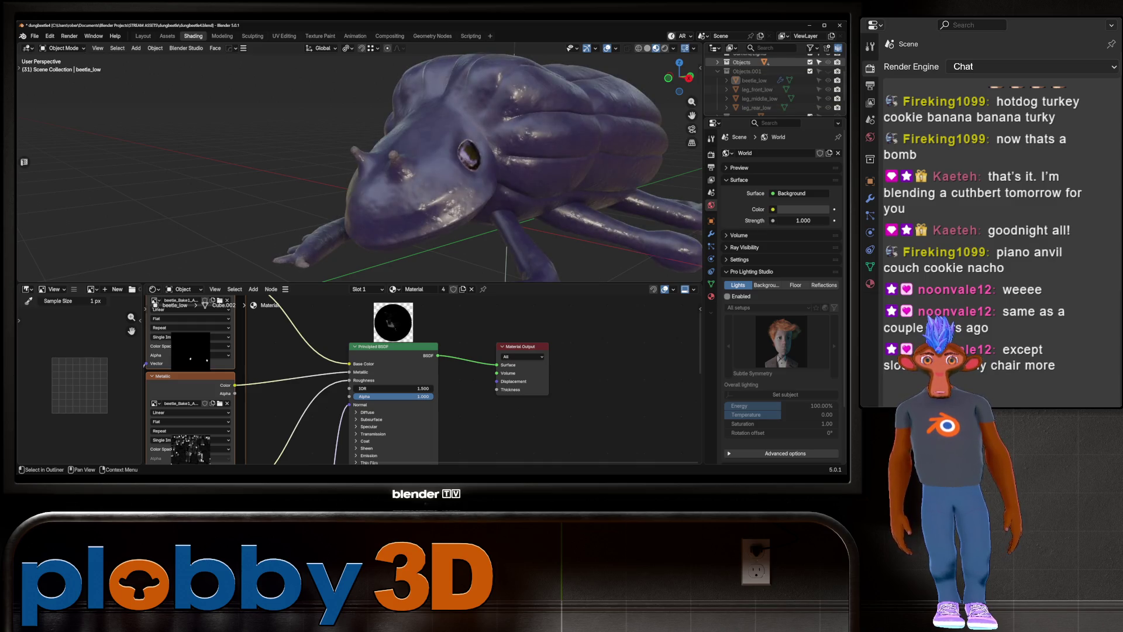
pyautogui.click(718, 62)
pyautogui.click(755, 71)
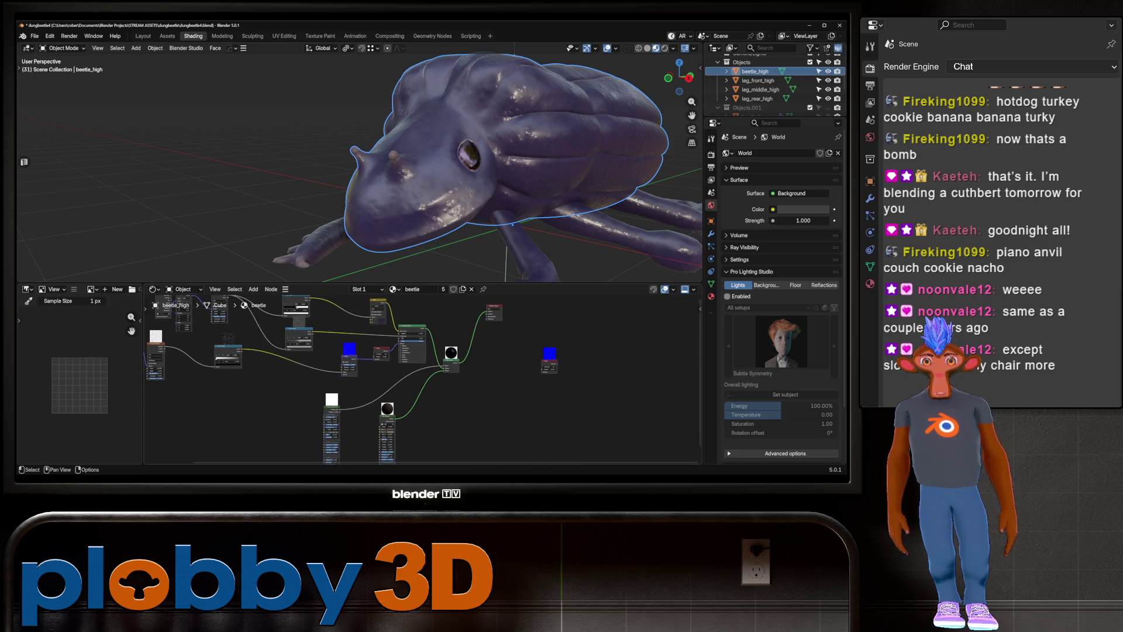
pyautogui.scroll(2, 422, 378)
pyautogui.scroll(2, 421, 377)
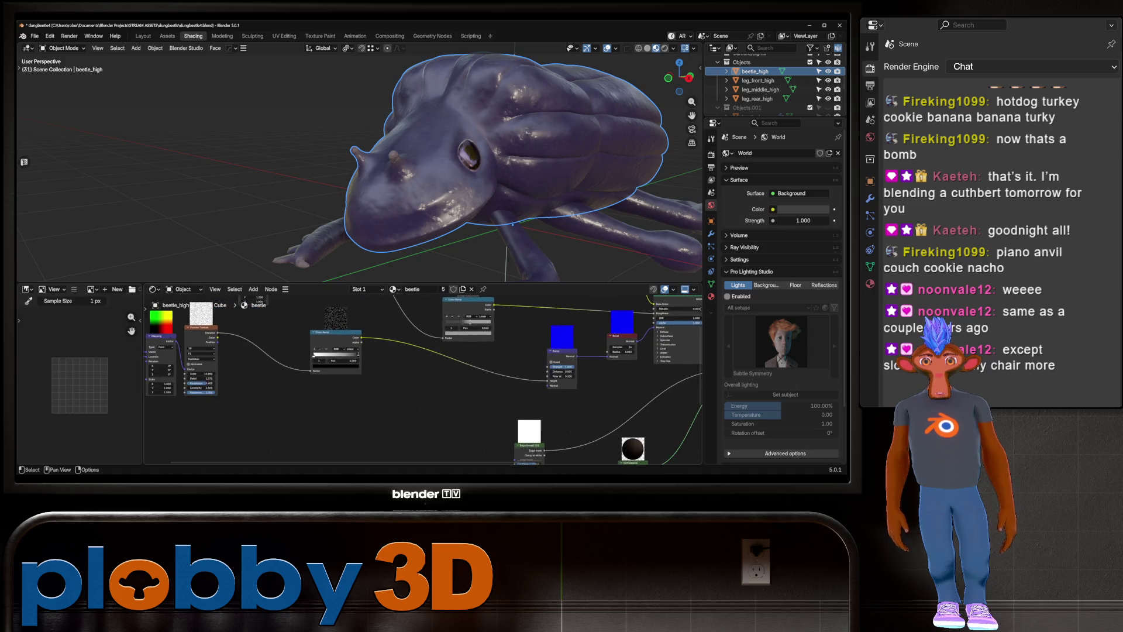
pyautogui.moveTo(526, 377); pyautogui.dragTo(381, 360, button='middle')
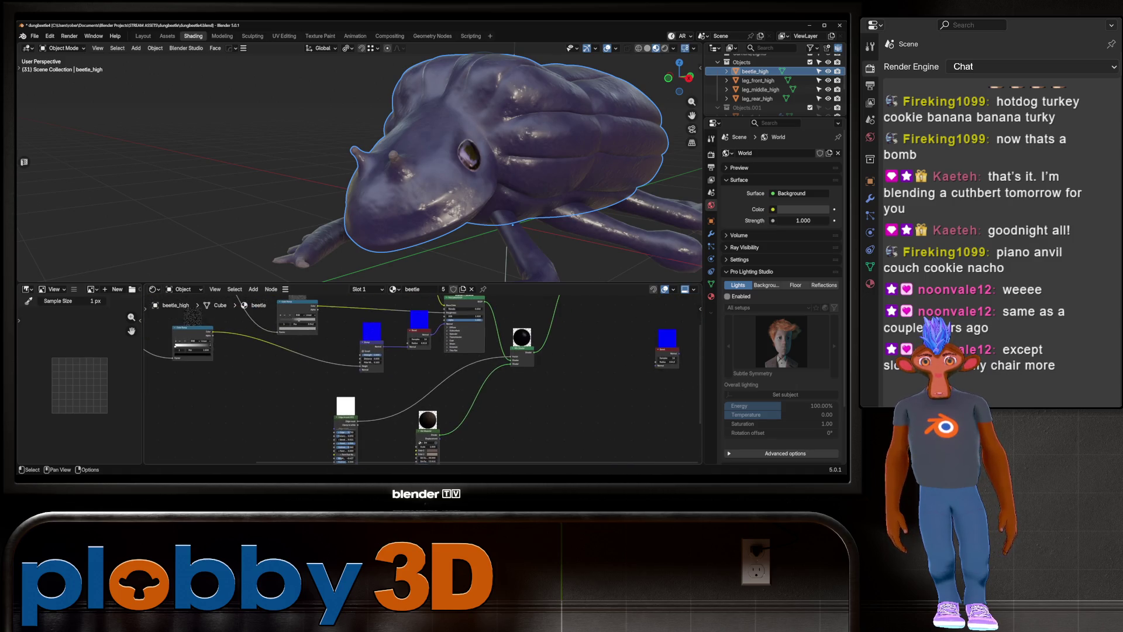
pyautogui.moveTo(440, 167); pyautogui.dragTo(263, 176, button='middle')
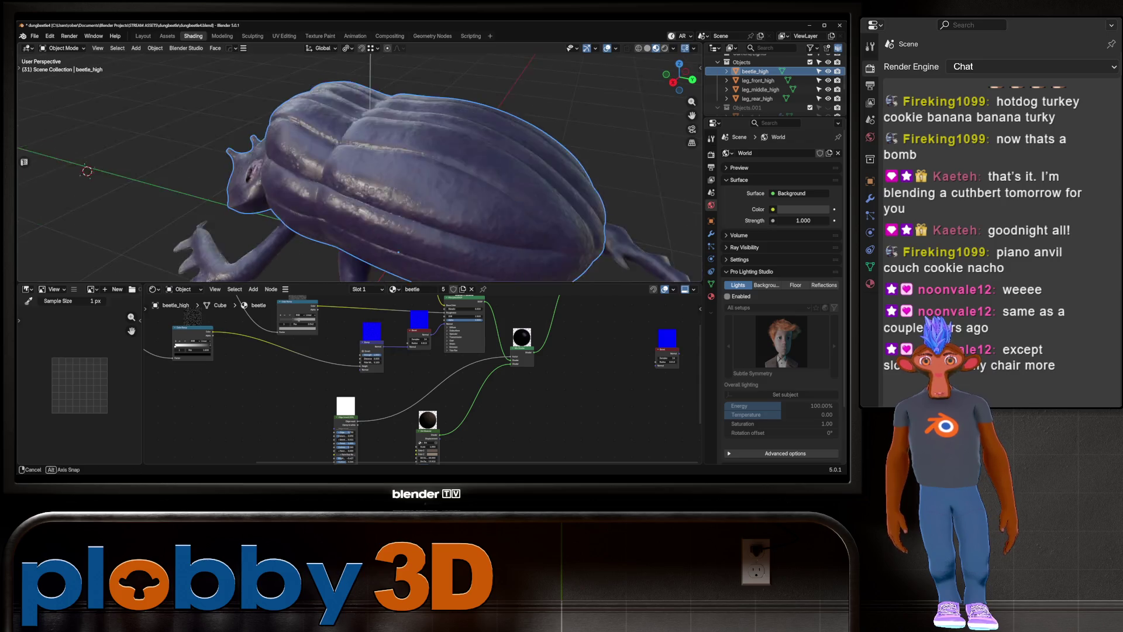
pyautogui.scroll(-2, 772, 84)
# Hide the high-poly beetle, review the low-poly one from several angles and return to Layout
pyautogui.click(827, 70)
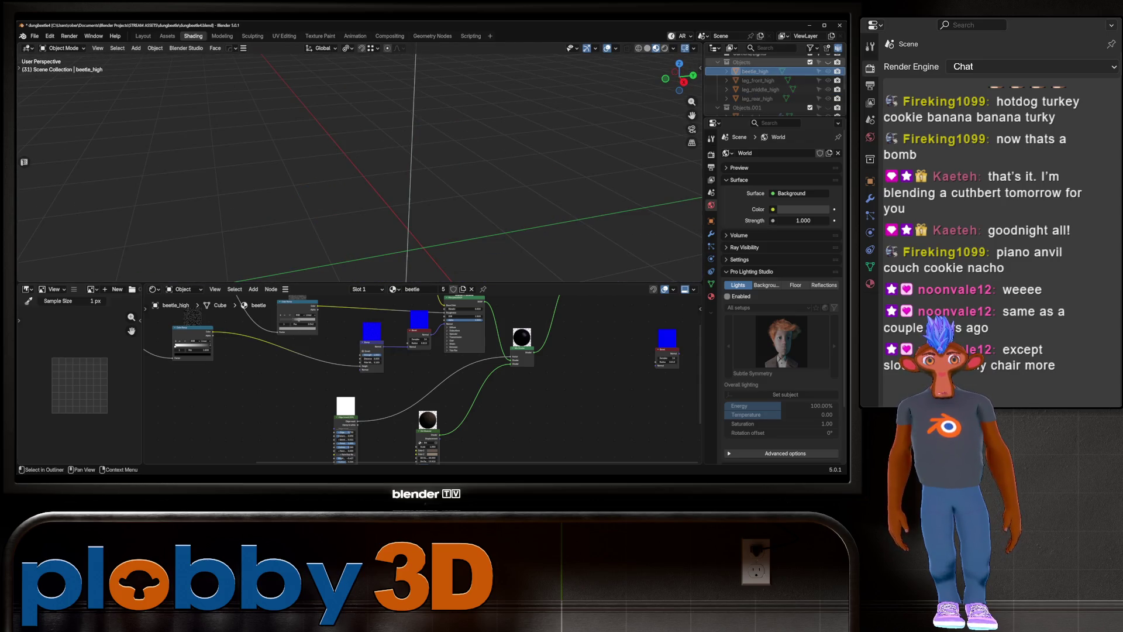
pyautogui.scroll(2, 773, 79)
pyautogui.click(827, 70)
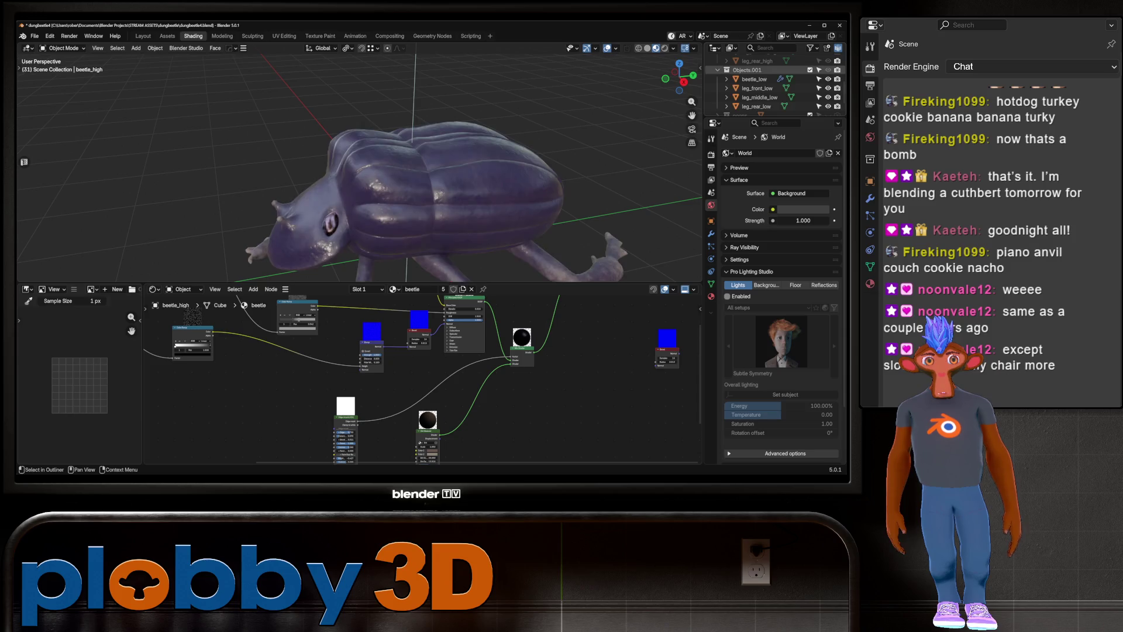
pyautogui.moveTo(404, 176)
pyautogui.mouseDown(button='middle')
pyautogui.moveTo(369, 158)
pyautogui.moveTo(439, 185)
pyautogui.moveTo(475, 176)
pyautogui.mouseUp(button='middle')
pyautogui.press('Tab')
pyautogui.press('Tab')
pyautogui.moveTo(491, 175); pyautogui.dragTo(364, 206, button='middle')
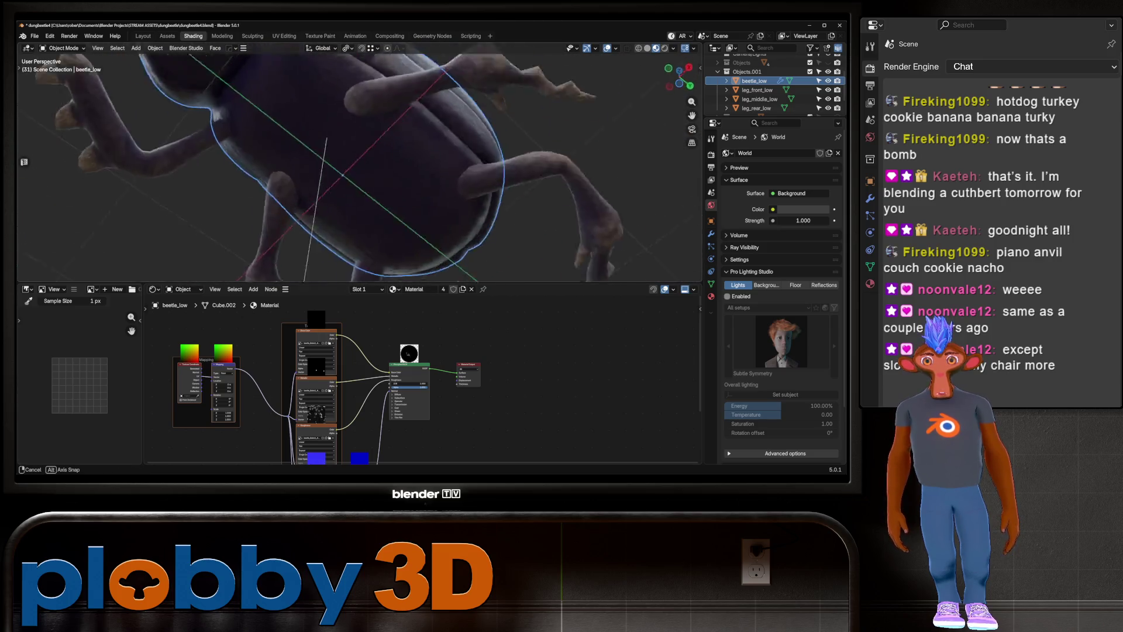
pyautogui.moveTo(365, 206)
pyautogui.mouseDown(button='middle')
pyautogui.moveTo(290, 176)
pyautogui.moveTo(368, 176)
pyautogui.moveTo(373, 210)
pyautogui.mouseUp(button='middle')
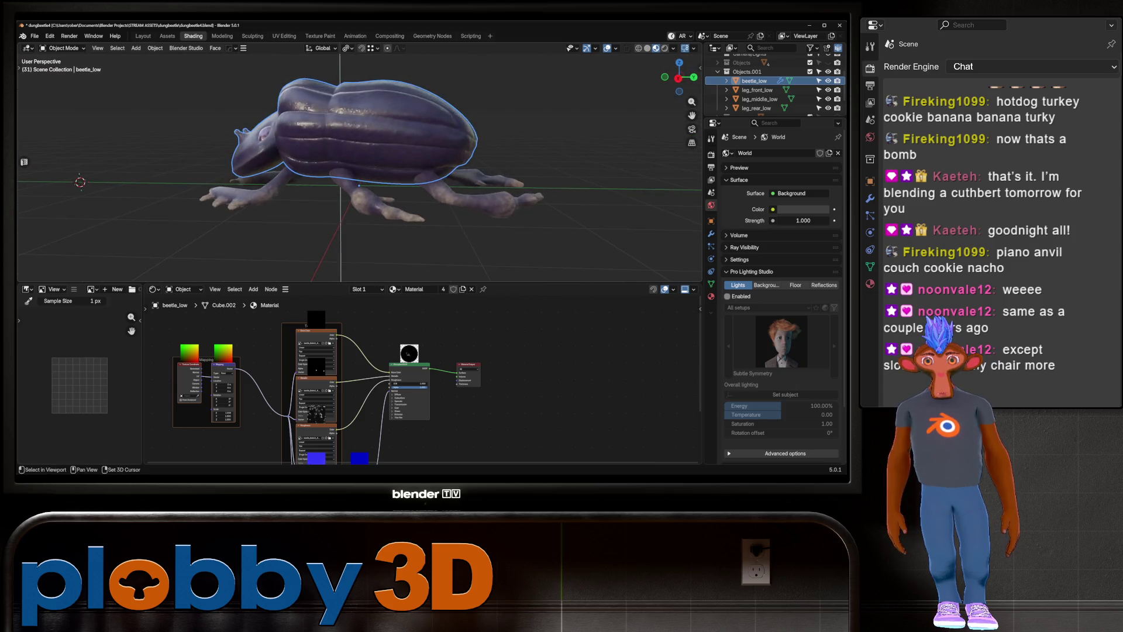
pyautogui.hotkey('ctrl', 'pageup')
pyautogui.hotkey('ctrl', 'pageup')
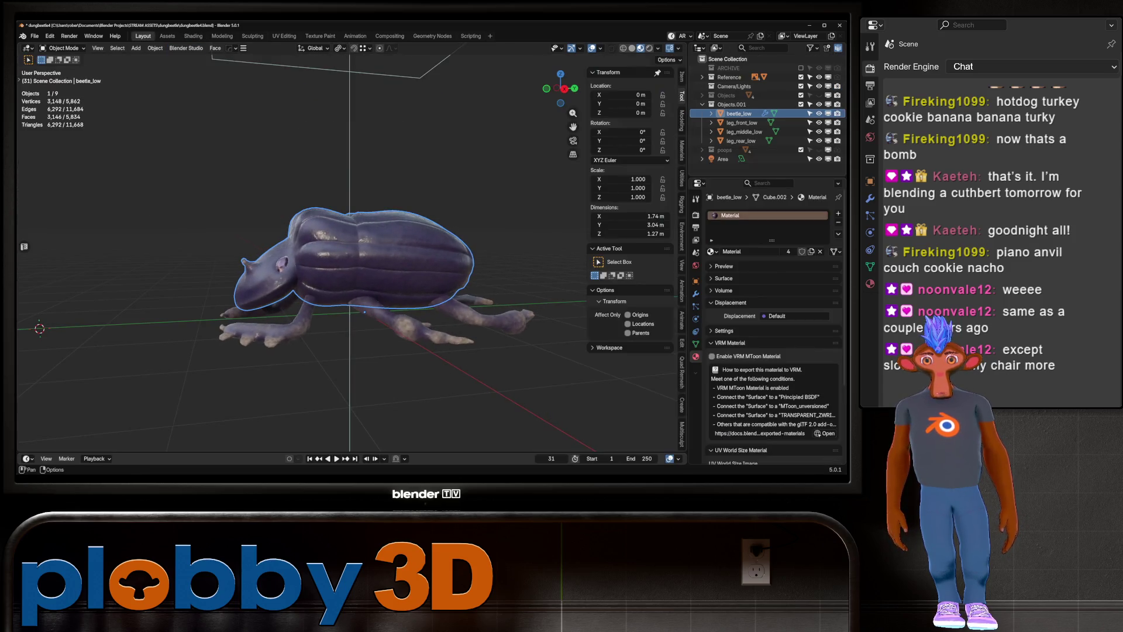
pyautogui.moveTo(290, 97)
pyautogui.mouseDown(button='middle')
pyautogui.moveTo(364, 88)
pyautogui.moveTo(289, 105)
pyautogui.moveTo(351, 110)
pyautogui.mouseUp(button='middle')
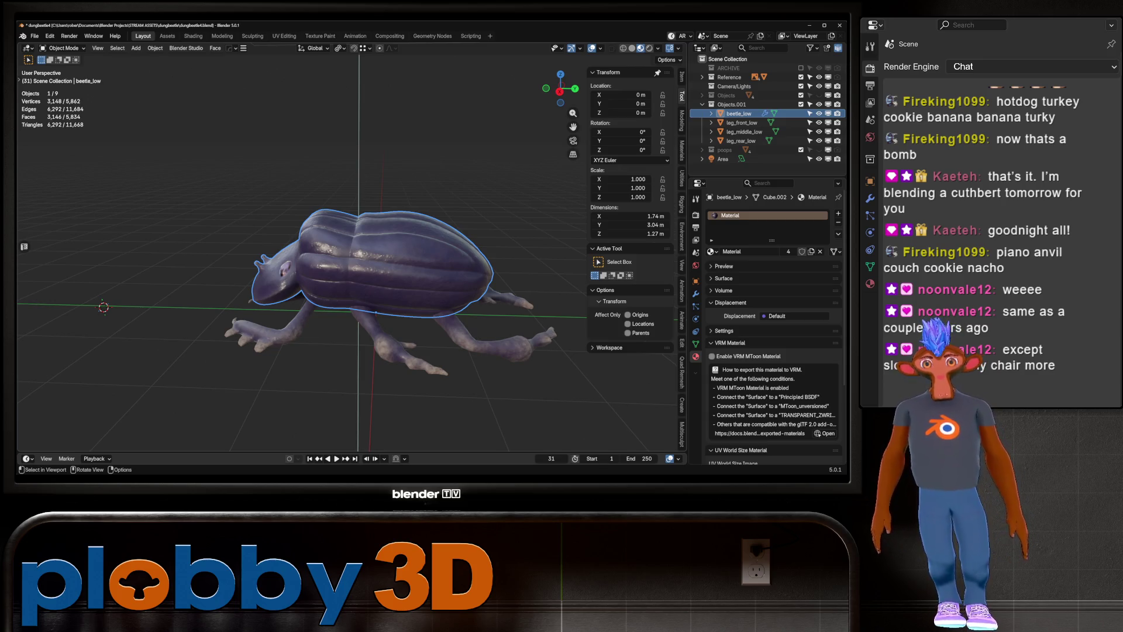
pyautogui.moveTo(351, 263); pyautogui.dragTo(413, 247, button='middle')
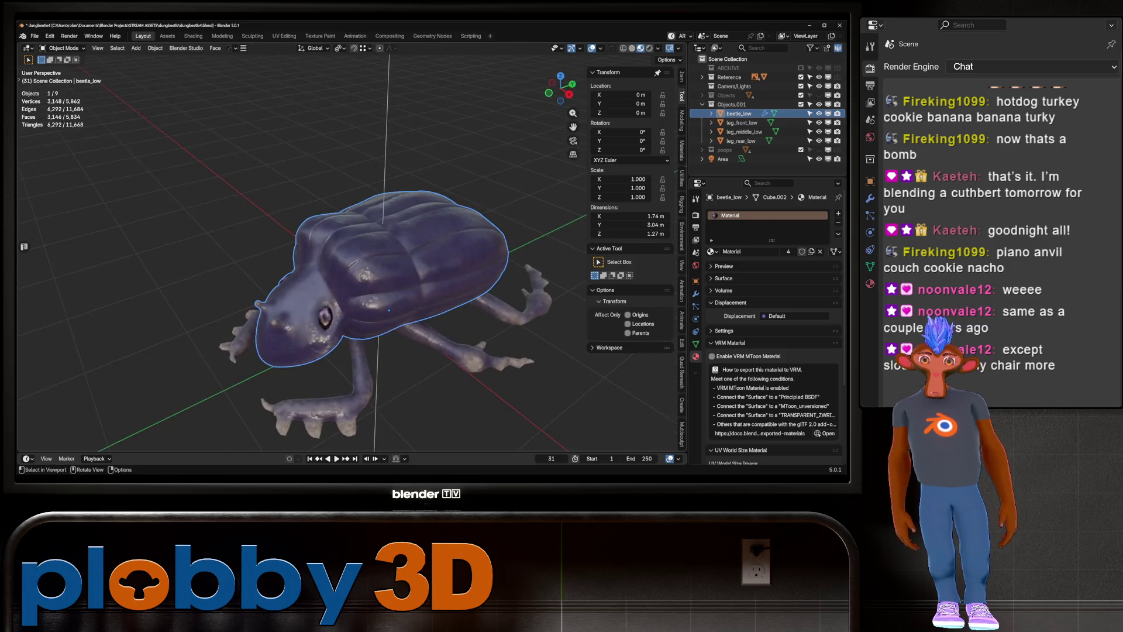
pyautogui.moveTo(351, 263); pyautogui.dragTo(299, 255, button='middle')
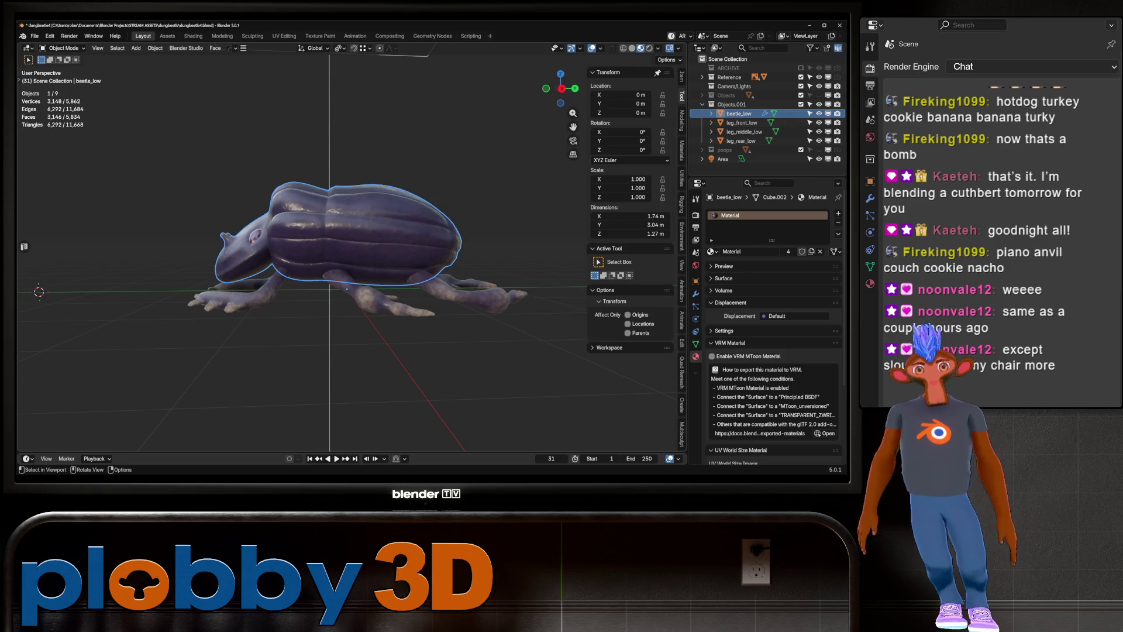
pyautogui.moveTo(351, 263)
pyautogui.mouseDown(button='middle')
pyautogui.moveTo(290, 255)
pyautogui.moveTo(368, 229)
pyautogui.moveTo(316, 224)
pyautogui.mouseUp(button='middle')
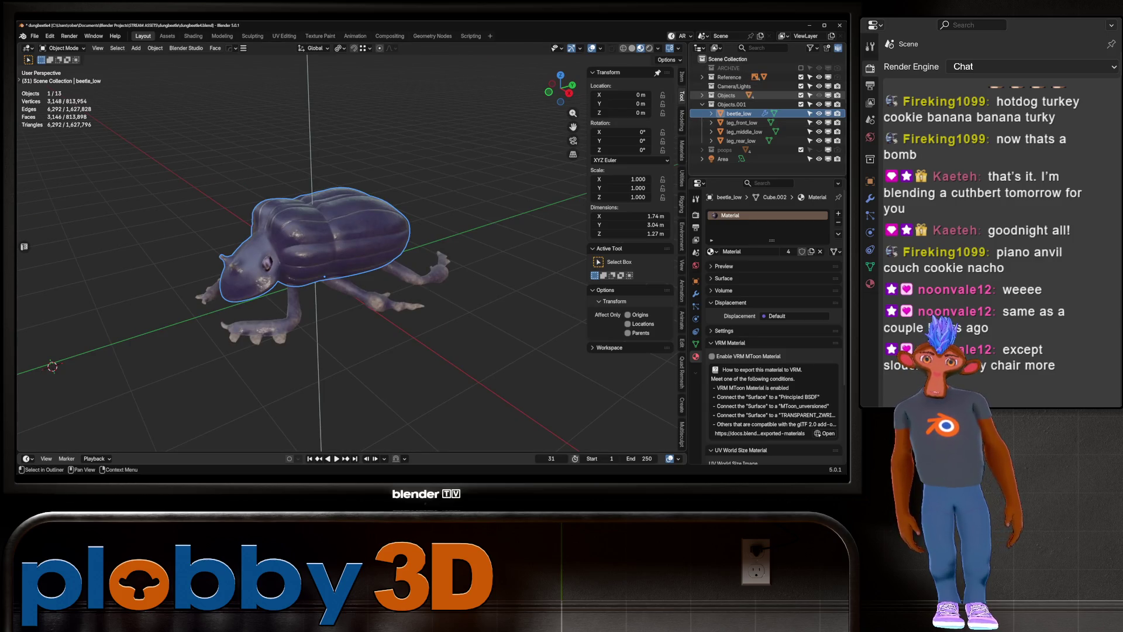
# Show the human reference and parent the three legs to beetle_low with Ctrl+P Object
pyautogui.click(819, 95)
pyautogui.click(712, 77)
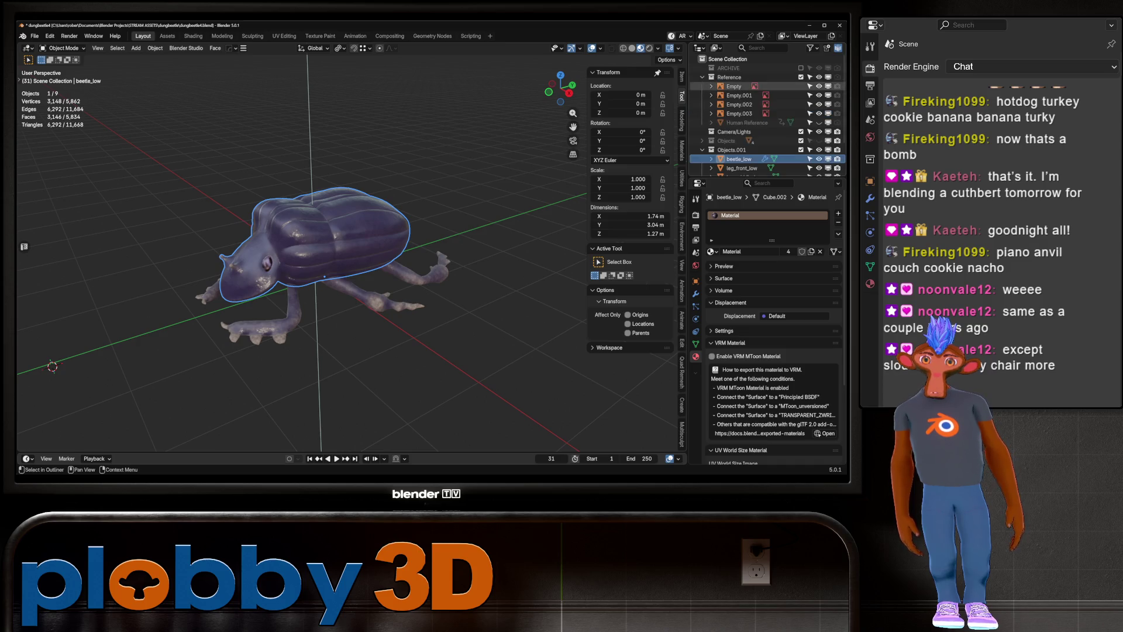
pyautogui.click(819, 121)
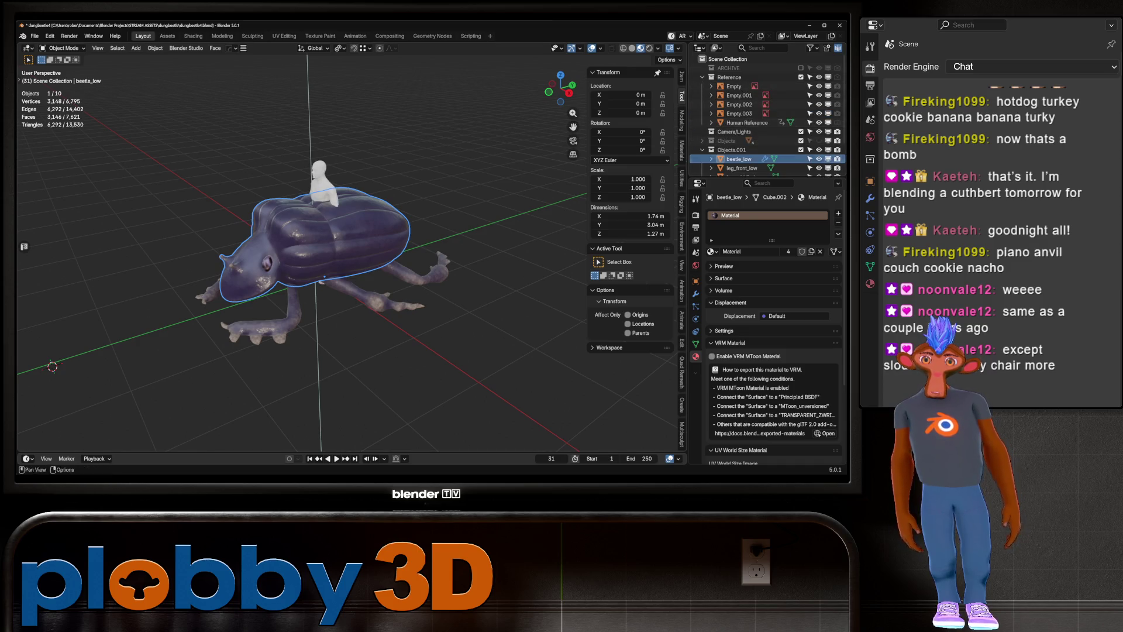
pyautogui.scroll(-2, 746, 122)
pyautogui.click(742, 149)
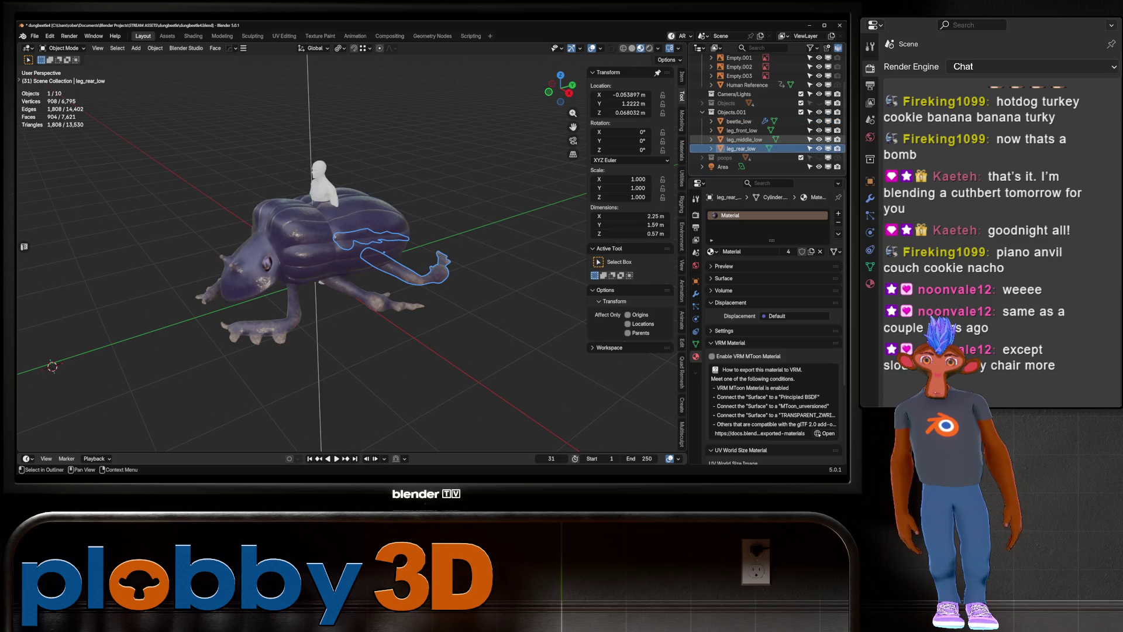
pyautogui.keyDown('shift'); pyautogui.click(742, 130); pyautogui.keyUp('shift')
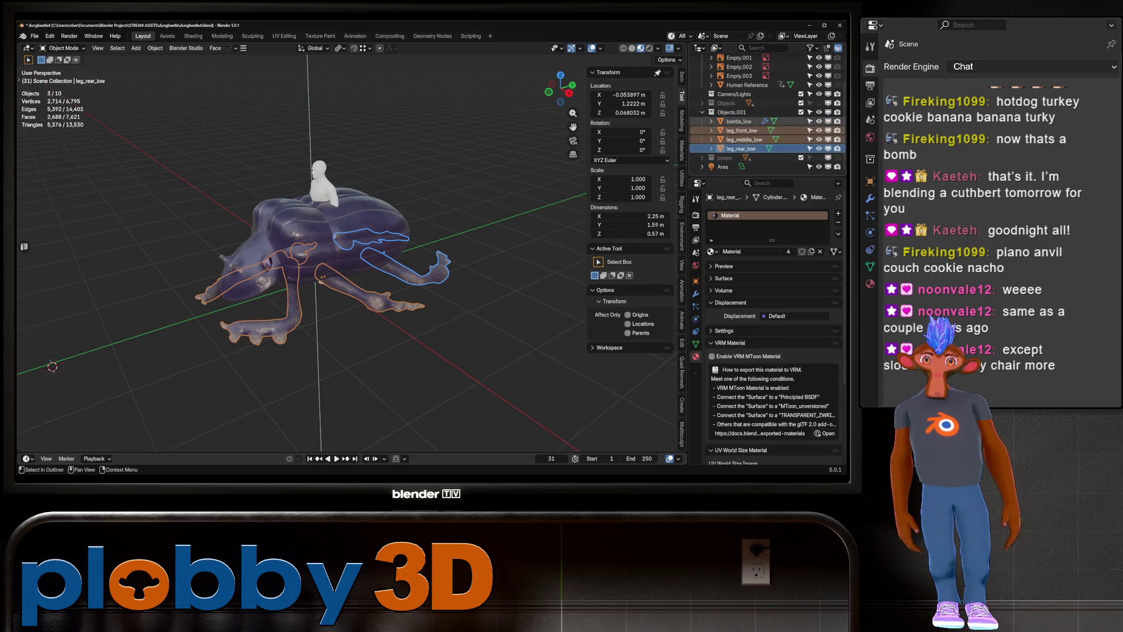
pyautogui.hotkey('ctrl', 'l')
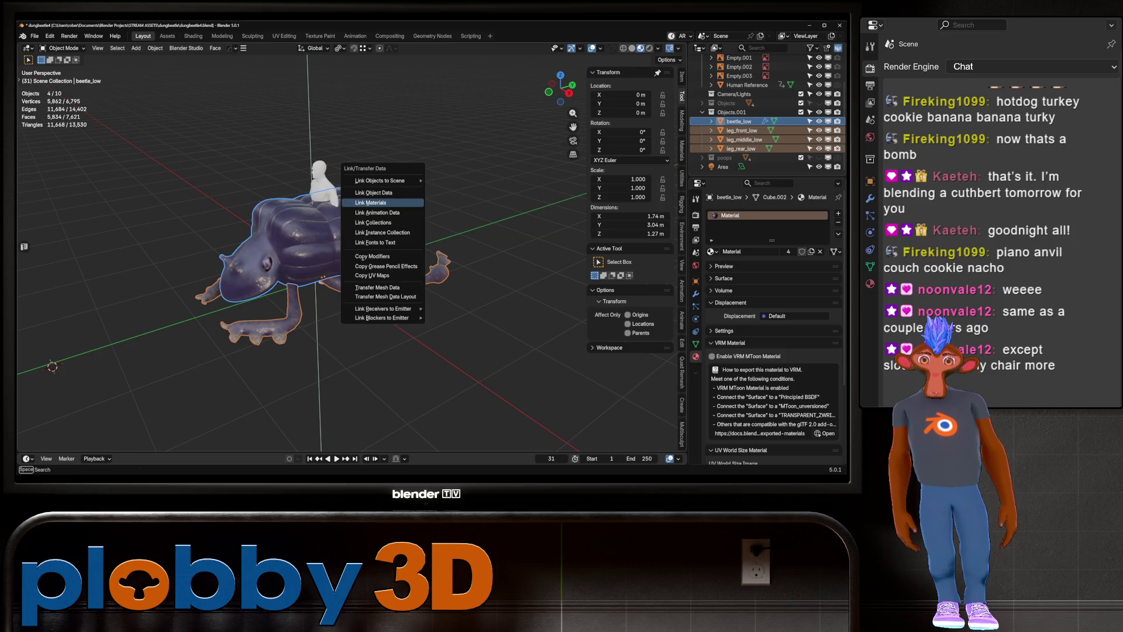
pyautogui.press('Escape')
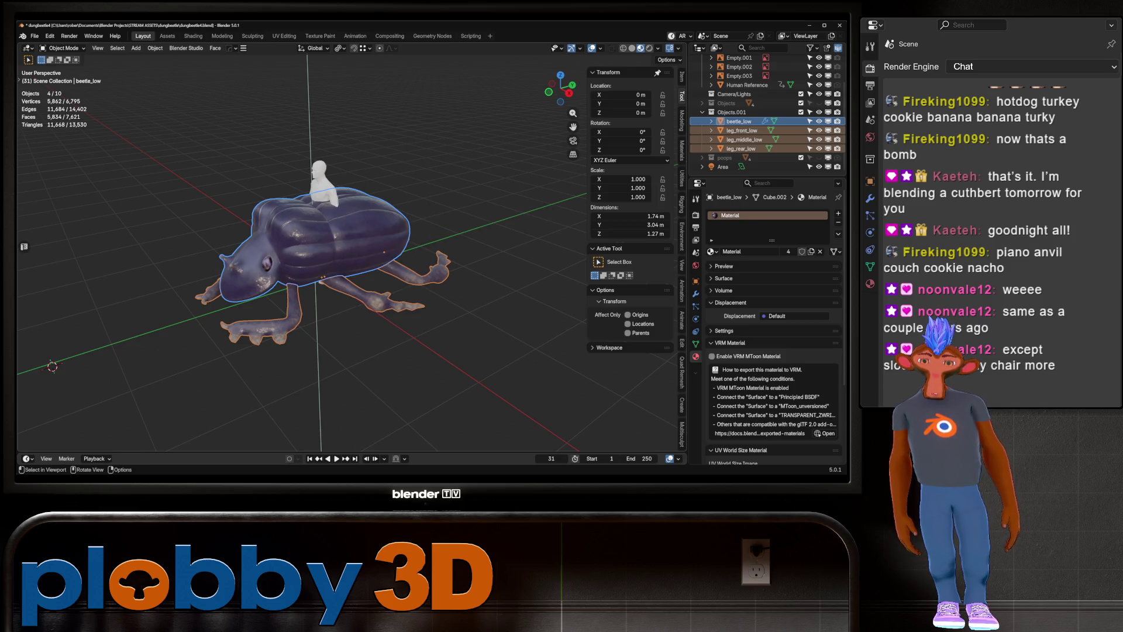
pyautogui.hotkey('ctrl', 'p')
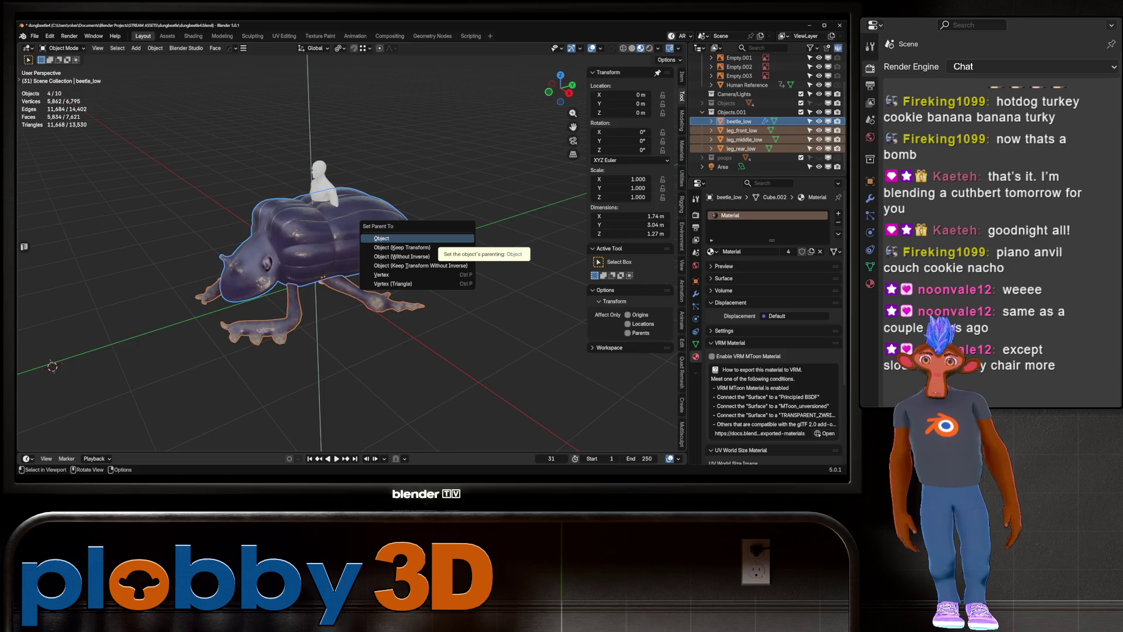
pyautogui.click(387, 239)
pyautogui.click(739, 113)
# Scale the beetle down to 0.27, hide the reference and box-select all beetle parts
pyautogui.press('s')
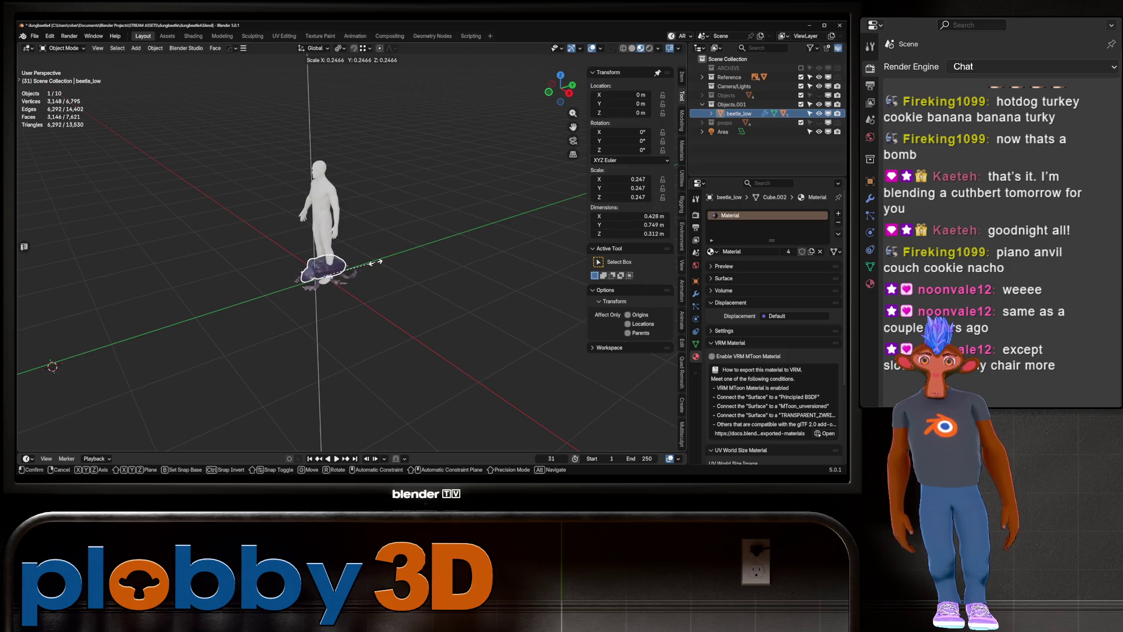
pyautogui.click(384, 268)
pyautogui.moveTo(384, 267); pyautogui.dragTo(351, 264, button='middle')
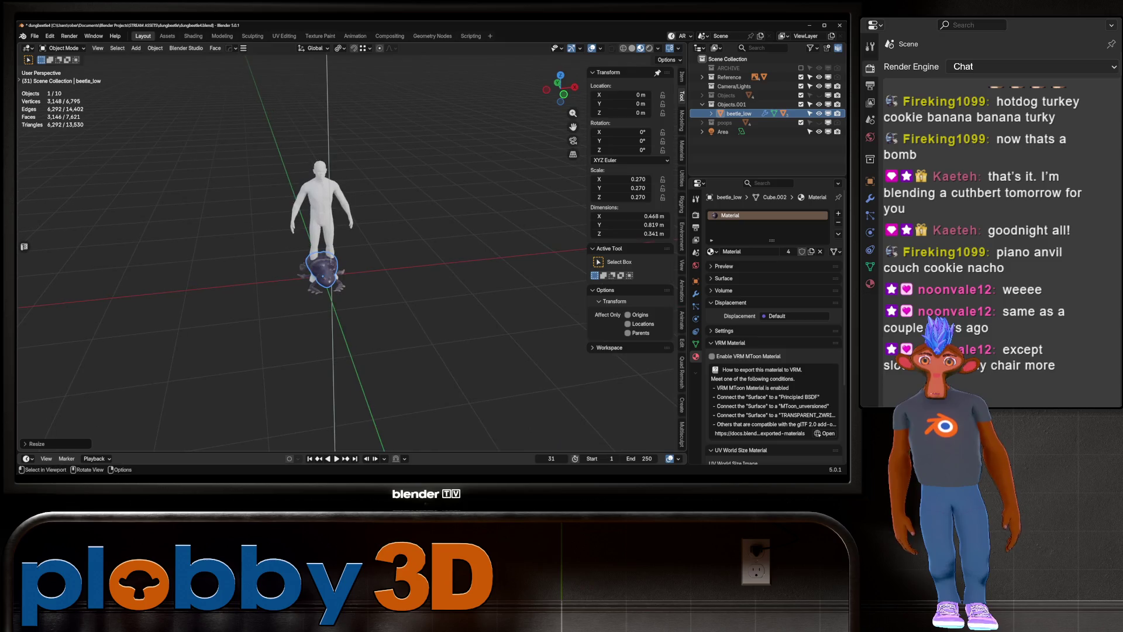
pyautogui.click(818, 77)
pyautogui.moveTo(247, 217); pyautogui.dragTo(445, 347)
pyautogui.rightClick(351, 259)
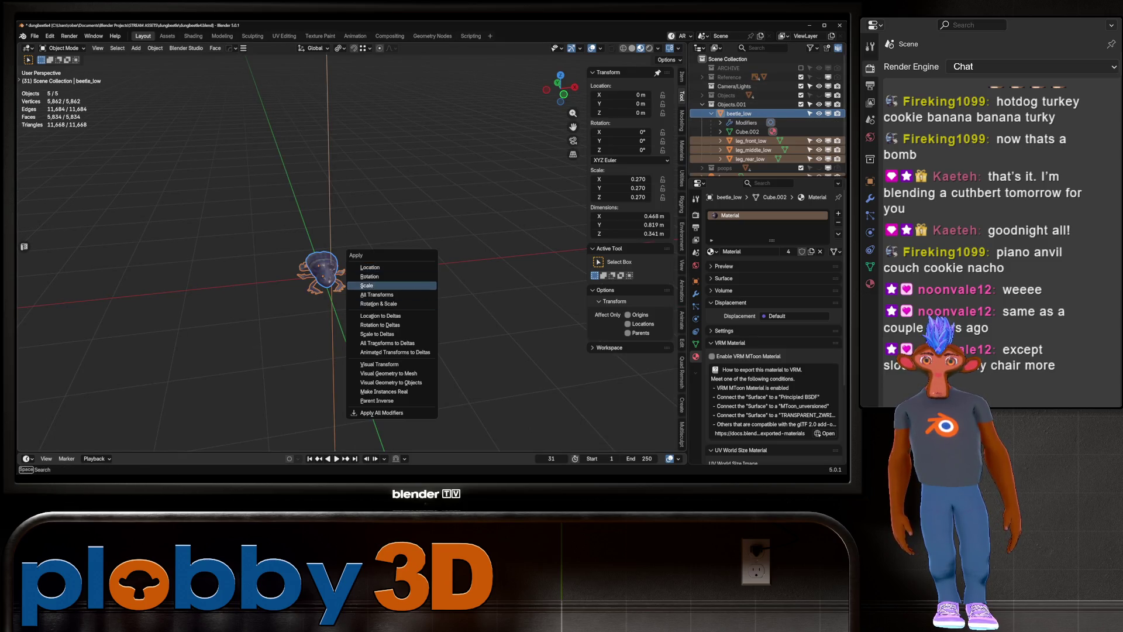
pyautogui.press('Escape')
pyautogui.moveTo(351, 263); pyautogui.dragTo(394, 325, button='middle')
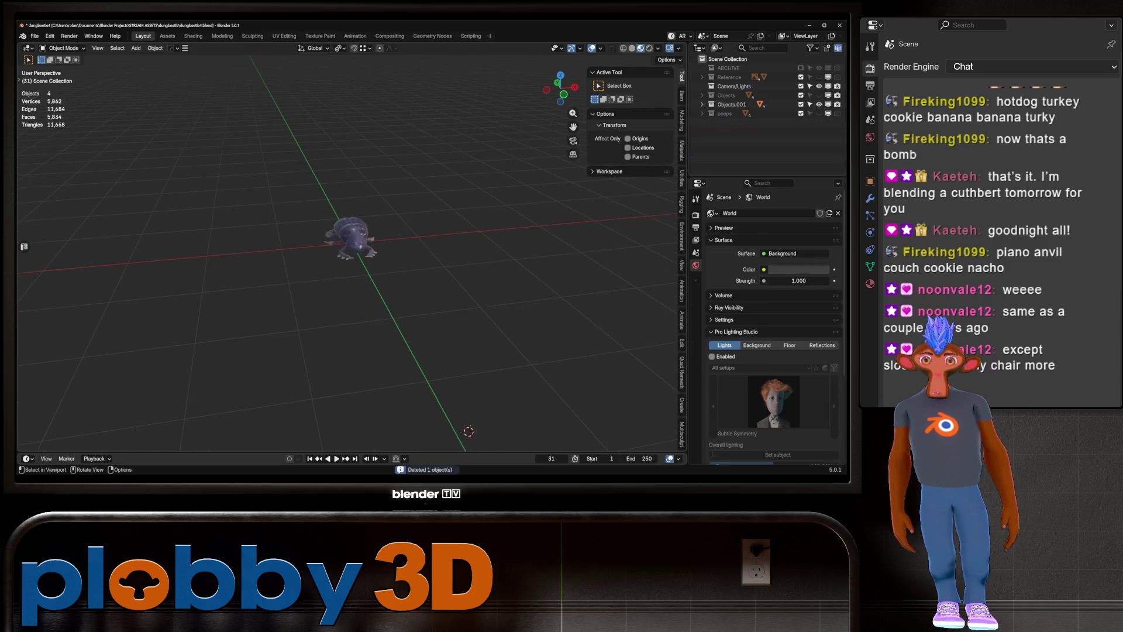
# Delete the unwanted object, clear the legs' parent and apply all transforms, then go to right side view
pyautogui.press('Delete')
pyautogui.hotkey('alt', 'p')
pyautogui.click(386, 293)
pyautogui.hotkey('ctrl', 'a')
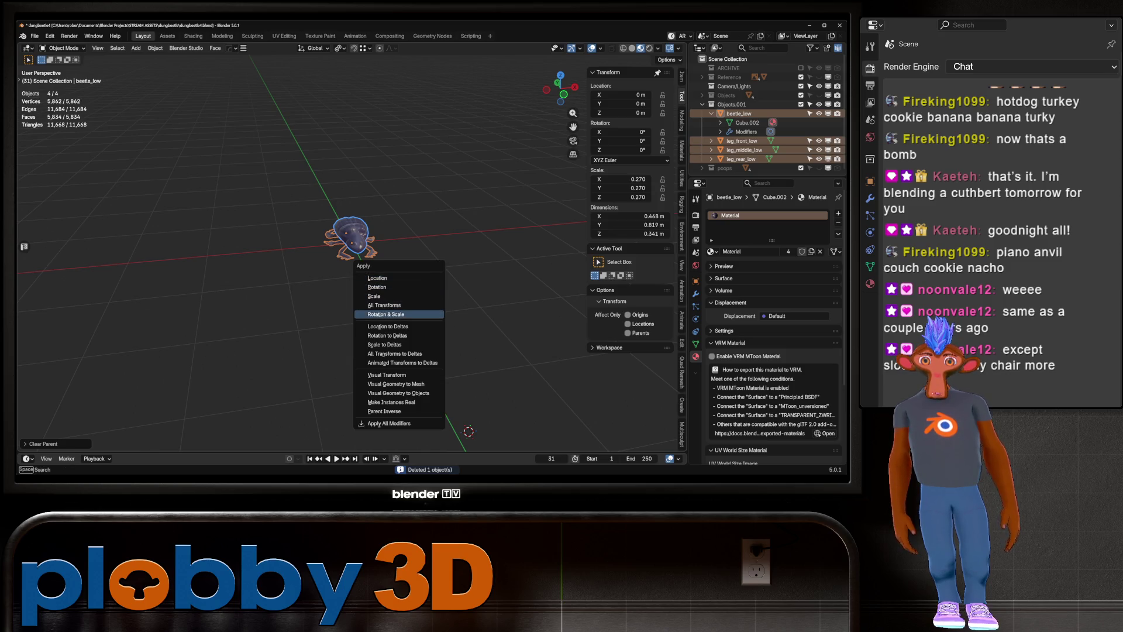
pyautogui.click(386, 305)
pyautogui.press('KP_Decimal')
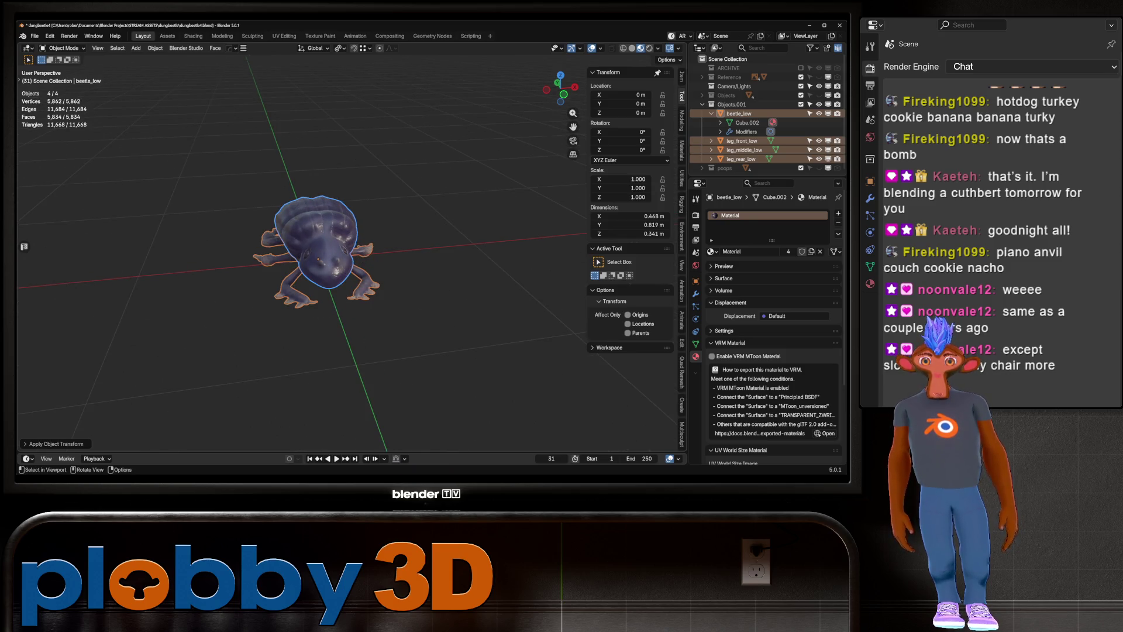
pyautogui.moveTo(316, 264); pyautogui.dragTo(369, 229, button='middle')
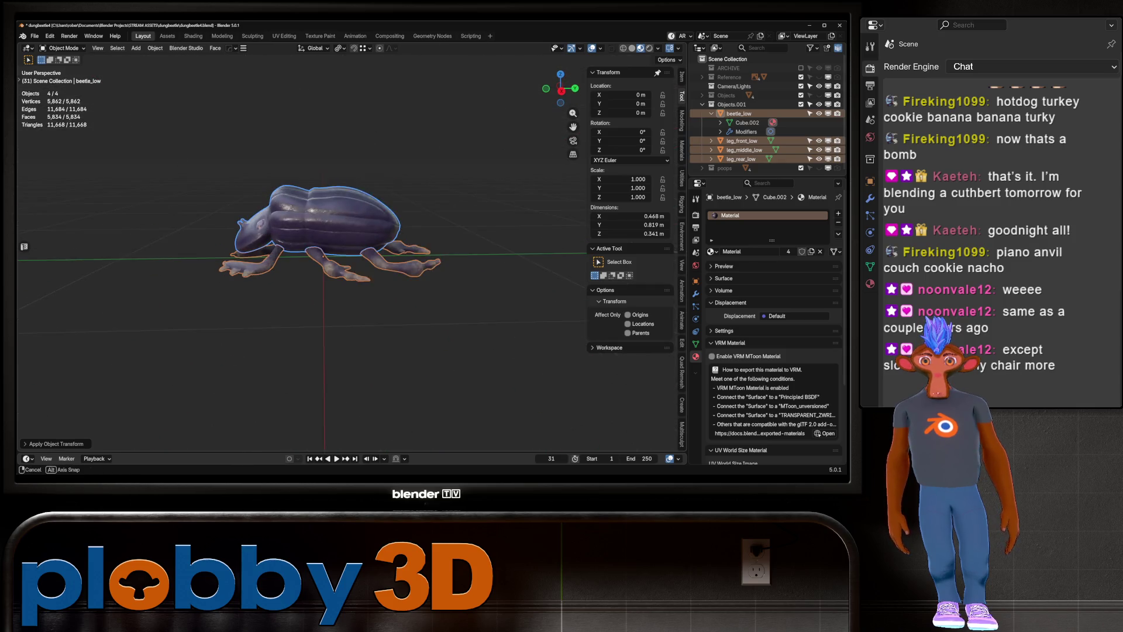
pyautogui.press('KP_3')
# Move the beetle along Z and tilt it about 1.26° around X with G Z and R X
pyautogui.press('g')
pyautogui.press('z')
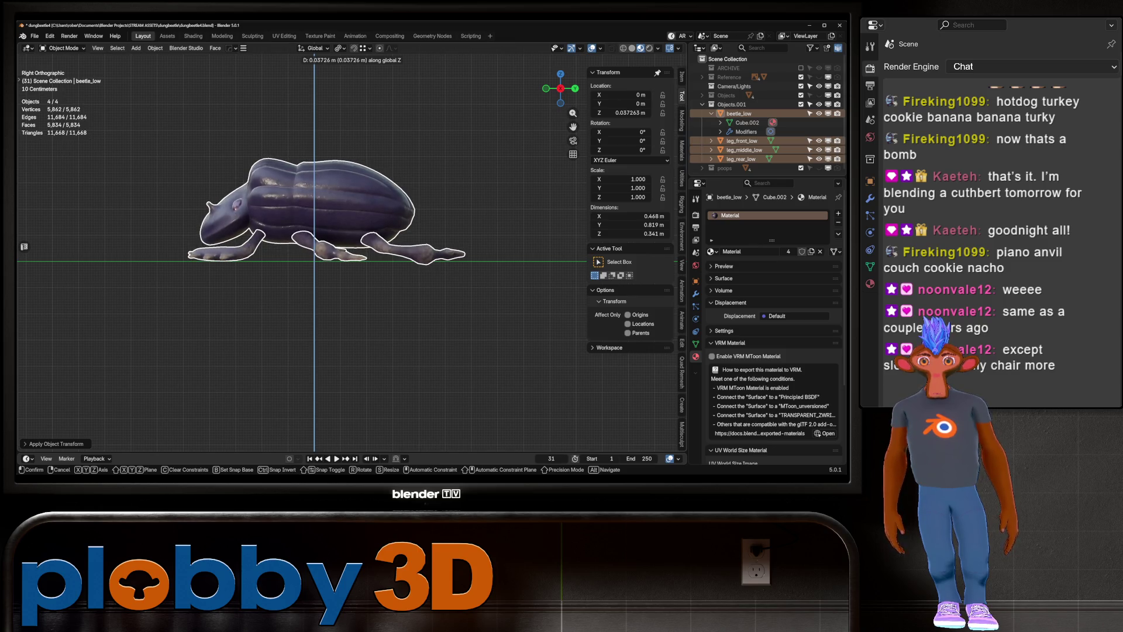
pyautogui.press('Return')
pyautogui.press('r')
pyautogui.press('x')
pyautogui.press('Return')
pyautogui.press('g')
pyautogui.press('z')
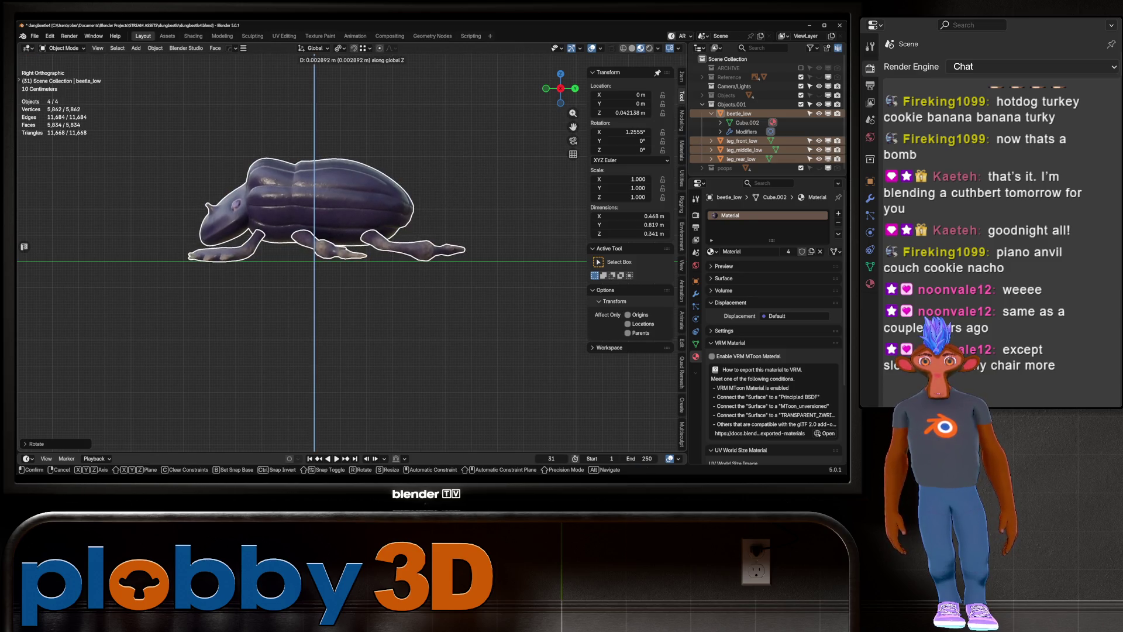
pyautogui.press('Return')
pyautogui.press('g')
pyautogui.press('z')
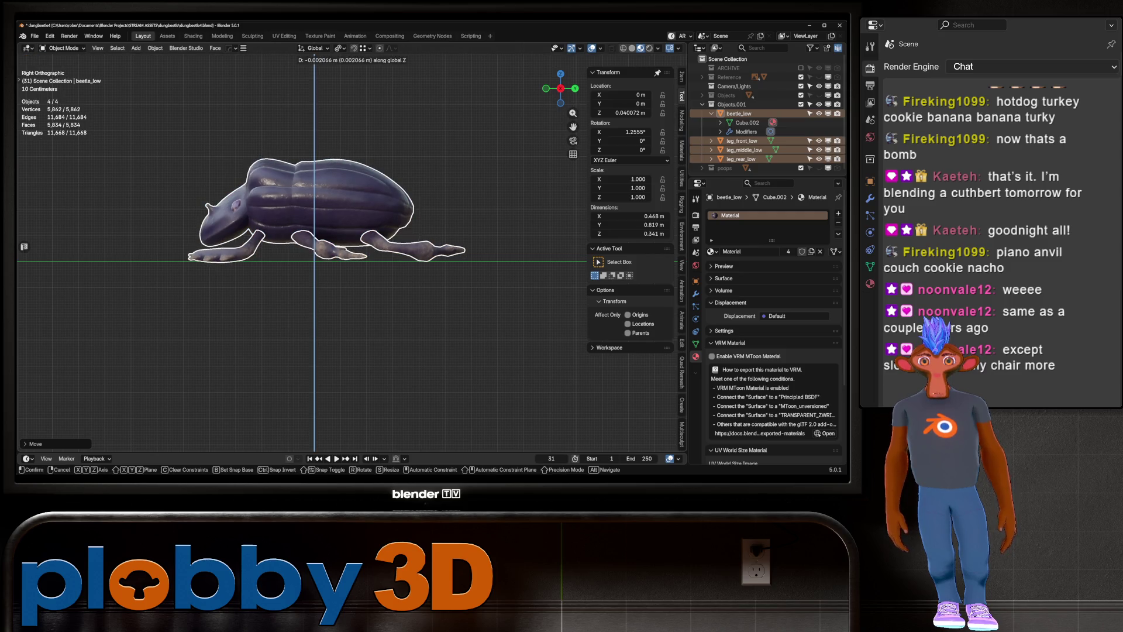
pyautogui.press('Return')
# Lower the middle leg slightly along Z
pyautogui.click(320, 242)
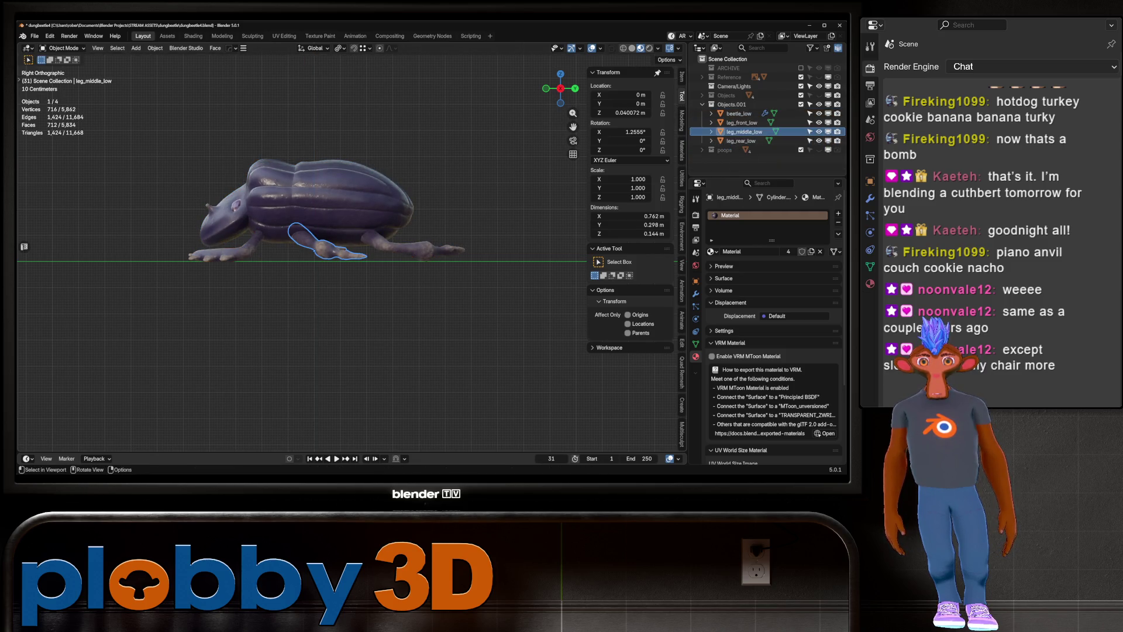
pyautogui.press('g')
pyautogui.press('z')
pyautogui.press('Return')
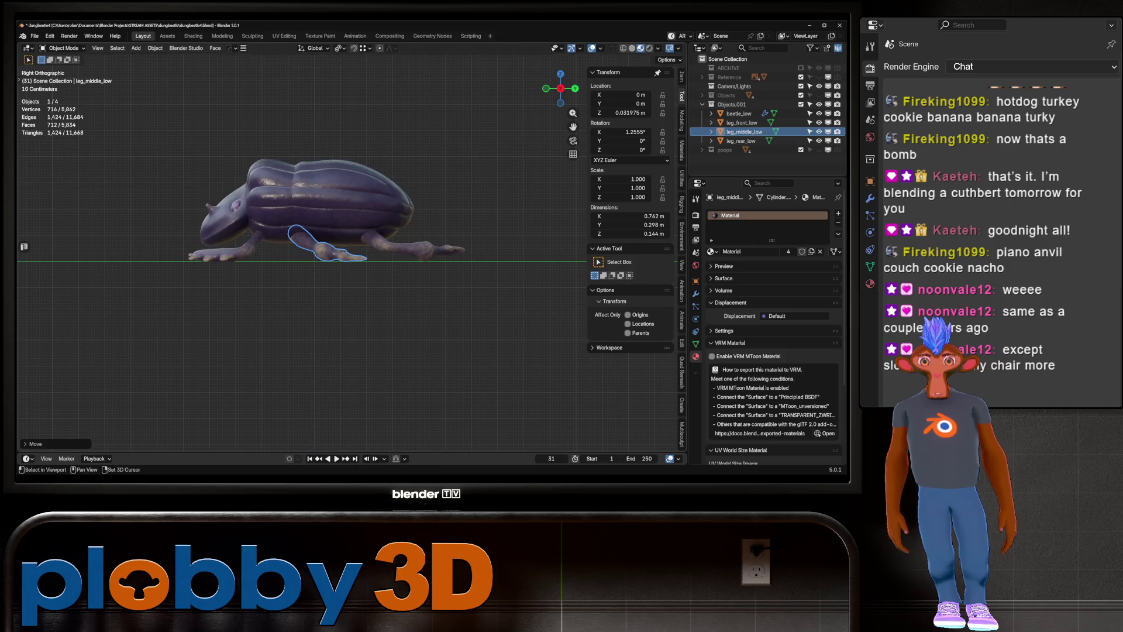
pyautogui.moveTo(316, 246)
pyautogui.mouseDown(button='middle')
pyautogui.moveTo(351, 229)
pyautogui.moveTo(264, 281)
pyautogui.mouseUp(button='middle')
pyautogui.scroll(4, 299, 246)
pyautogui.scroll(2, 263, 282)
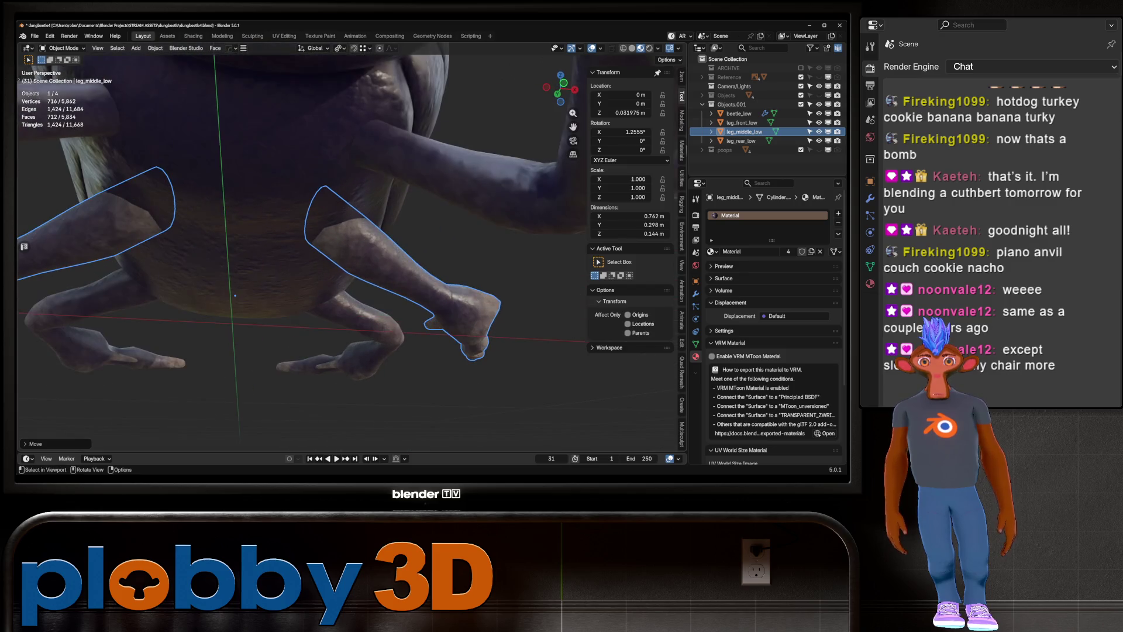
# In local view, select the middle leg's open end cap and its mirror on the other leg
pyautogui.press('KP_Divide')
pyautogui.press('Tab')
pyautogui.scroll(3, 299, 264)
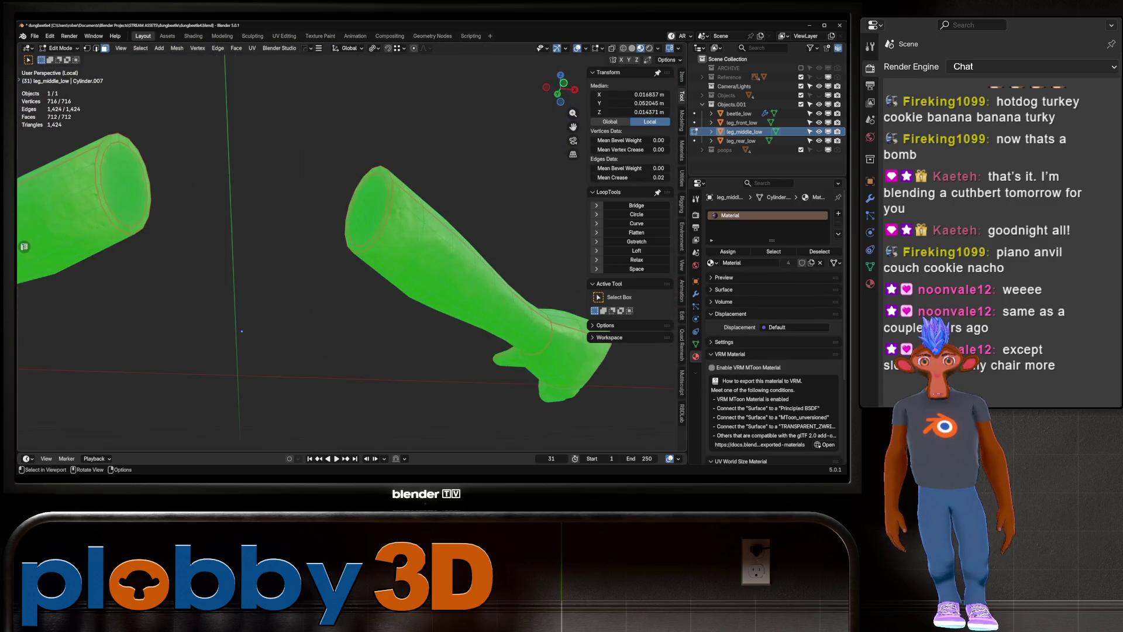
pyautogui.click(369, 219)
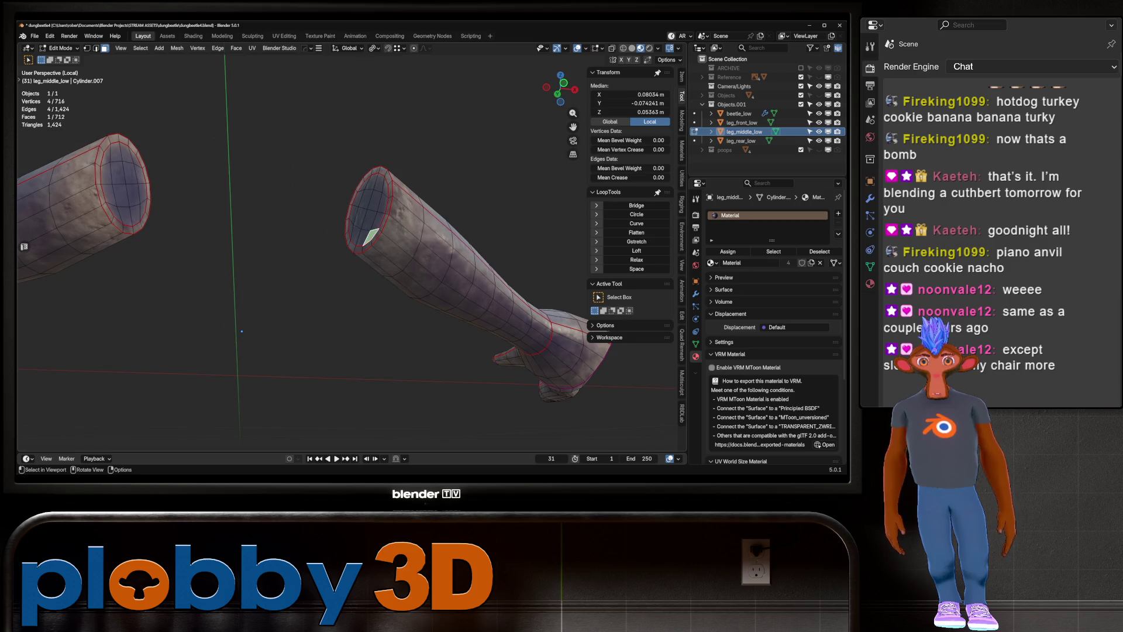
pyautogui.hotkey('ctrl', 'l')
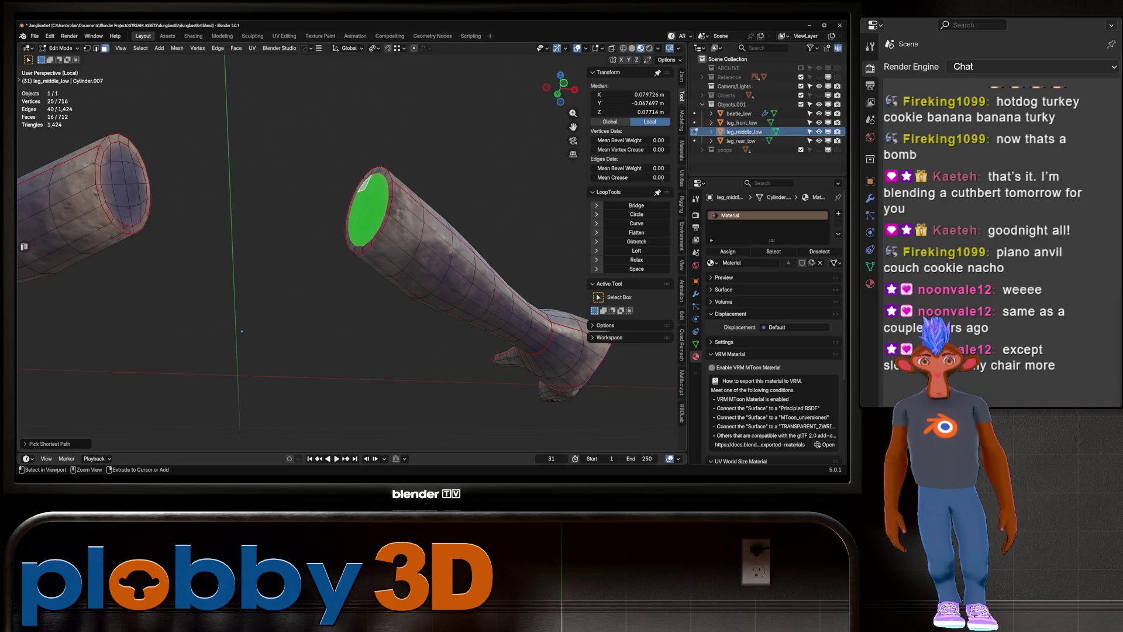
pyautogui.hotkey('ctrl', 'shift', 'm')
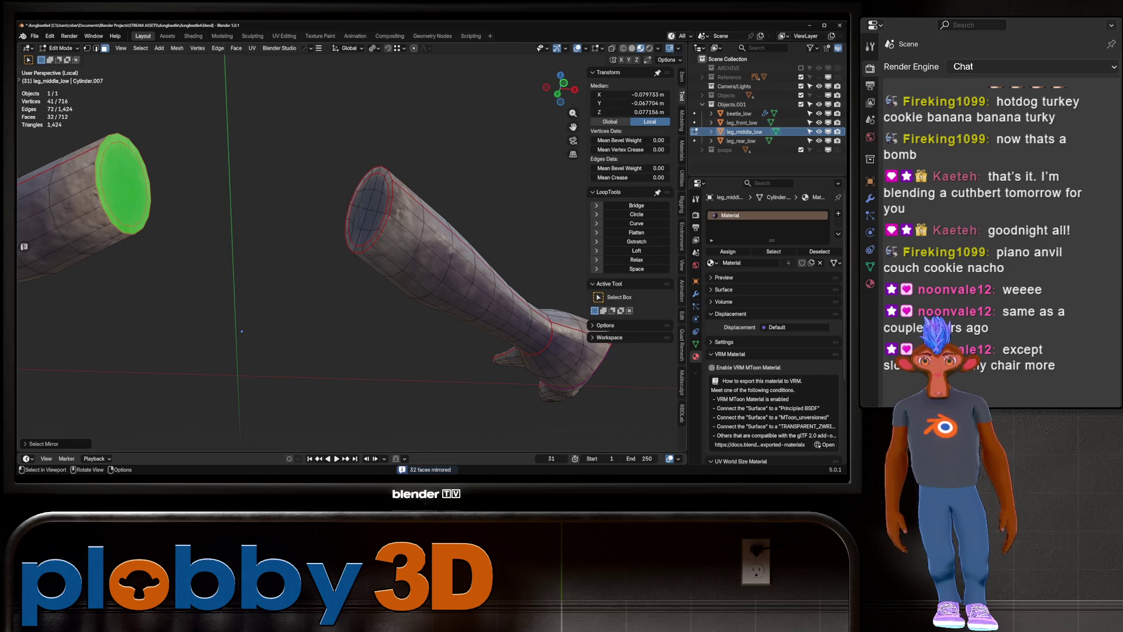
pyautogui.click(54, 443)
pyautogui.click(76, 440)
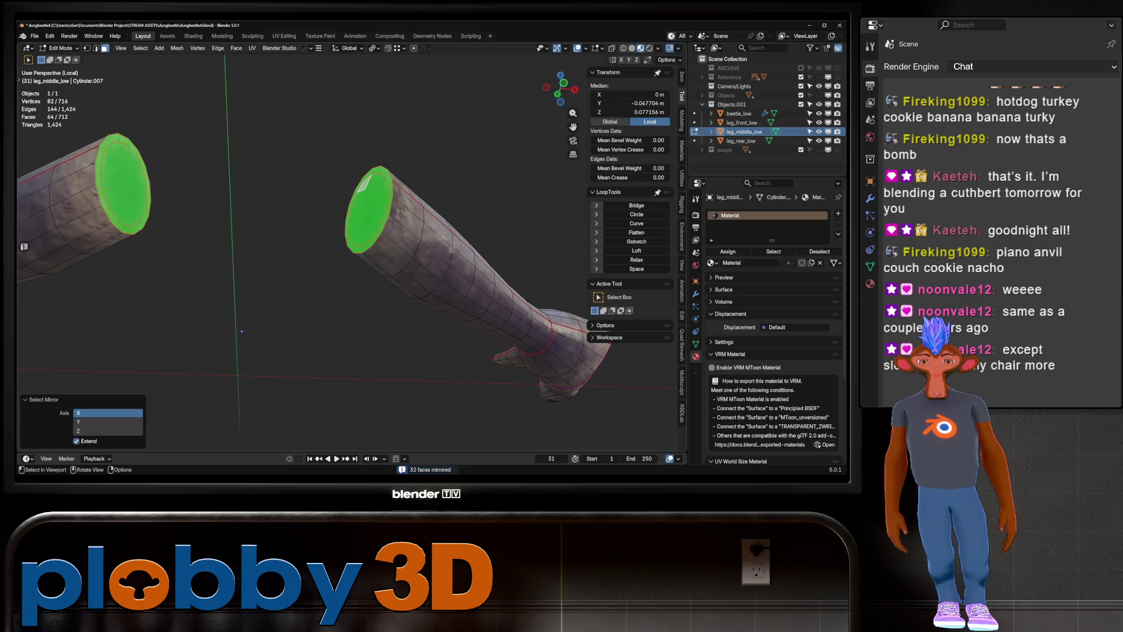
# Reshape both end caps and move them vertically, then return to the full beetle in object mode
pyautogui.hotkey('alt', 's')
pyautogui.press('Return')
pyautogui.press('g')
pyautogui.press('z')
pyautogui.press('Return')
pyautogui.press('KP_Divide')
pyautogui.moveTo(234, 296)
pyautogui.mouseDown(button='middle')
pyautogui.moveTo(287, 225)
pyautogui.moveTo(360, 275)
pyautogui.moveTo(291, 292)
pyautogui.moveTo(326, 308)
pyautogui.moveTo(369, 281)
pyautogui.moveTo(412, 296)
pyautogui.moveTo(439, 281)
pyautogui.moveTo(404, 211)
pyautogui.mouseUp(button='middle')
pyautogui.press('Tab')
# Apply all transforms to the four beetle_low body and leg objects
pyautogui.press('a')
pyautogui.scroll(-3, 326, 307)
pyautogui.hotkey('ctrl', 'a')
pyautogui.click(413, 297)
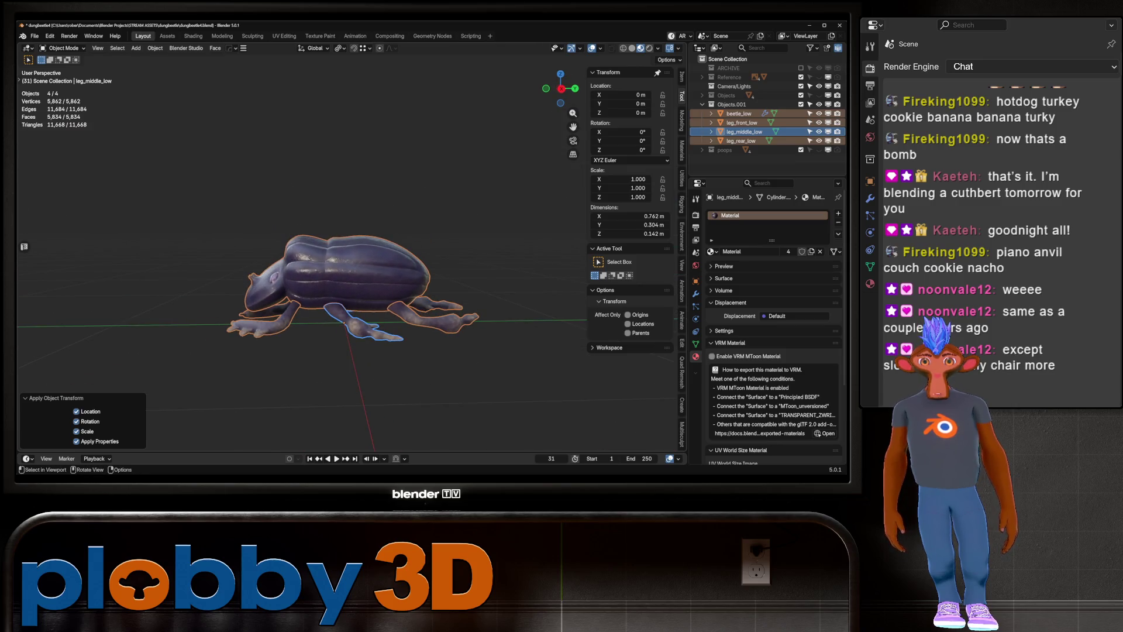
# Show the poops collection and delete its objects, undoing a stray armature add
pyautogui.keyDown('alt'); pyautogui.moveTo(404, 210); pyautogui.dragTo(404, 263, button='middle'); pyautogui.keyUp('alt')
pyautogui.hotkey('shift', 'a')
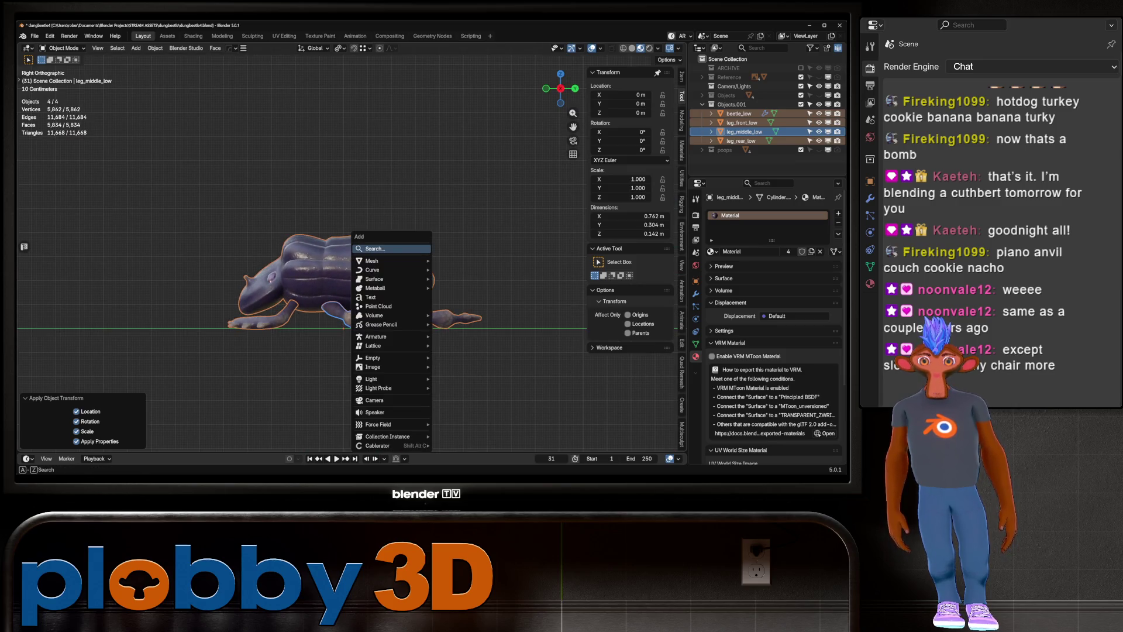
pyautogui.click(461, 336)
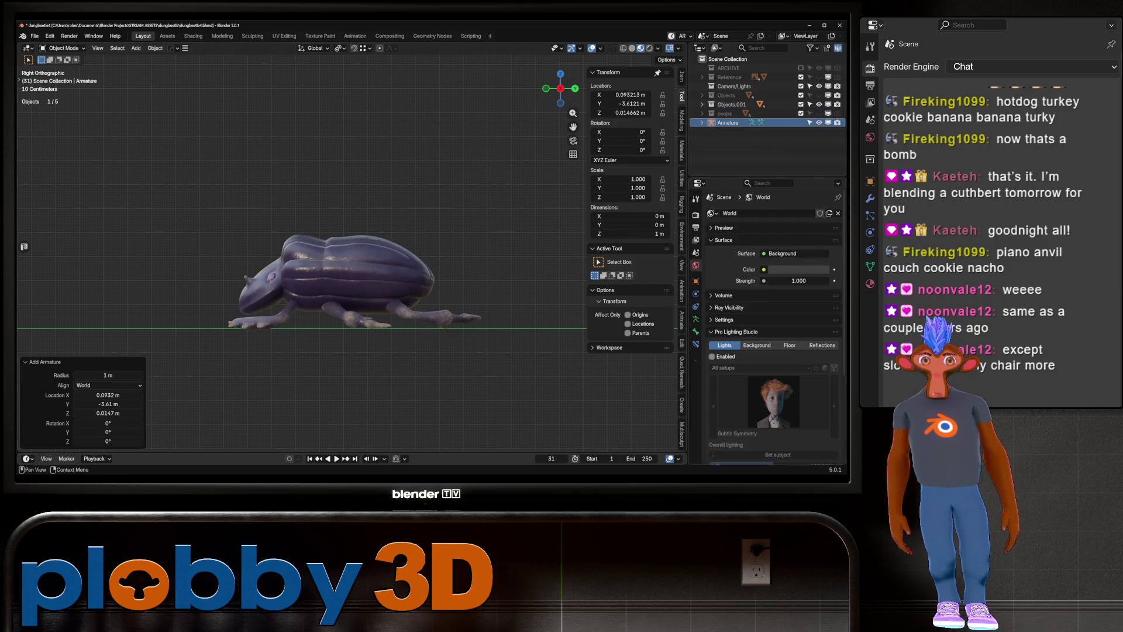
pyautogui.hotkey('ctrl', 'z')
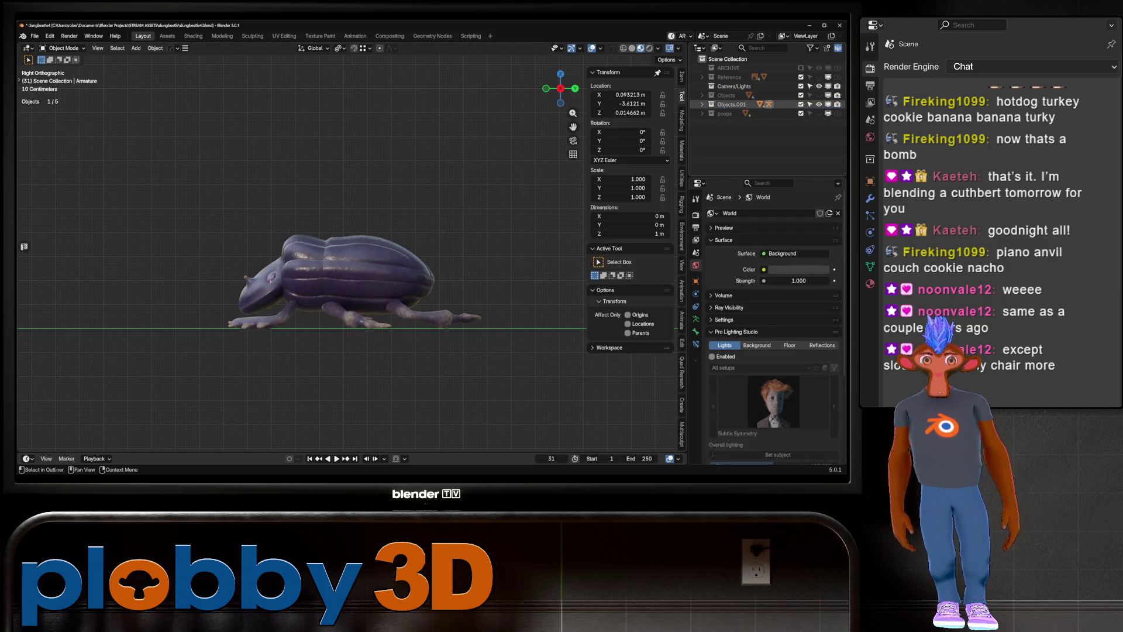
pyautogui.click(702, 105)
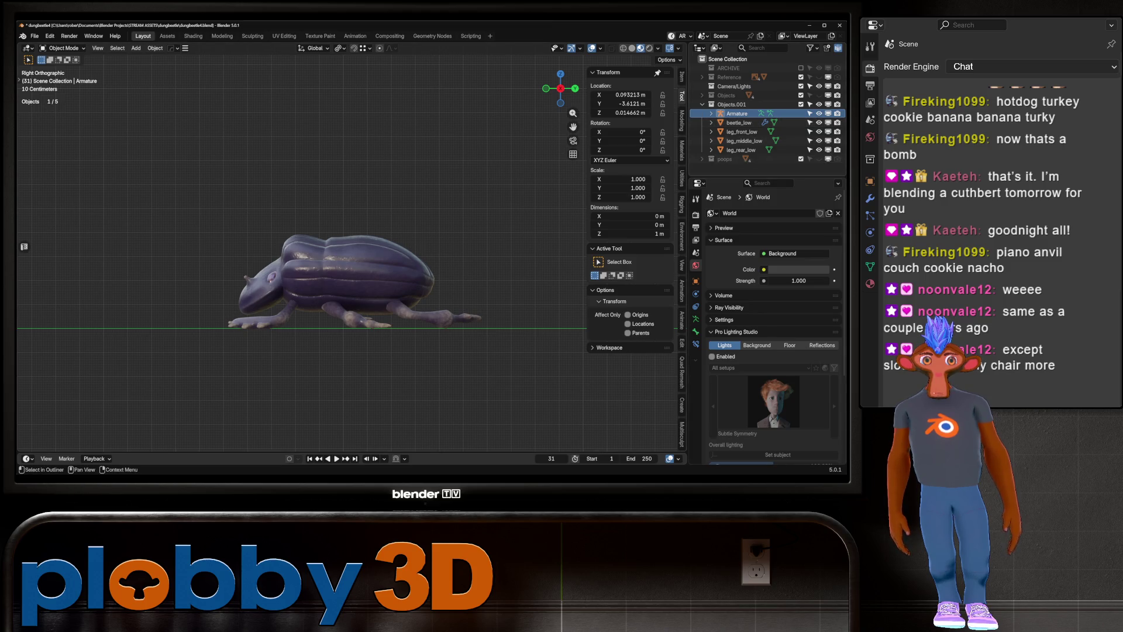
pyautogui.click(800, 159)
pyautogui.press('Home')
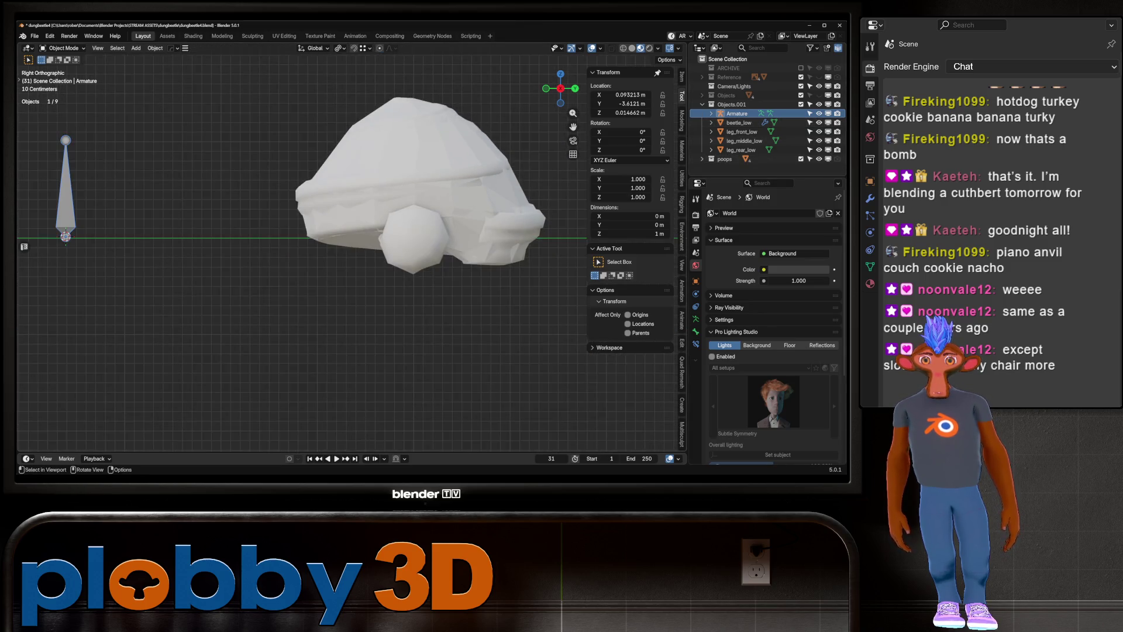
pyautogui.scroll(3, 343, 238)
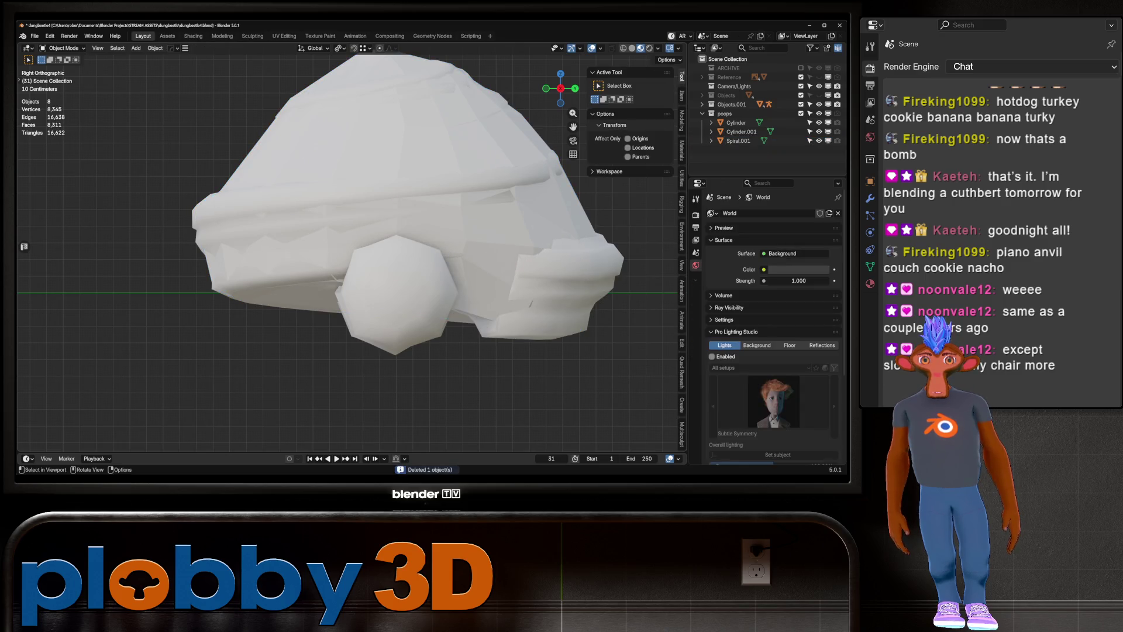
pyautogui.hotkey('ctrl', 'z')
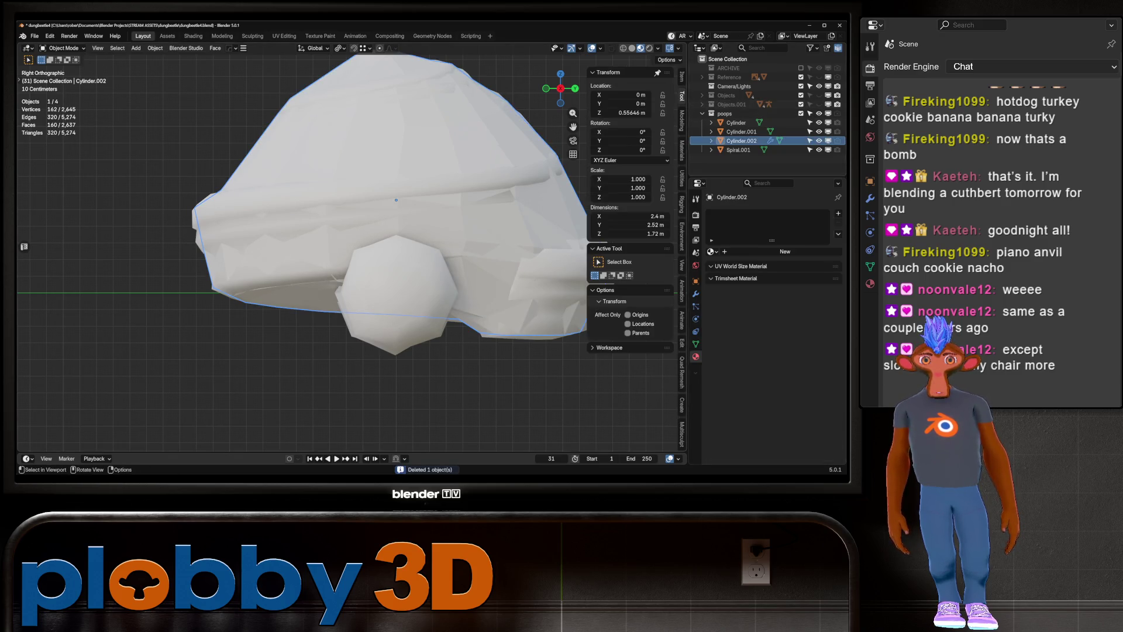
pyautogui.hotkey('ctrl', 'shift', 'z')
pyautogui.hotkey('ctrl', 'shift', 'z')
pyautogui.hotkey('ctrl', 'shift', 'z')
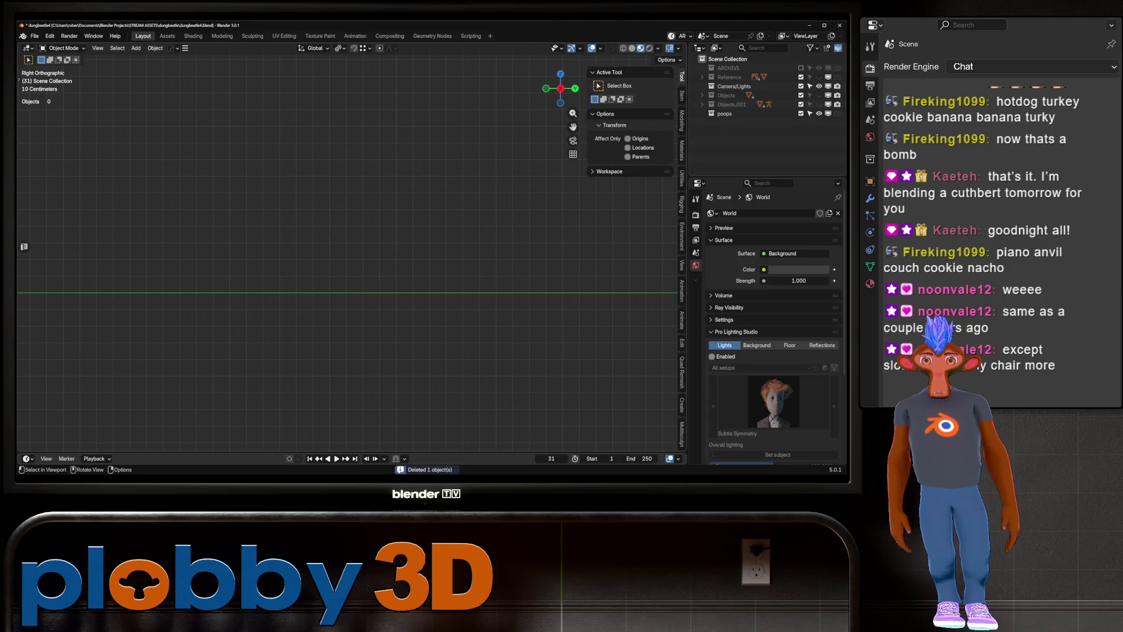
# Re-enable the Objects collections, make Objects.001 active and delete the old Armature
pyautogui.click(800, 96)
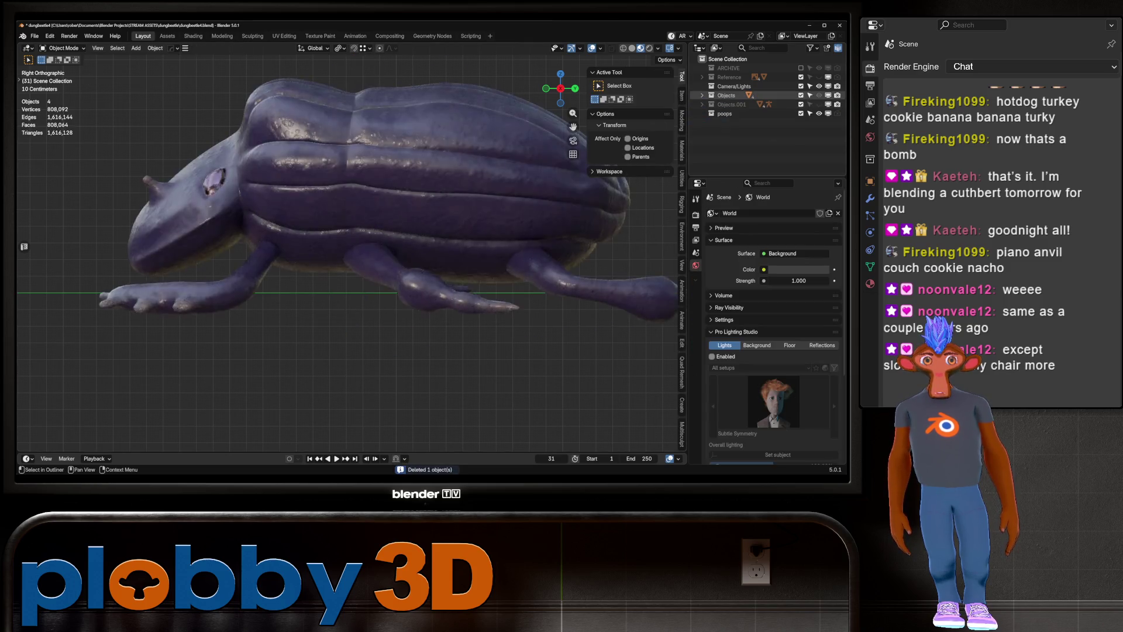
pyautogui.click(801, 104)
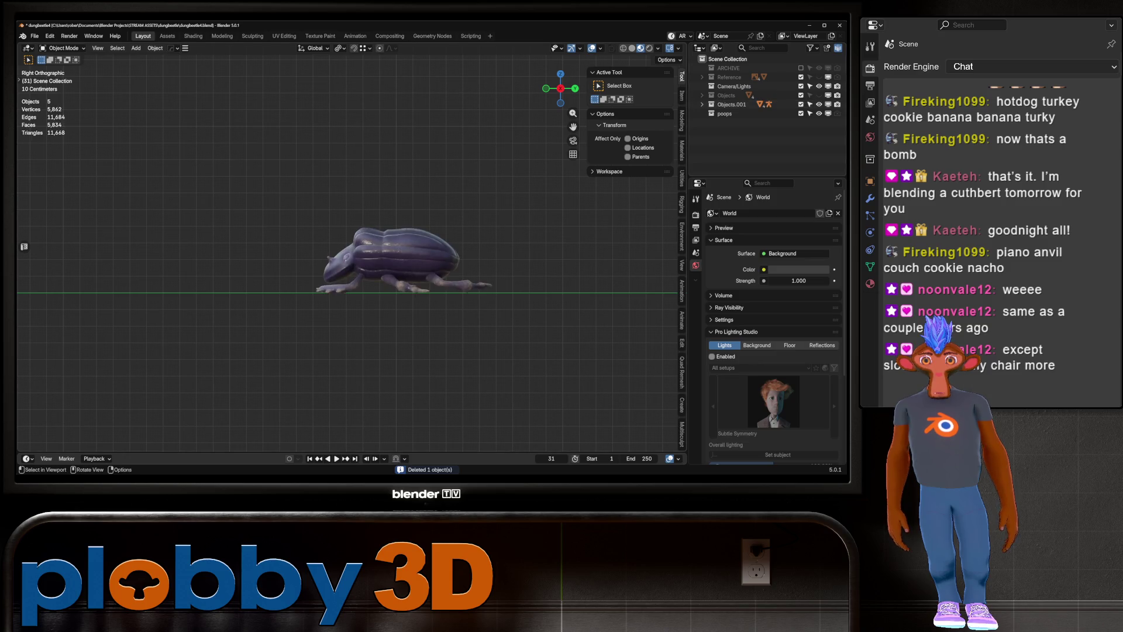
pyautogui.scroll(2, 395, 264)
pyautogui.scroll(2, 395, 263)
pyautogui.scroll(2, 395, 264)
pyautogui.moveTo(351, 264)
pyautogui.mouseDown(button='middle')
pyautogui.moveTo(377, 228)
pyautogui.moveTo(404, 263)
pyautogui.moveTo(377, 290)
pyautogui.moveTo(359, 272)
pyautogui.mouseUp(button='middle')
pyautogui.press('KP_3')
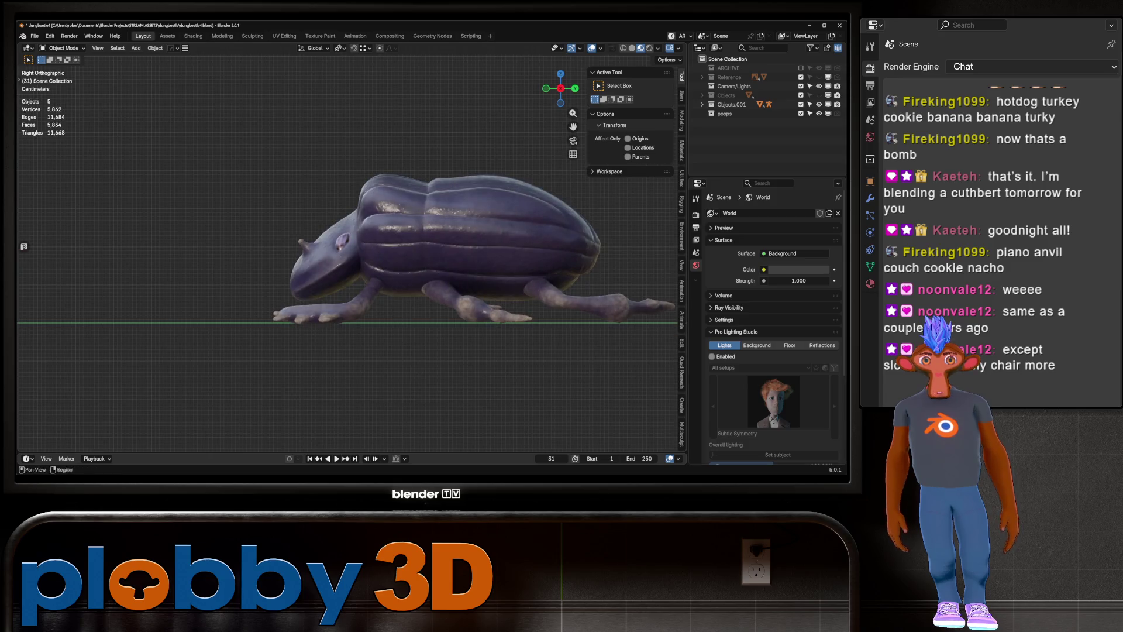
pyautogui.click(732, 104)
pyautogui.click(703, 103)
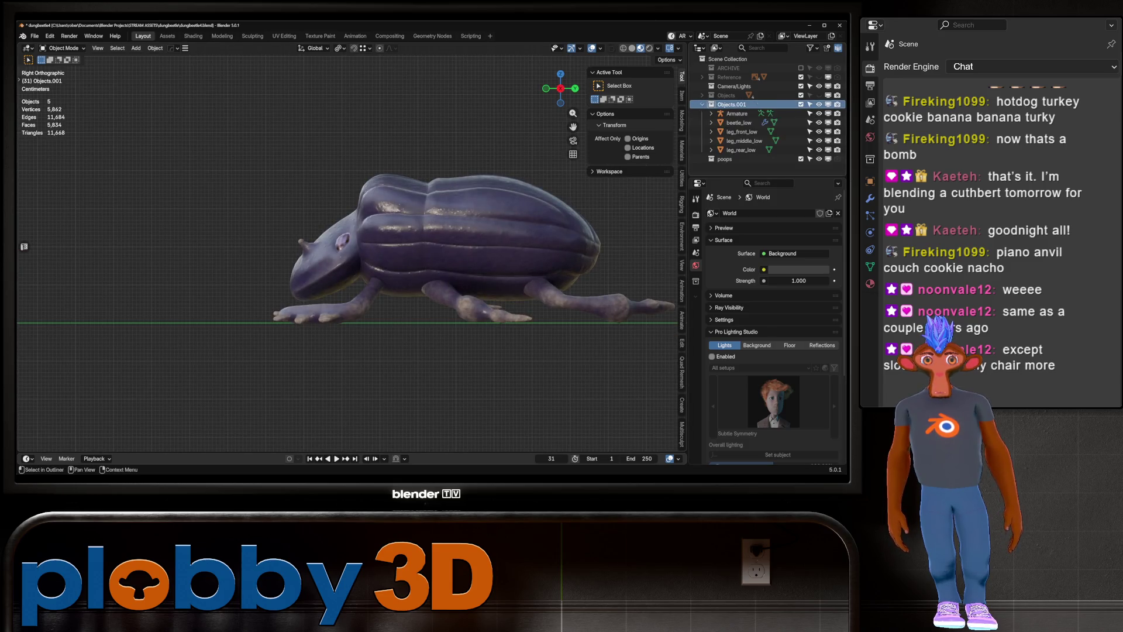
pyautogui.click(738, 114)
pyautogui.scroll(-5, 303, 255)
pyautogui.scroll(-3, 303, 255)
pyautogui.moveTo(303, 255); pyautogui.dragTo(369, 211, button='middle')
pyautogui.moveTo(240, 221); pyautogui.dragTo(264, 211, button='middle')
pyautogui.rightClick(334, 201)
pyautogui.click(351, 325)
# From the right side view, add a fresh single-bone armature at the world origin
pyautogui.moveTo(351, 325); pyautogui.dragTo(377, 263, button='middle')
pyautogui.press('KP_3')
pyautogui.scroll(3, 351, 237)
pyautogui.scroll(3, 352, 238)
pyautogui.hotkey('shift', 'a')
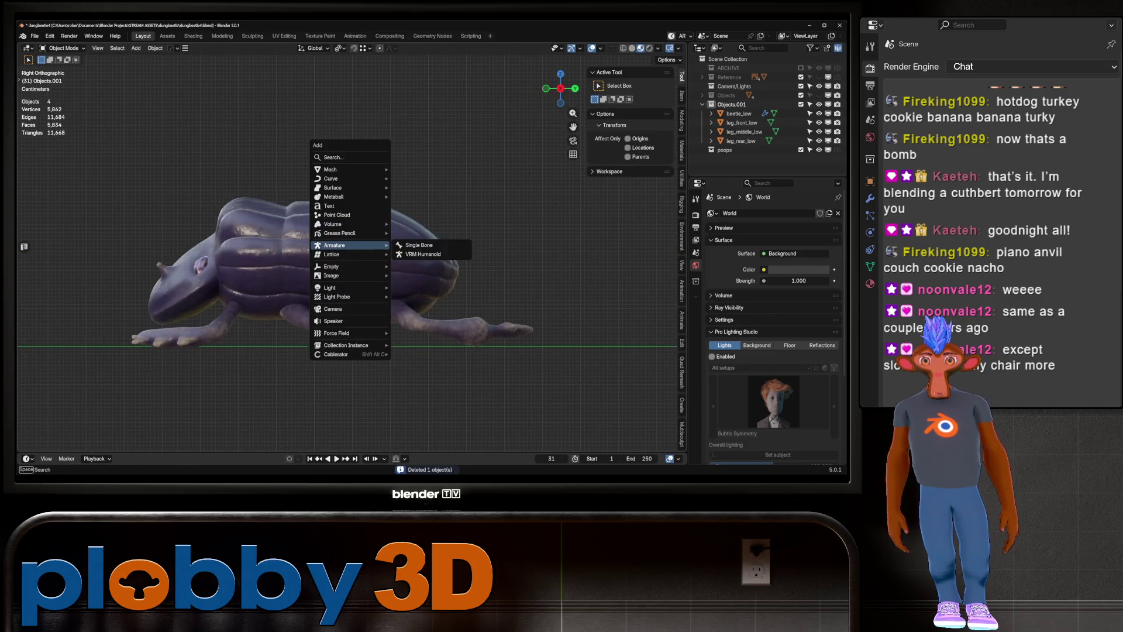
pyautogui.click(420, 245)
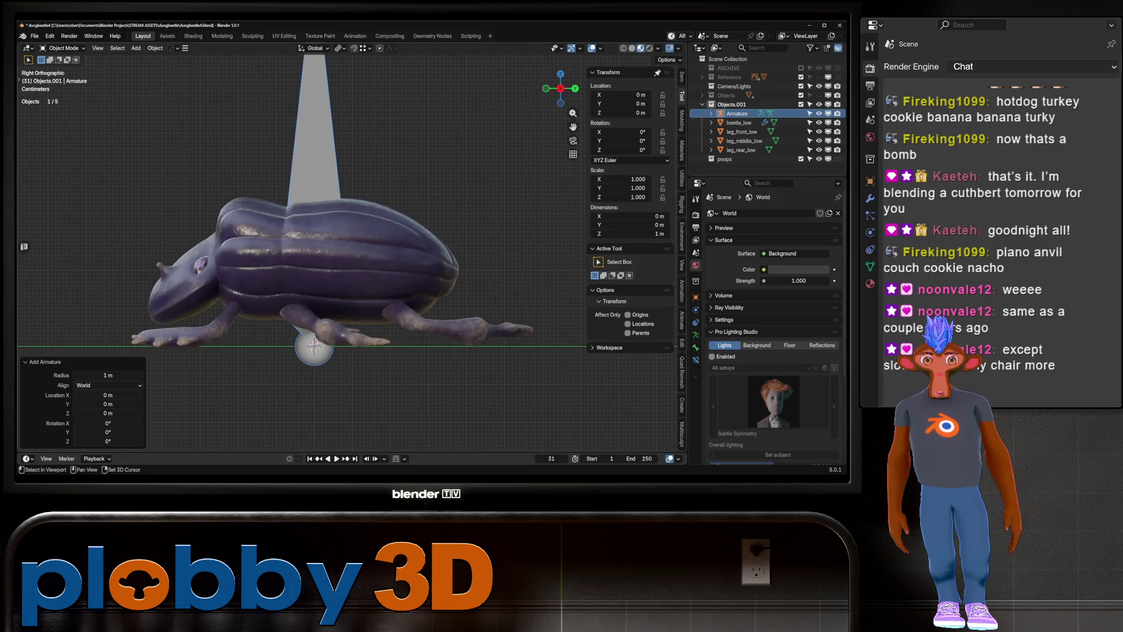
# Rename the new armature to beetle_rig
pyautogui.keyDown('shift'); pyautogui.moveTo(307, 246); pyautogui.dragTo(347, 243, button='middle'); pyautogui.keyUp('shift')
pyautogui.press('F2')
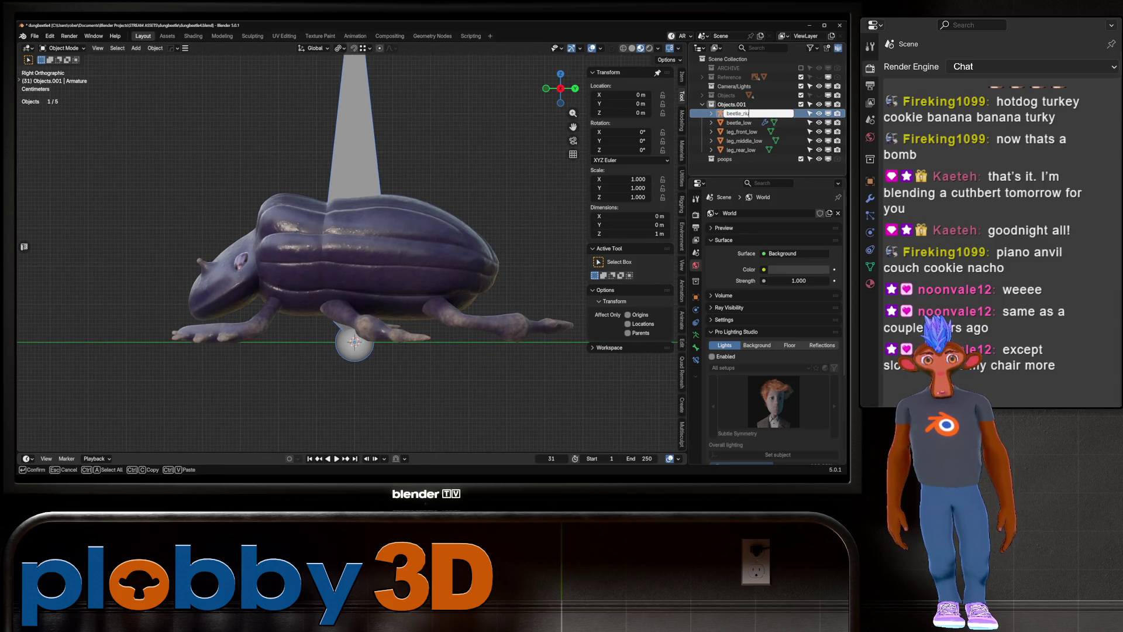
pyautogui.write('g')
pyautogui.press('Return')
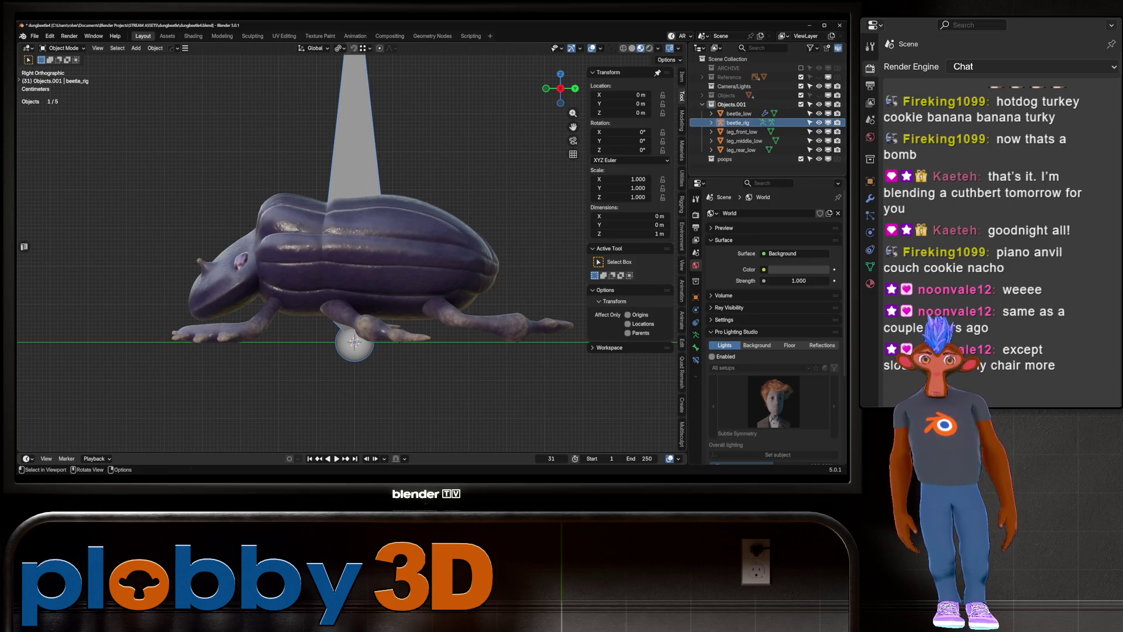
# Batch rename the four beetle meshes, replacing _low with _baked
pyautogui.click(741, 150)
pyautogui.keyDown('shift'); pyautogui.click(742, 131); pyautogui.keyUp('shift')
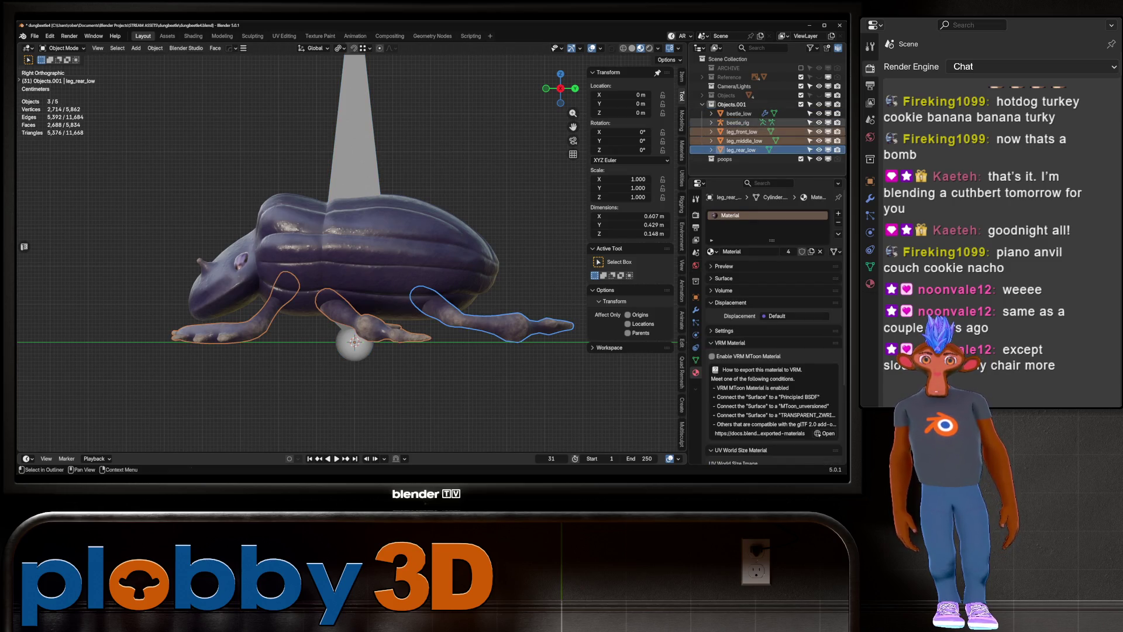
pyautogui.hotkey('ctrl', 'F2')
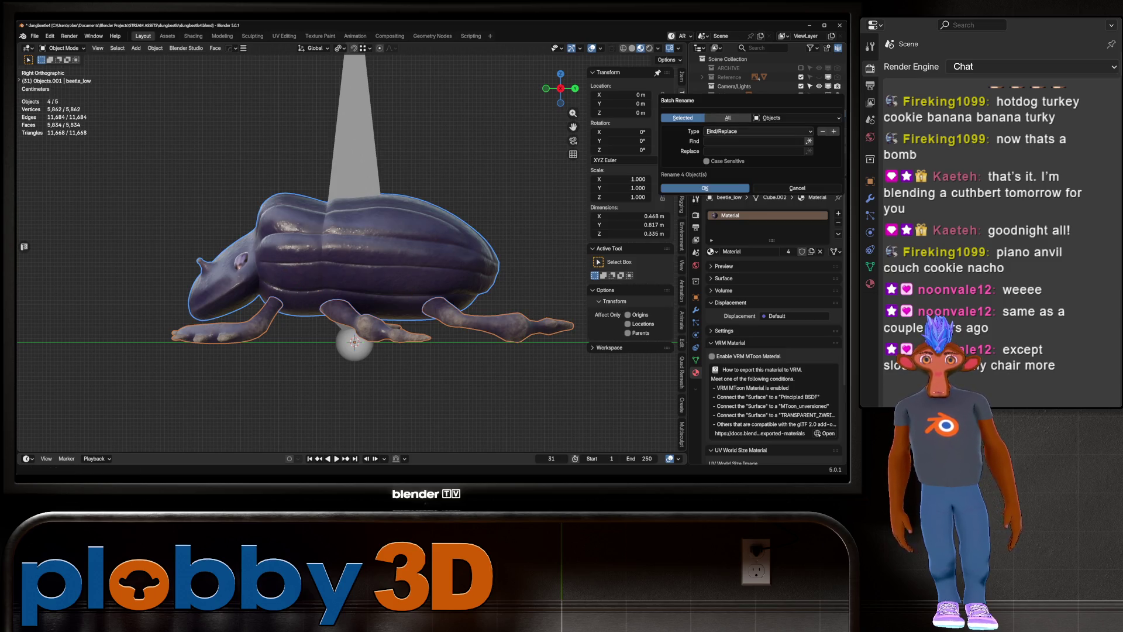
pyautogui.click(755, 141)
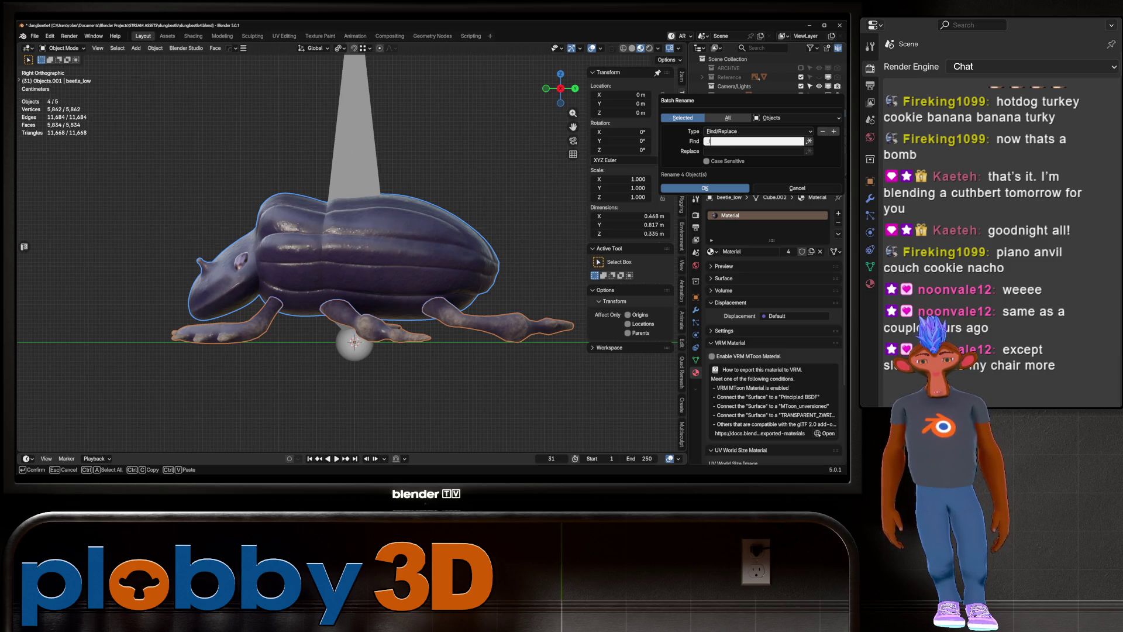
pyautogui.write('low')
pyautogui.press('Tab')
pyautogui.write('_baked')
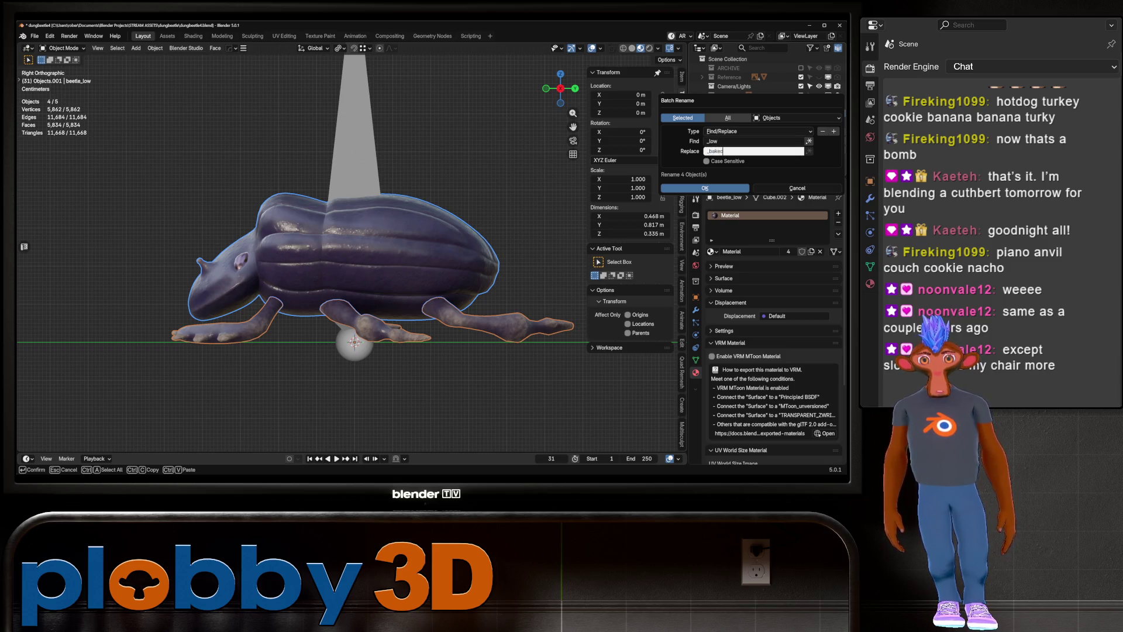
pyautogui.press('Return')
pyautogui.press('Return')
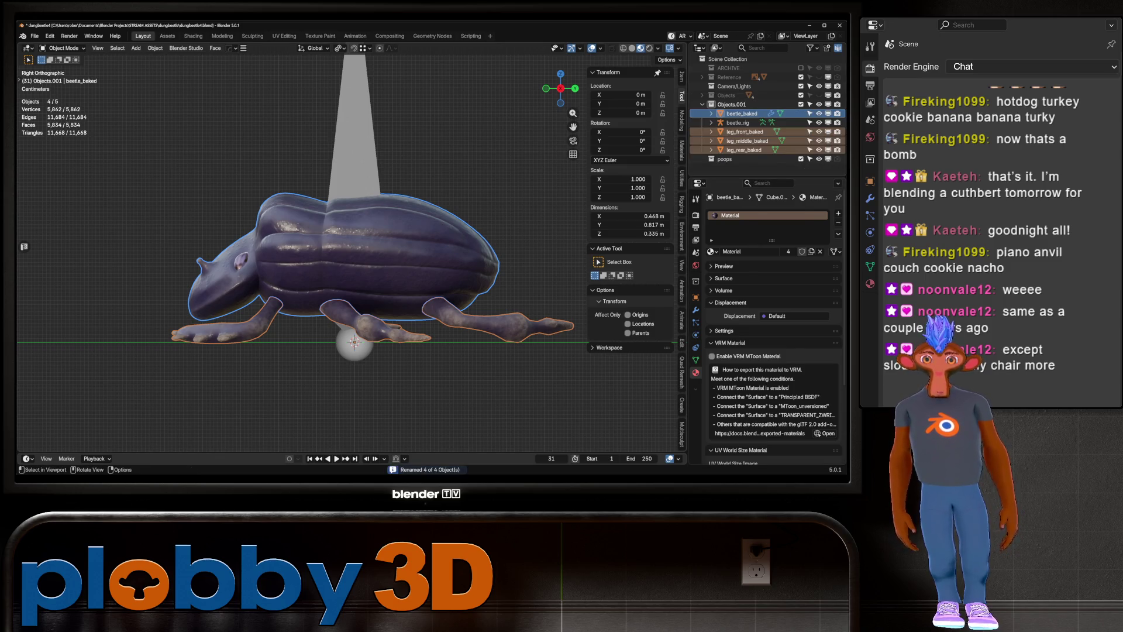
pyautogui.click(738, 122)
pyautogui.scroll(-3, 351, 264)
pyautogui.keyDown('shift'); pyautogui.moveTo(351, 264); pyautogui.dragTo(338, 307, button='middle'); pyautogui.keyUp('shift')
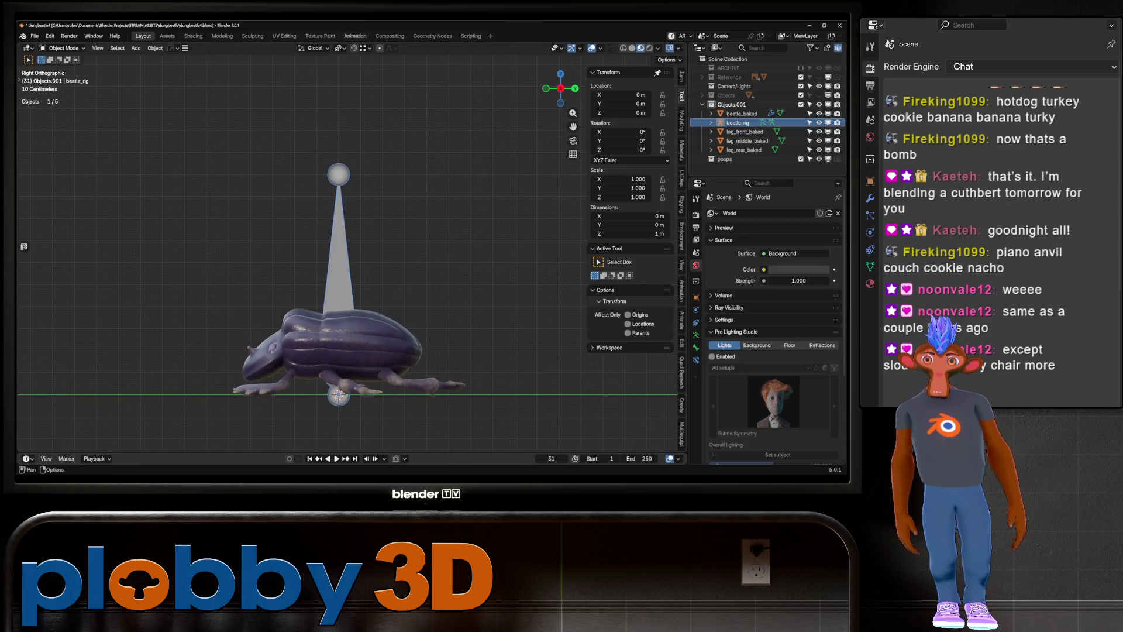
# Browse to beetle_rig's object Viewport Display settings
pyautogui.click(341, 48)
pyautogui.click(369, 110)
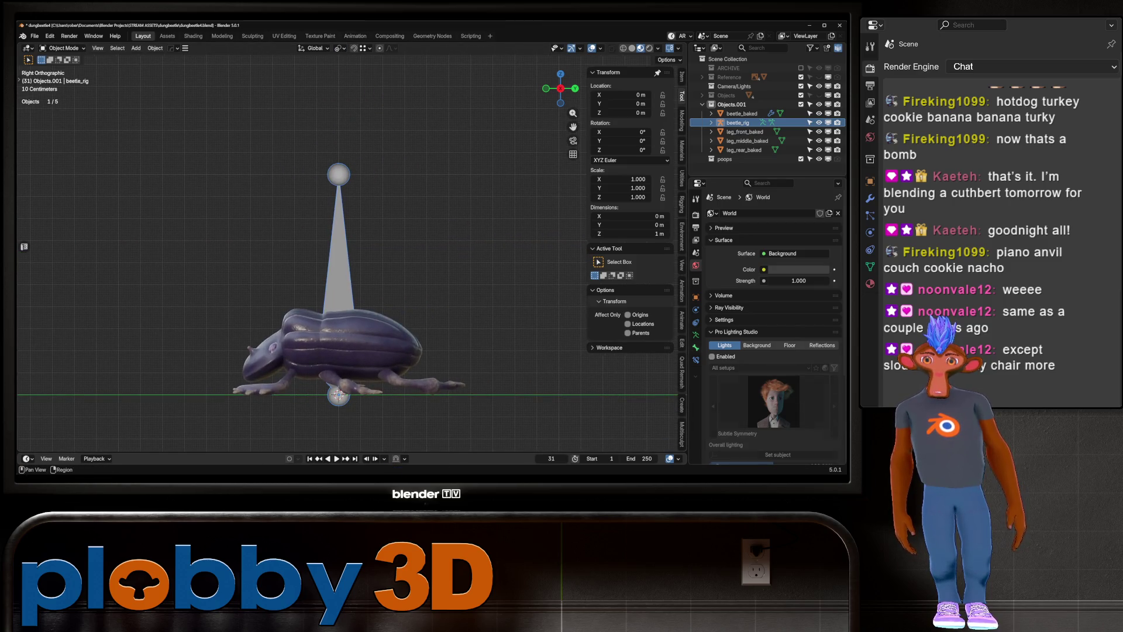
pyautogui.click(696, 346)
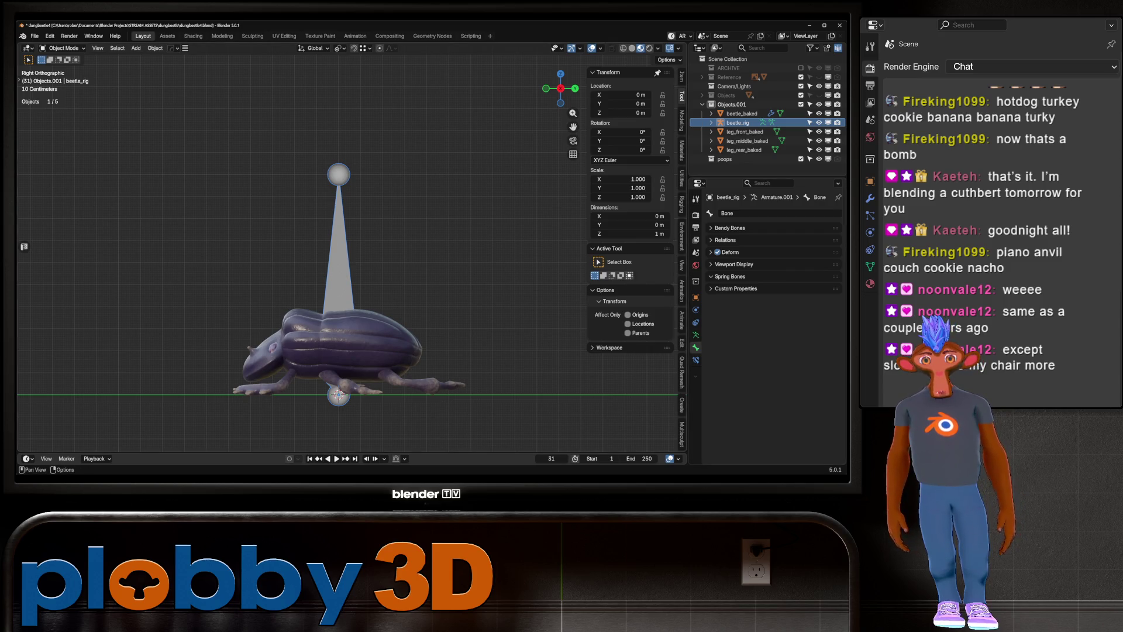
pyautogui.click(734, 264)
pyautogui.scroll(-2, 772, 326)
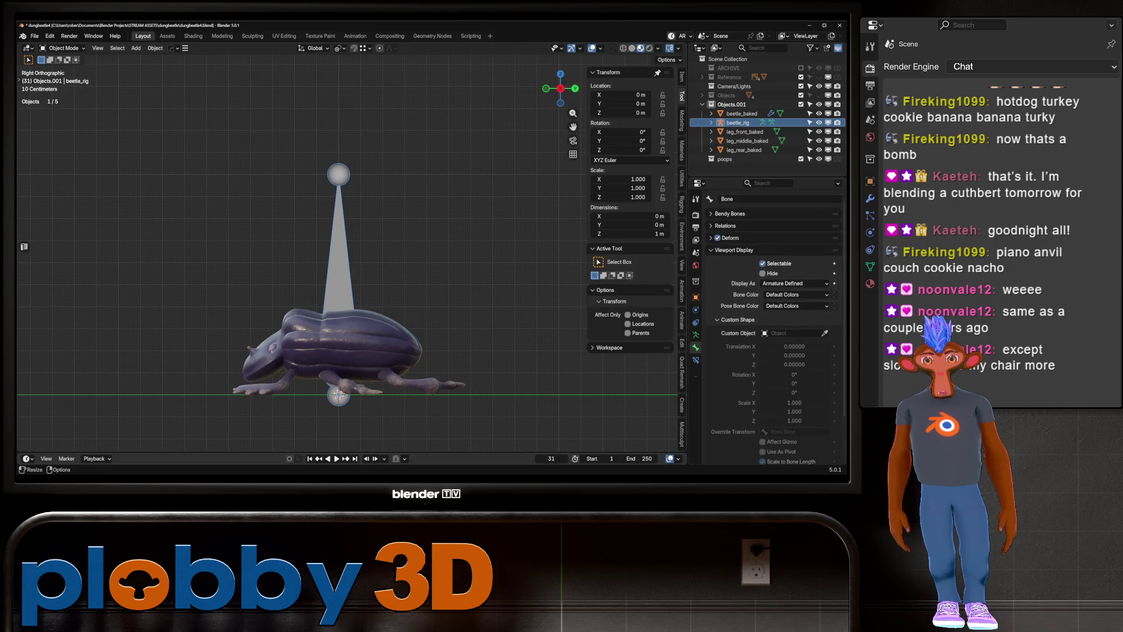
pyautogui.click(696, 296)
pyautogui.scroll(-2, 772, 351)
pyautogui.click(722, 342)
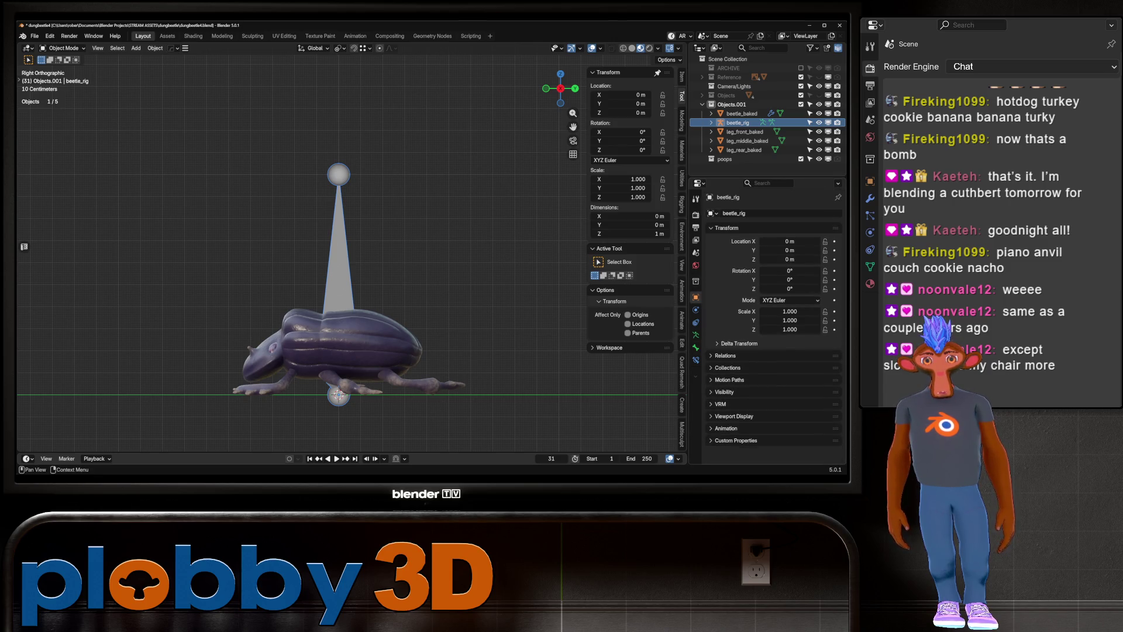
pyautogui.click(726, 408)
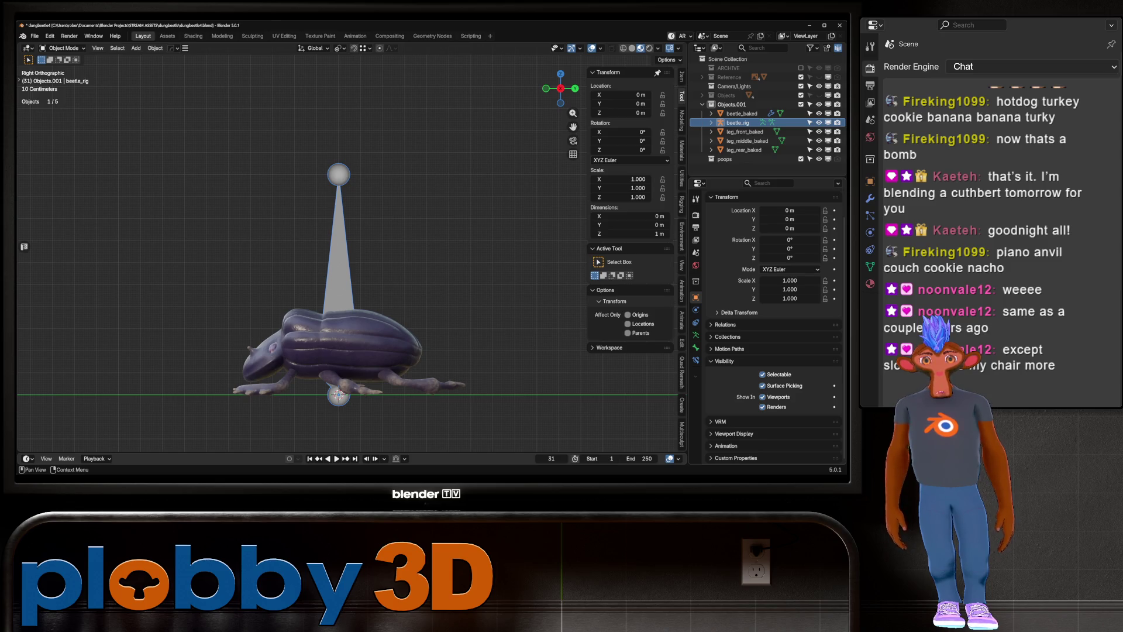
pyautogui.click(725, 361)
pyautogui.click(734, 415)
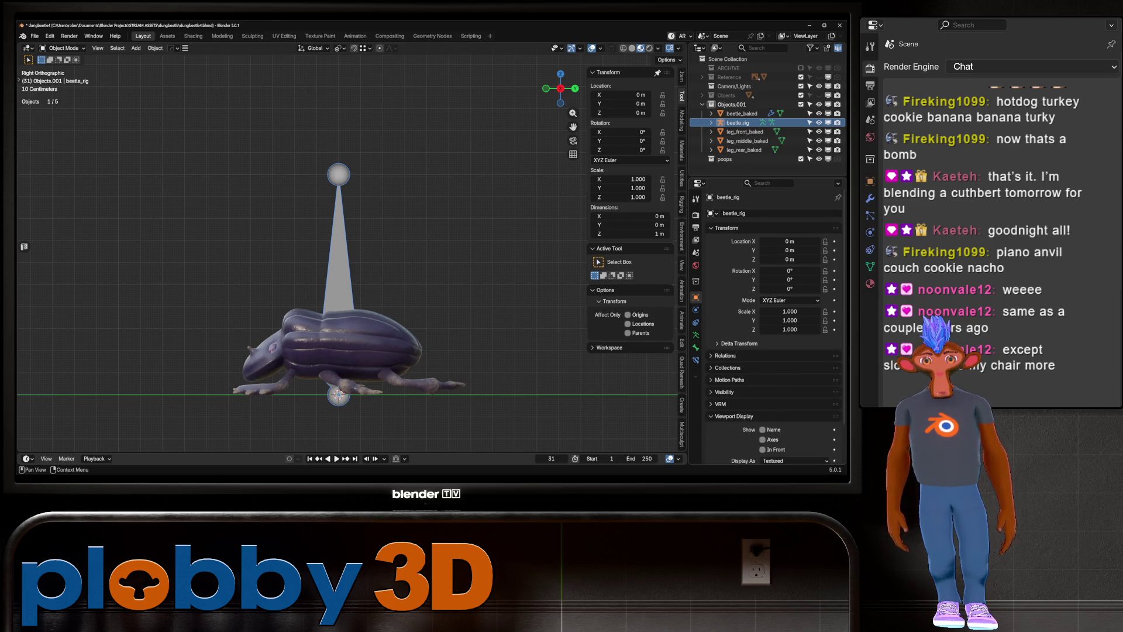
pyautogui.scroll(-1, 772, 377)
# Set beetle_rig to draw In Front and Display As Wire
pyautogui.click(794, 420)
pyautogui.click(773, 461)
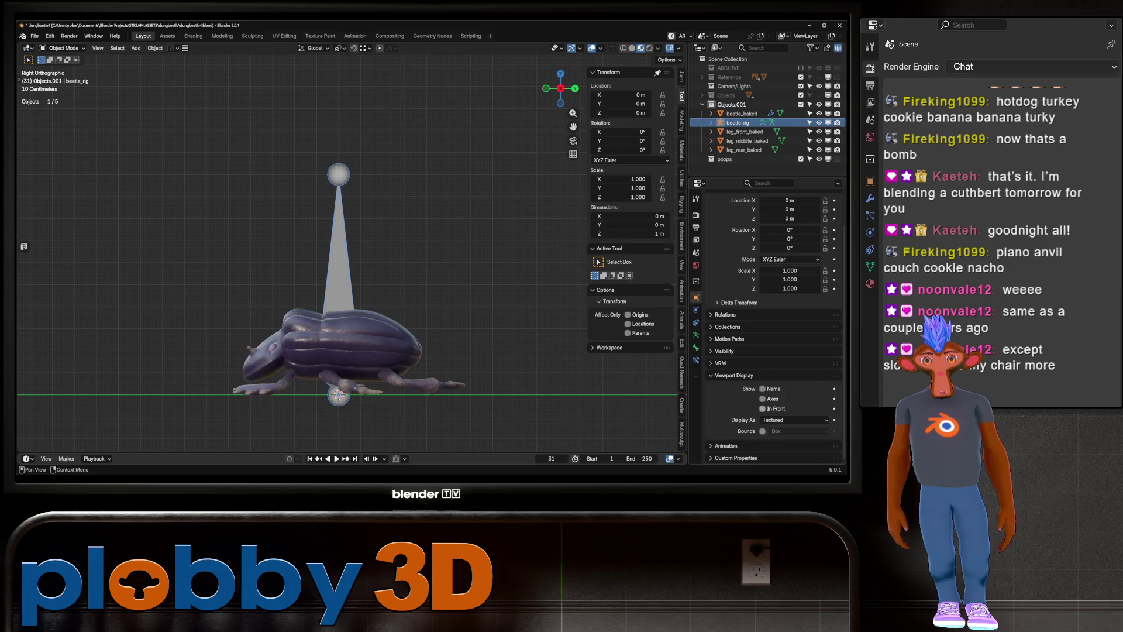
pyautogui.click(763, 408)
pyautogui.click(794, 419)
pyautogui.click(794, 441)
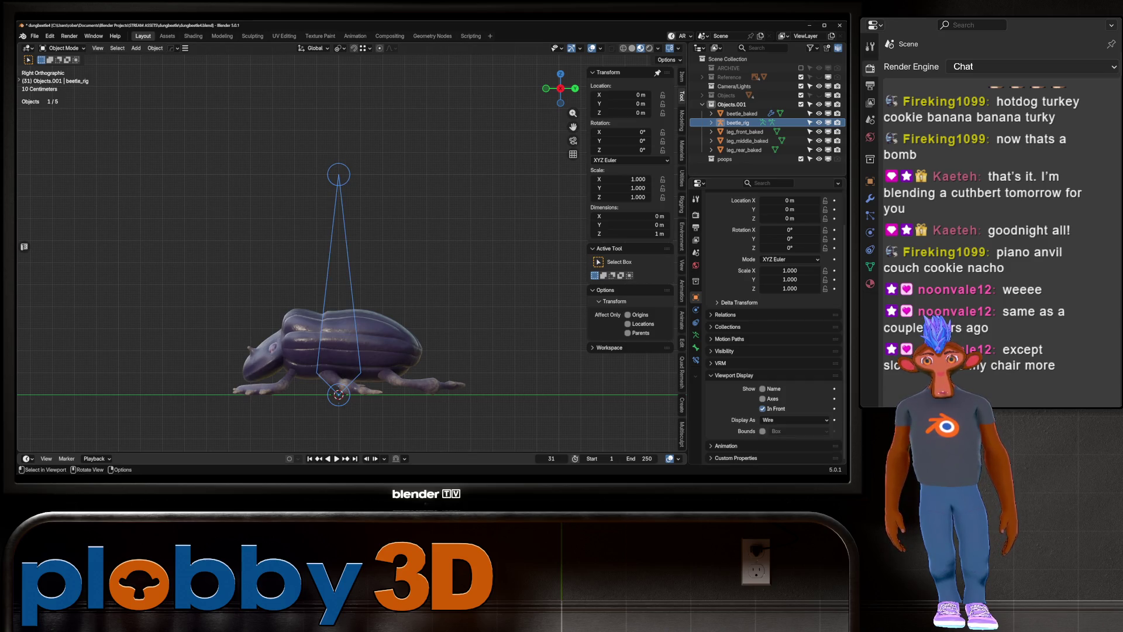
pyautogui.keyDown('shift'); pyautogui.moveTo(303, 290); pyautogui.dragTo(324, 223, button='middle'); pyautogui.keyUp('shift')
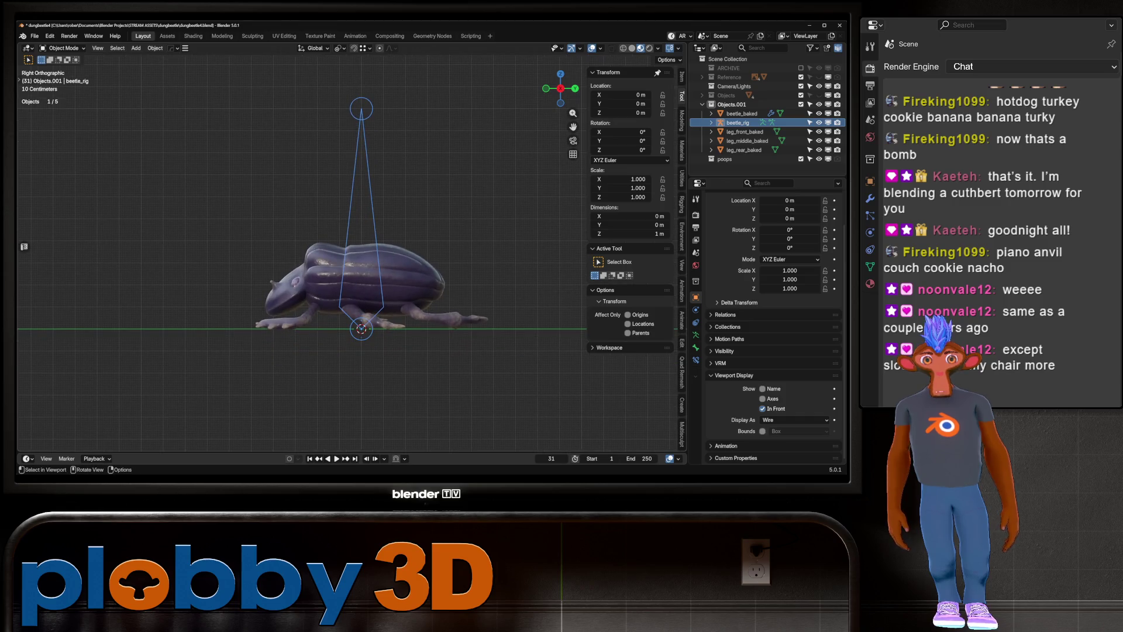
pyautogui.scroll(2, 772, 325)
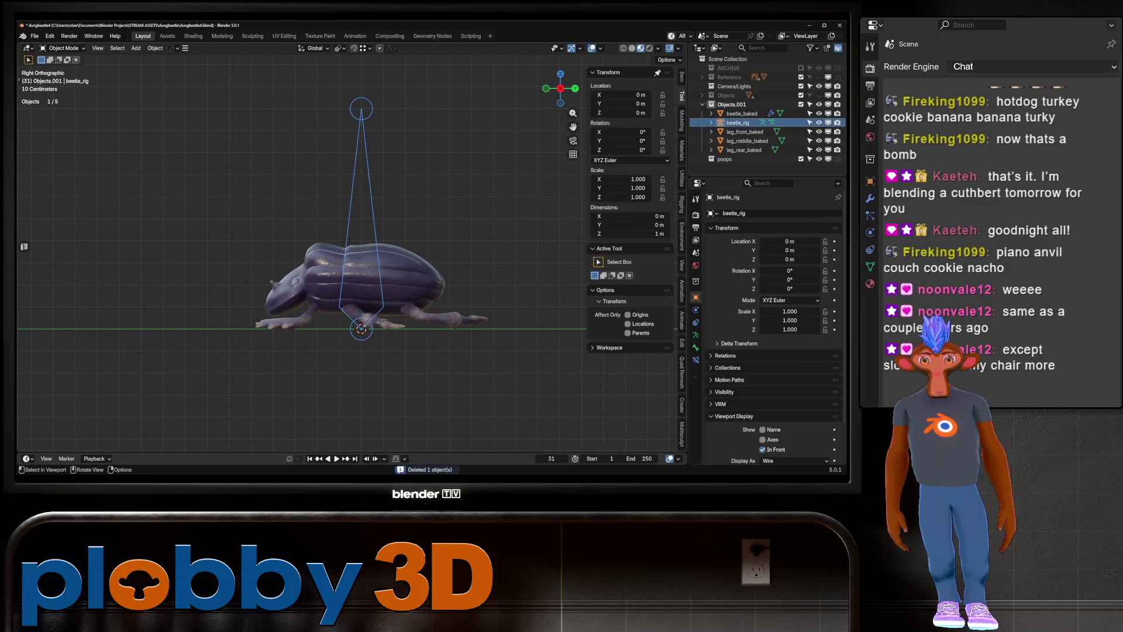
pyautogui.press('Tab')
# Scale the bone down to about 0.044, name it root, and start extruding a bone upward
pyautogui.press('s')
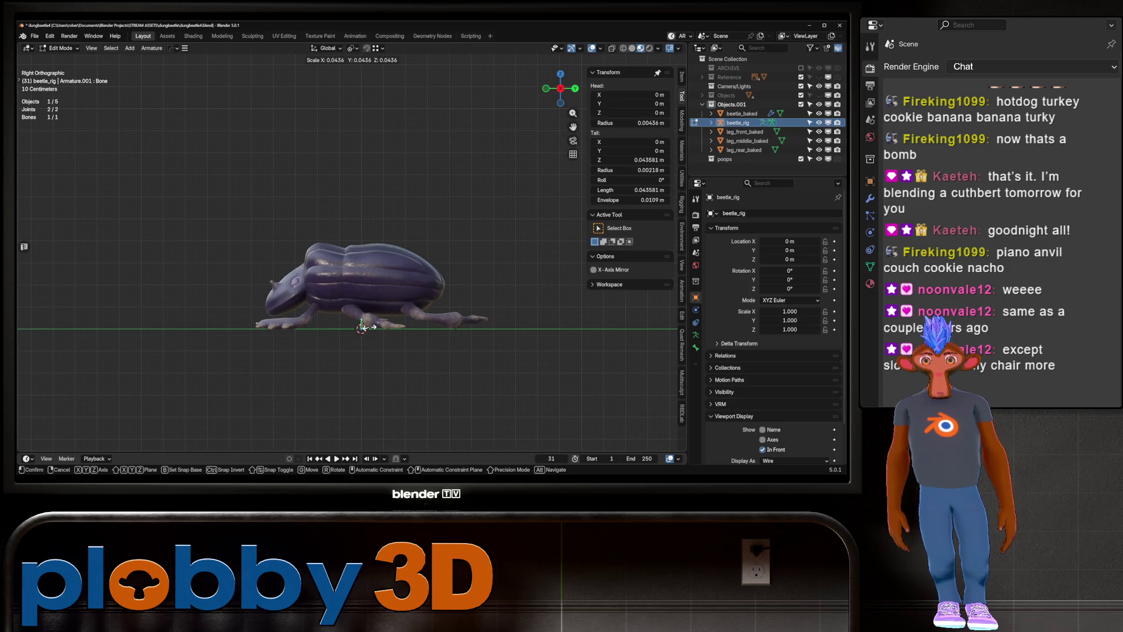
pyautogui.click(369, 327)
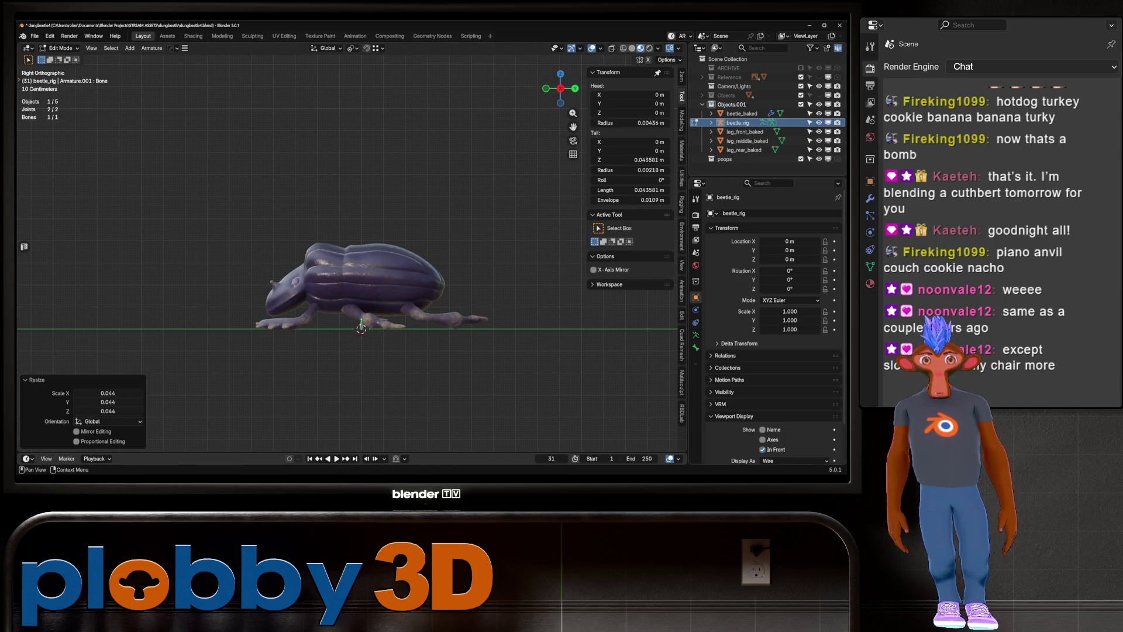
pyautogui.click(696, 348)
pyautogui.click(780, 212)
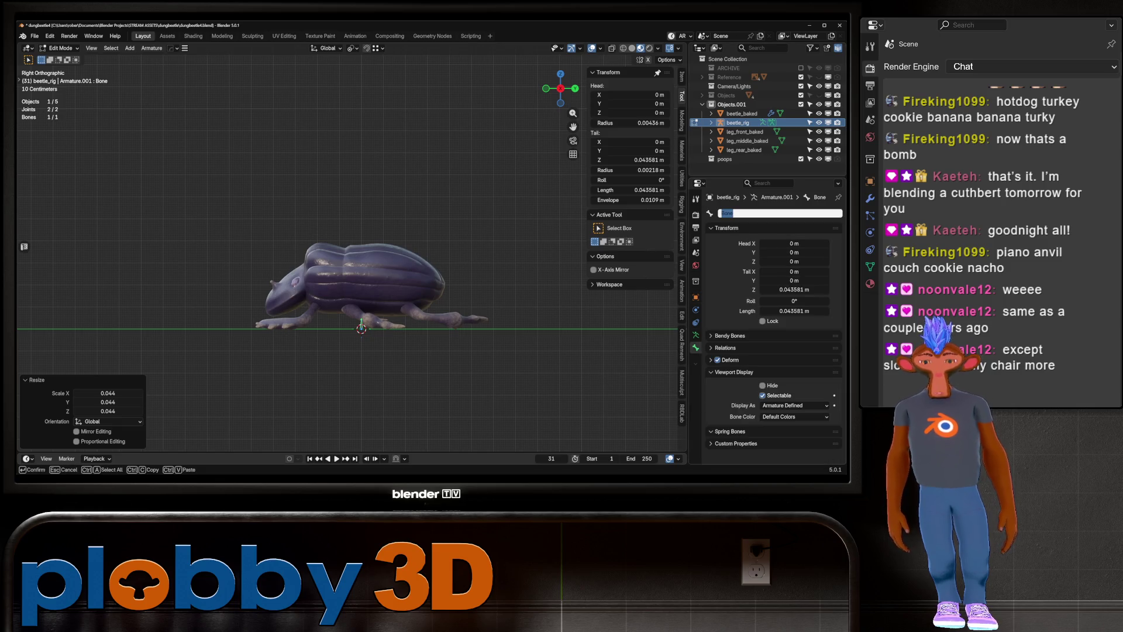
pyautogui.write('root')
pyautogui.press('Return')
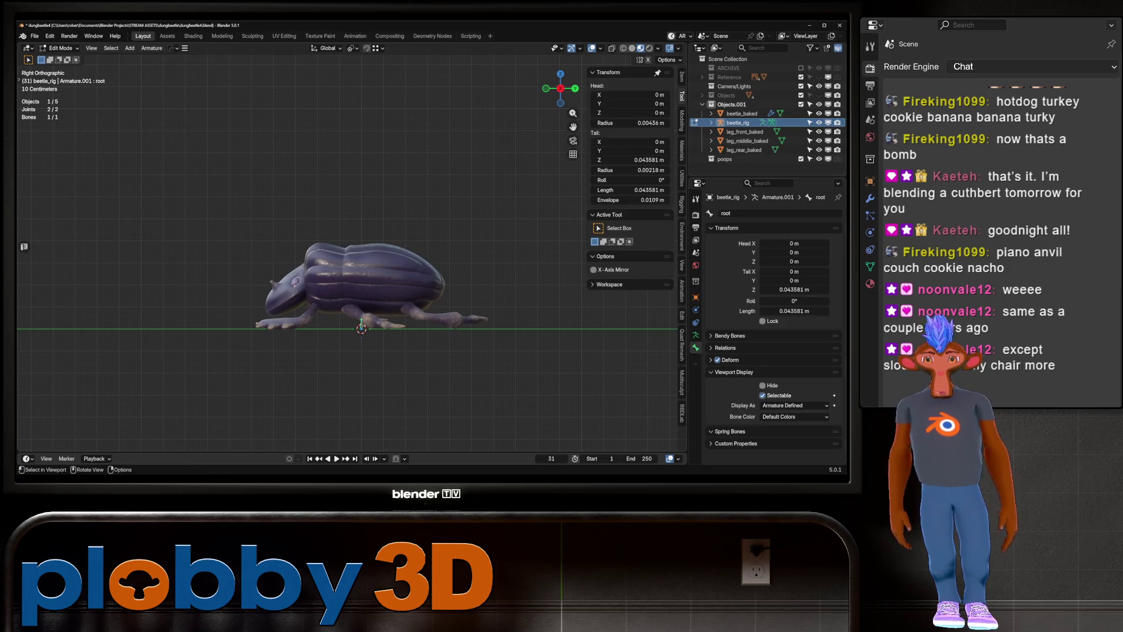
pyautogui.scroll(2, 452, 273)
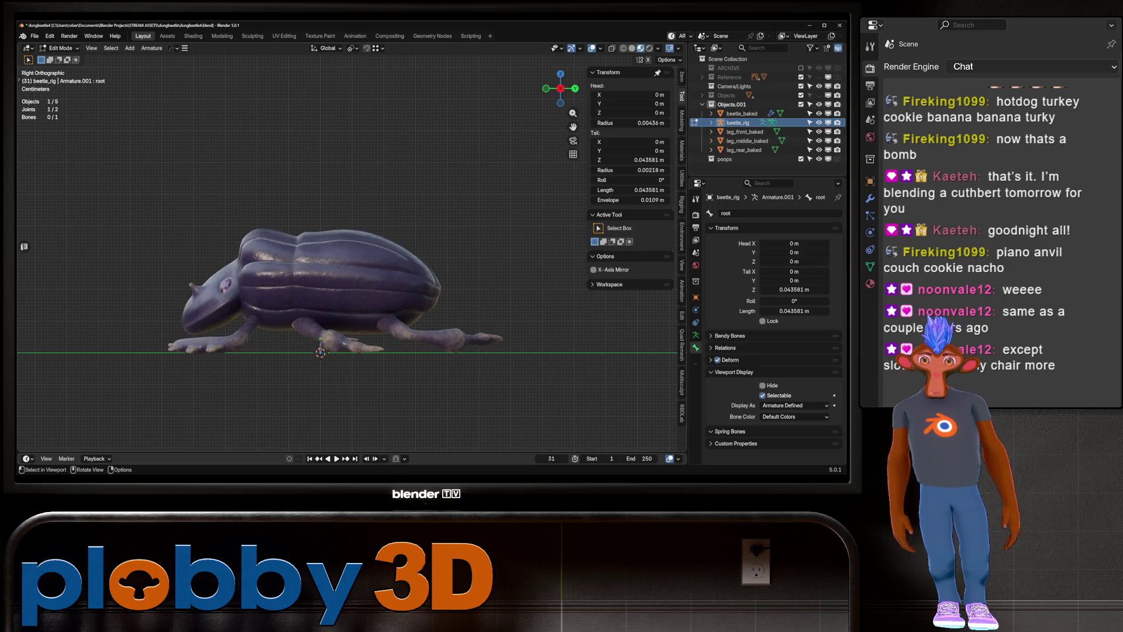
pyautogui.press('e')
pyautogui.press('z')
# Finish the new bone, rotate it 90° to horizontal and move it into the beetle's body
pyautogui.click(320, 263)
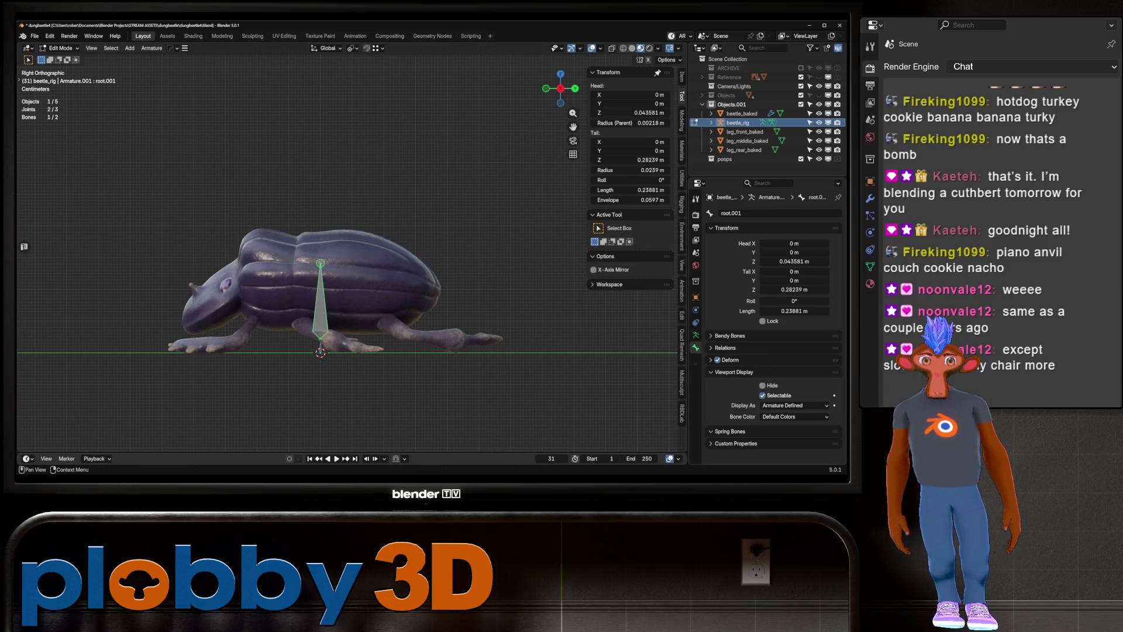
pyautogui.click(725, 347)
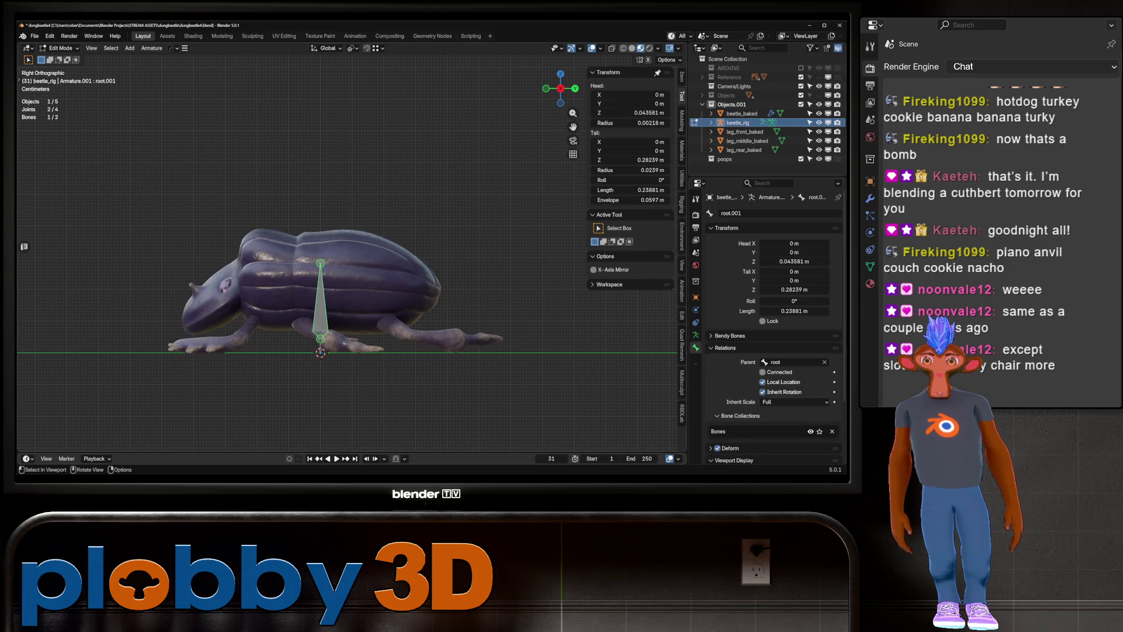
pyautogui.hotkey('alt', 'a')
pyautogui.hotkey('ctrl', 'z')
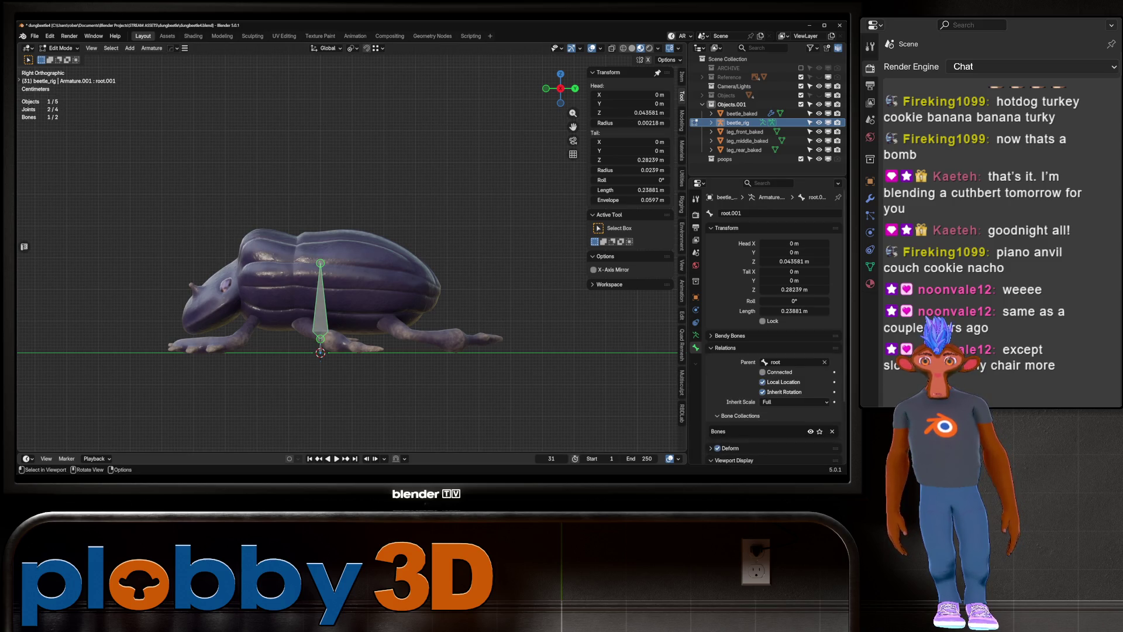
pyautogui.write('rx90')
pyautogui.press('Return')
pyautogui.press('g')
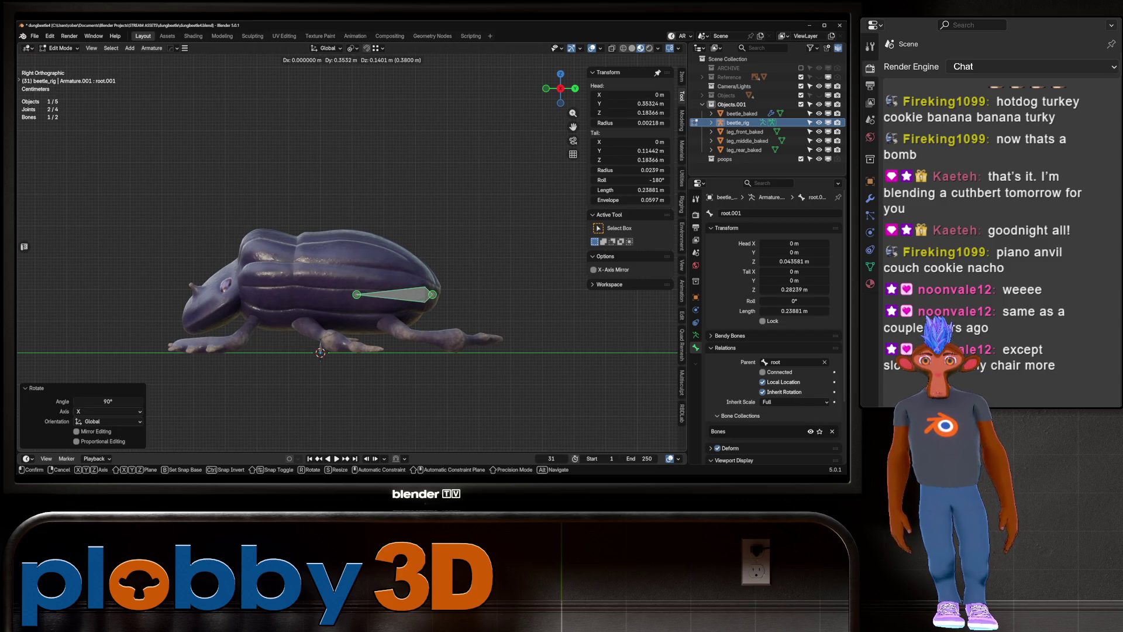
pyautogui.press('Return')
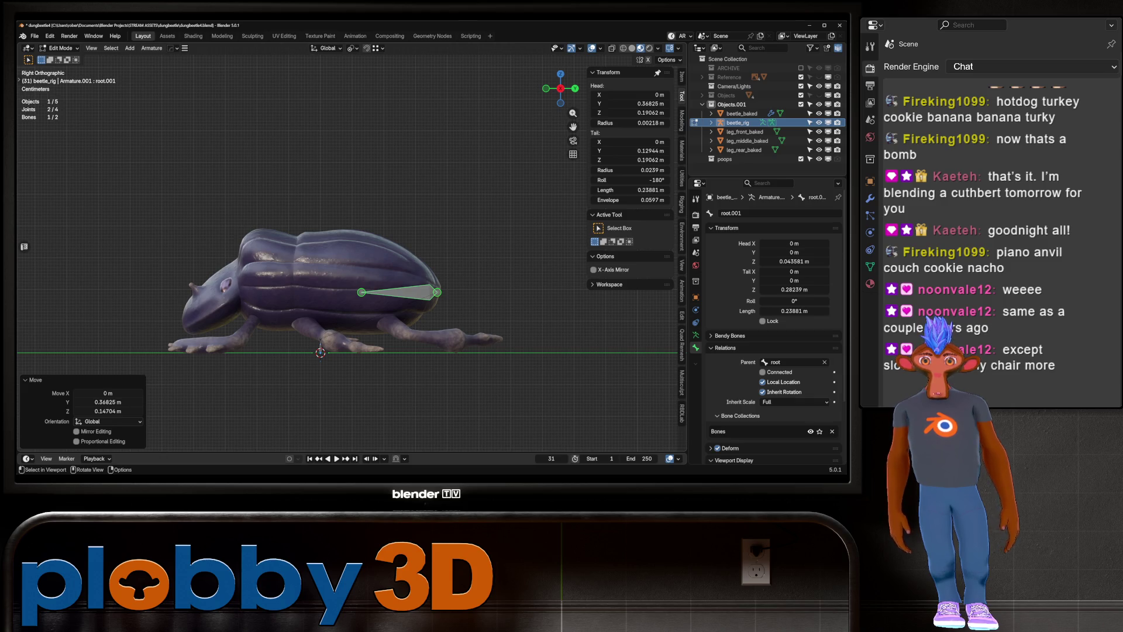
# Shorten the bone by pulling its tail toward the head and name it spine
pyautogui.click(437, 291)
pyautogui.press('g')
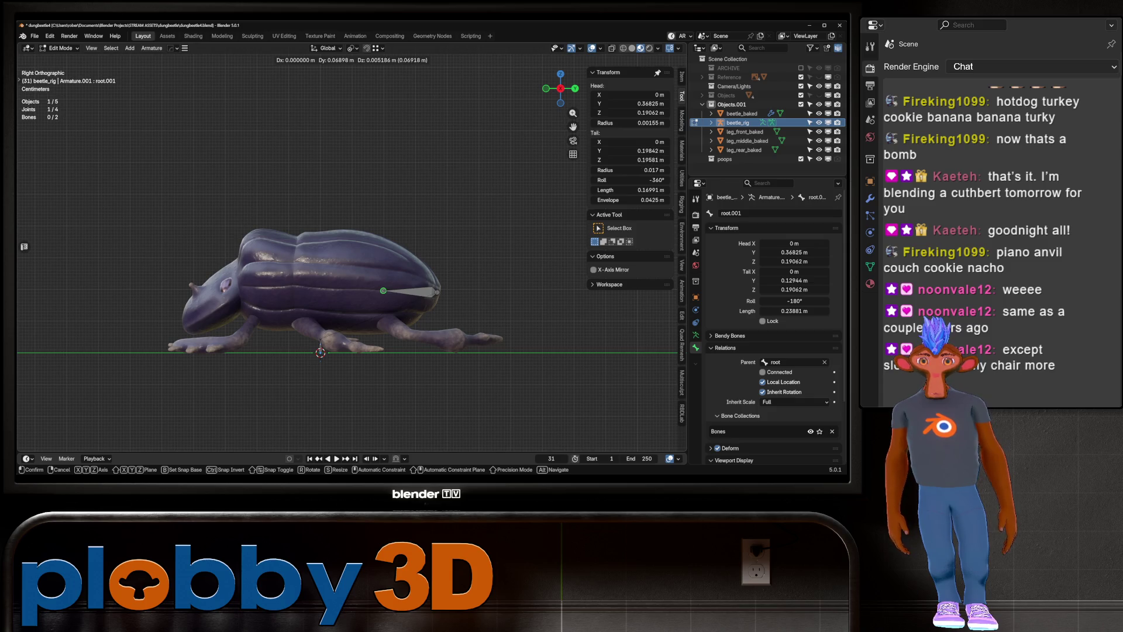
pyautogui.press('Return')
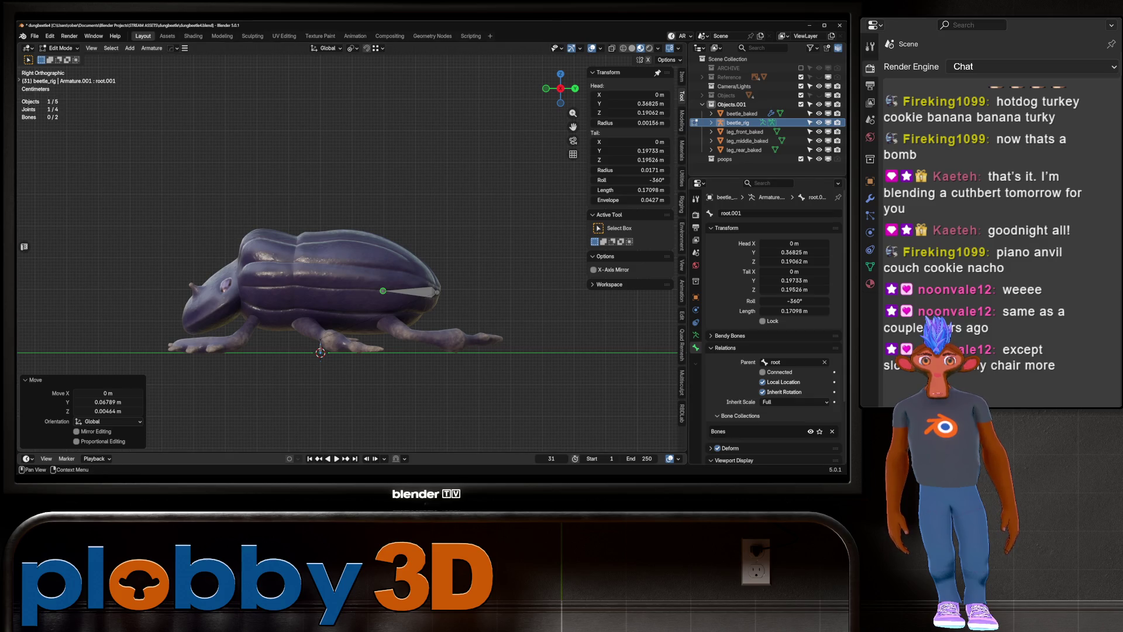
pyautogui.doubleClick(741, 214)
pyautogui.write('ine')
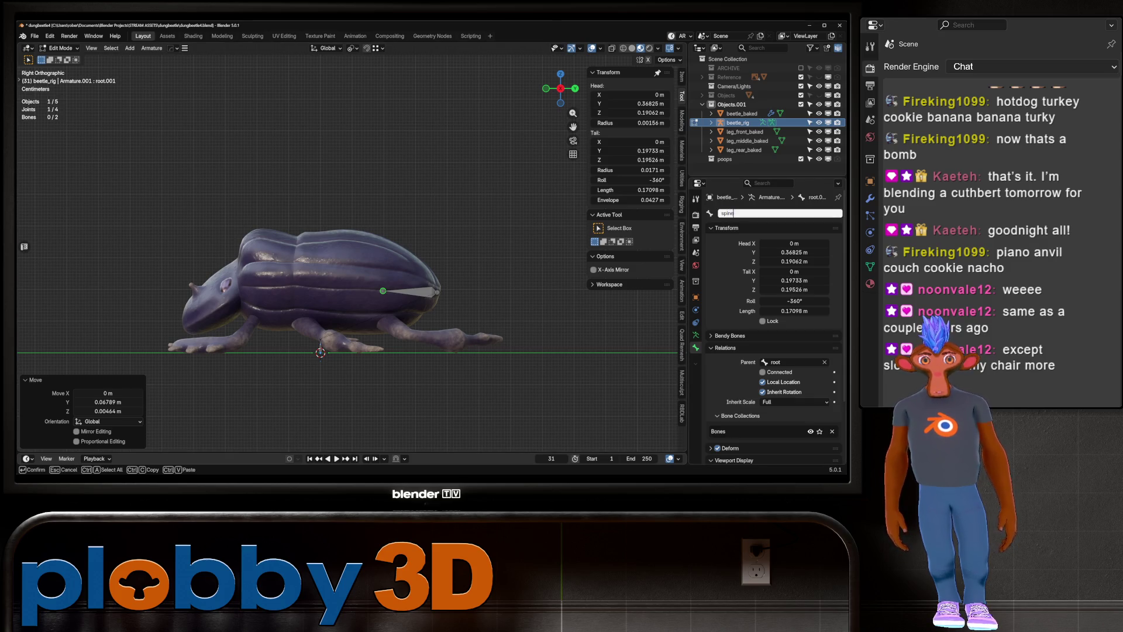
pyautogui.press('Return')
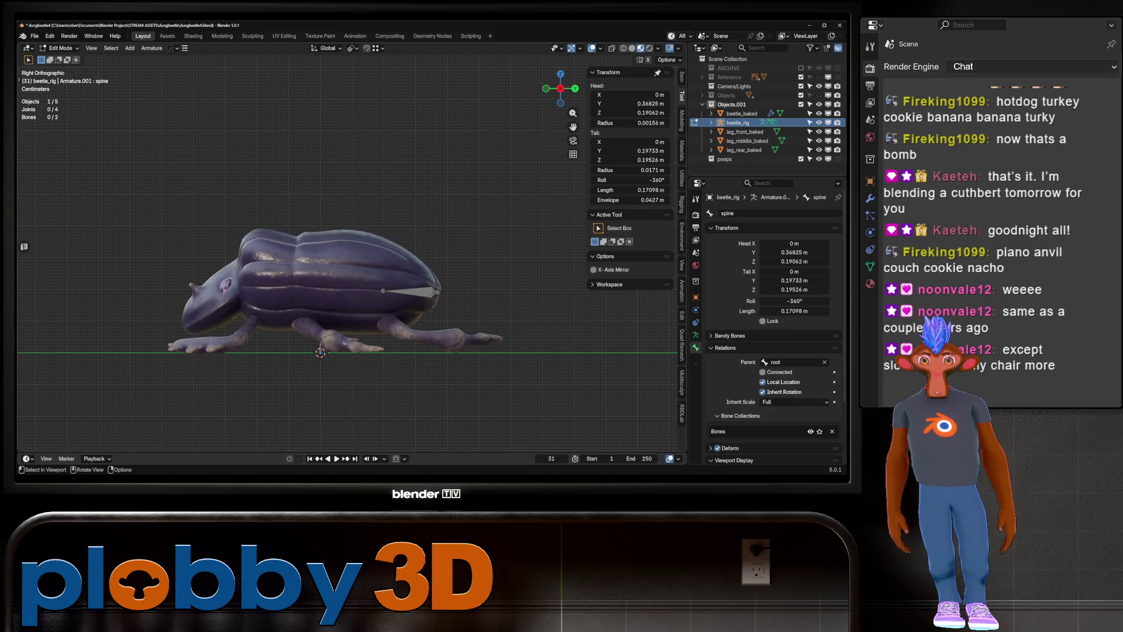
pyautogui.press('e')
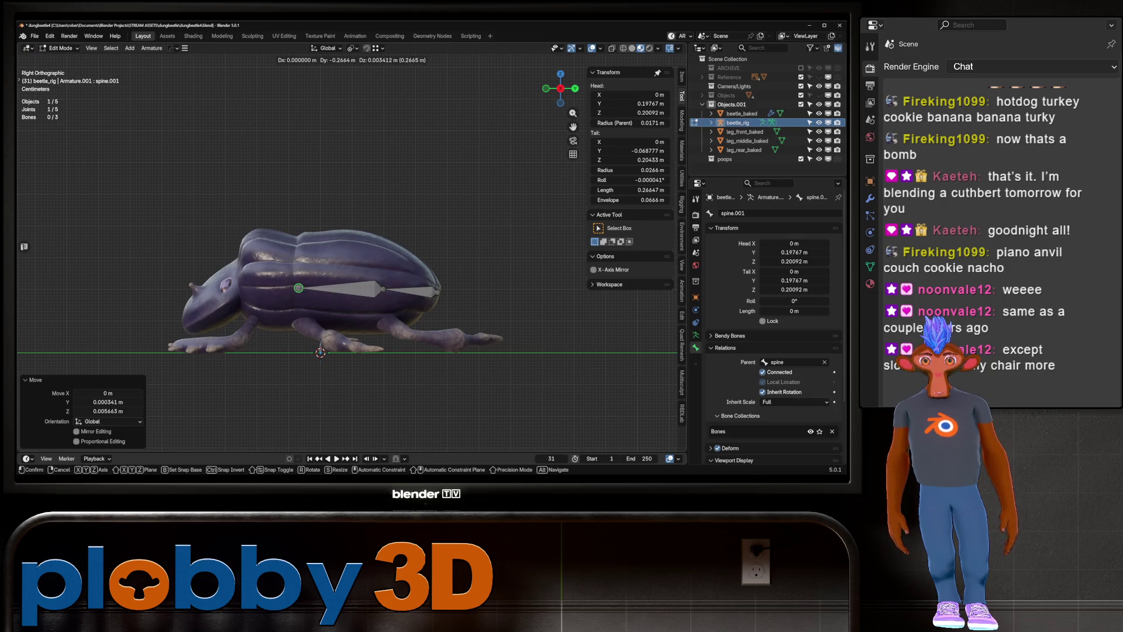
# Extrude spine.001, spine.002 and spine.003 forward toward the head, nudging tips vertically
pyautogui.press('Return')
pyautogui.press('e')
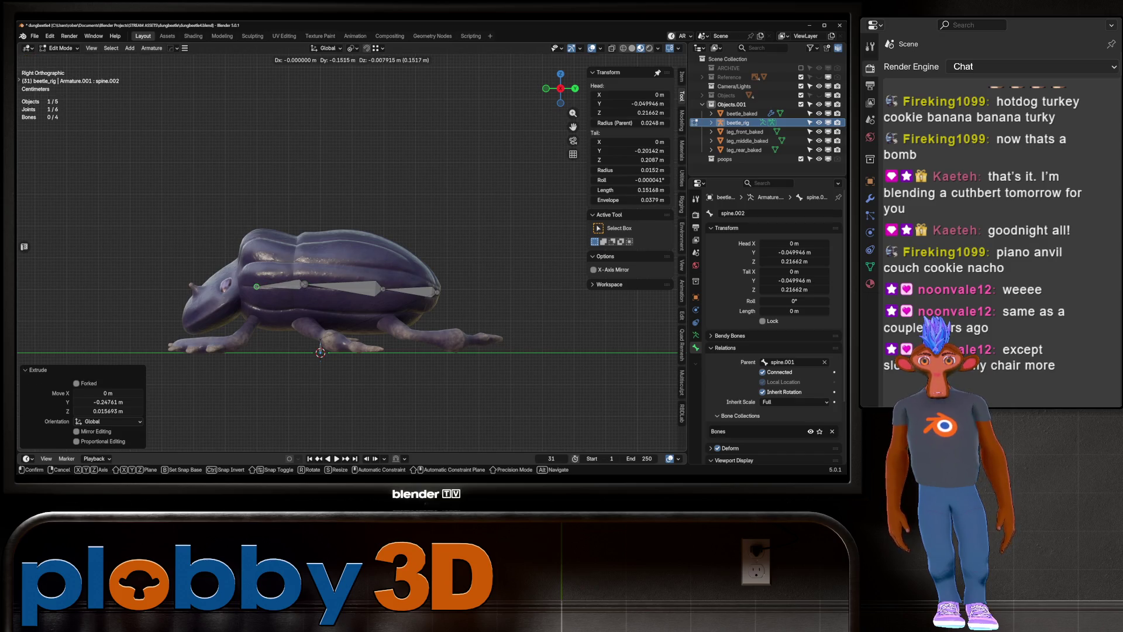
pyautogui.press('Return')
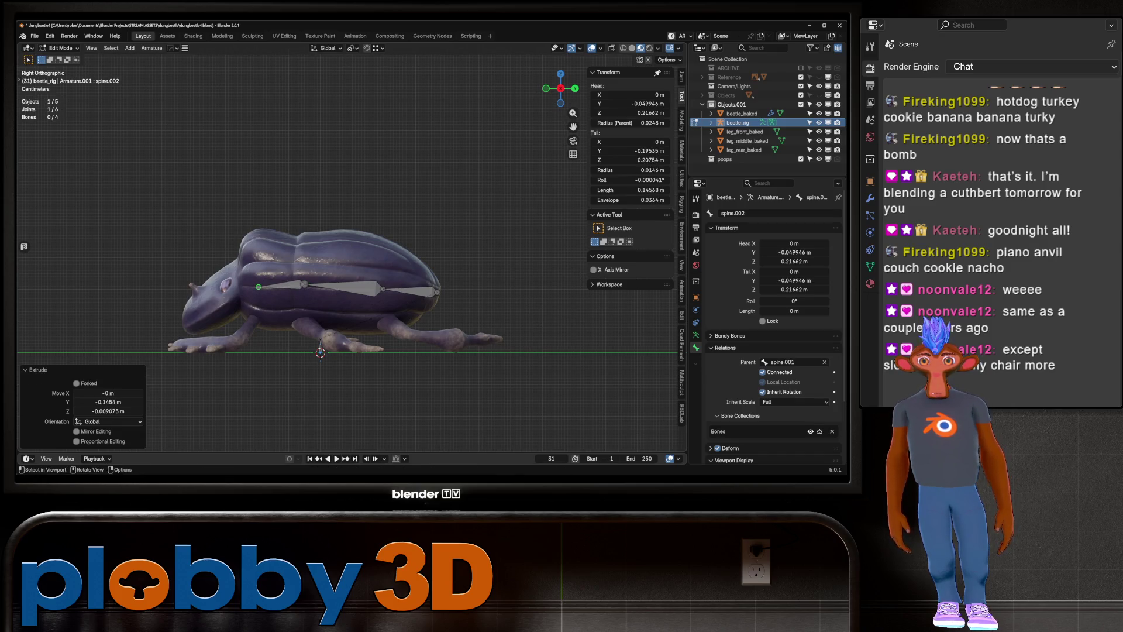
pyautogui.press('g')
pyautogui.press('z')
pyautogui.press('Return')
pyautogui.press('e')
pyautogui.press('y')
pyautogui.press('Return')
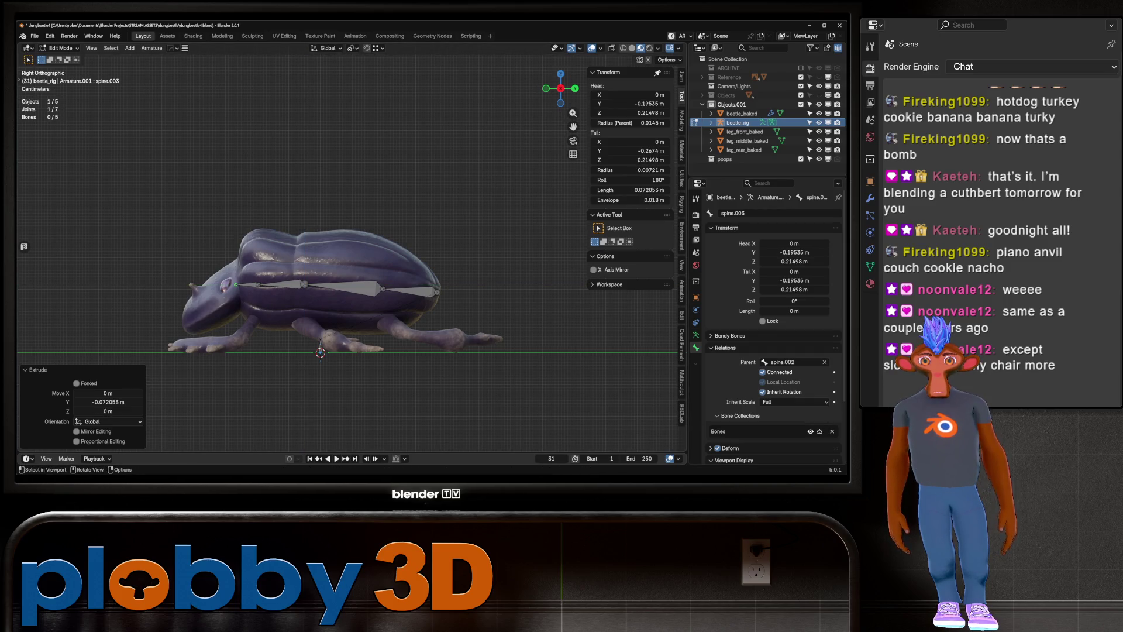
# Raise the spine.002 tip joint so the chain follows the beetle's back
pyautogui.hotkey('alt', 'a')
pyautogui.click(280, 284)
pyautogui.click(260, 284)
pyautogui.press('g')
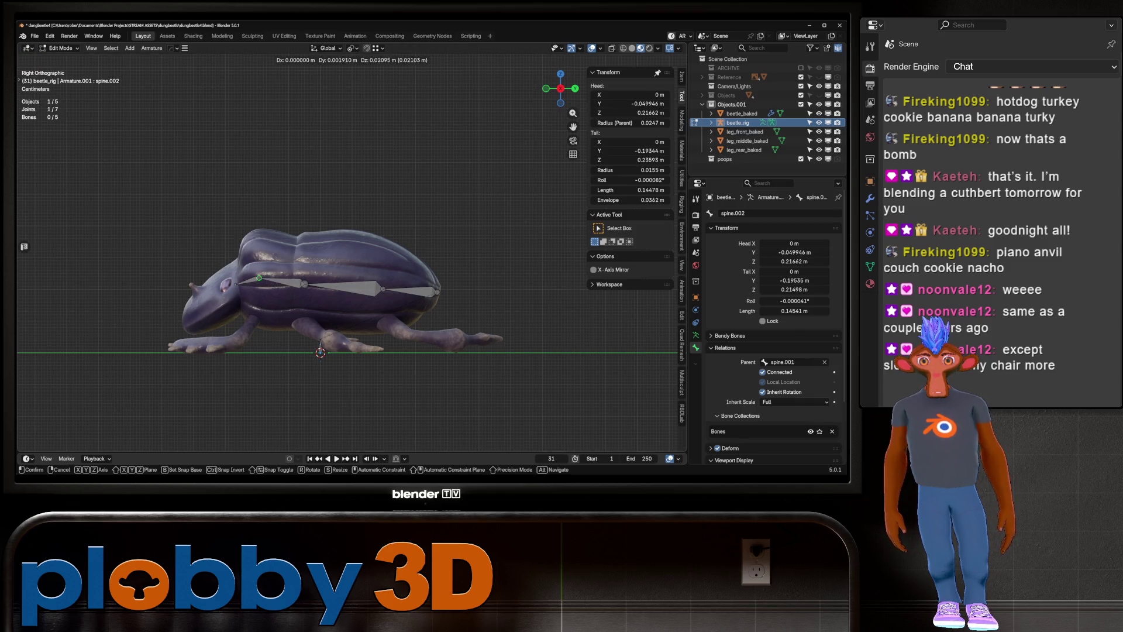
pyautogui.click(259, 277)
pyautogui.click(235, 284)
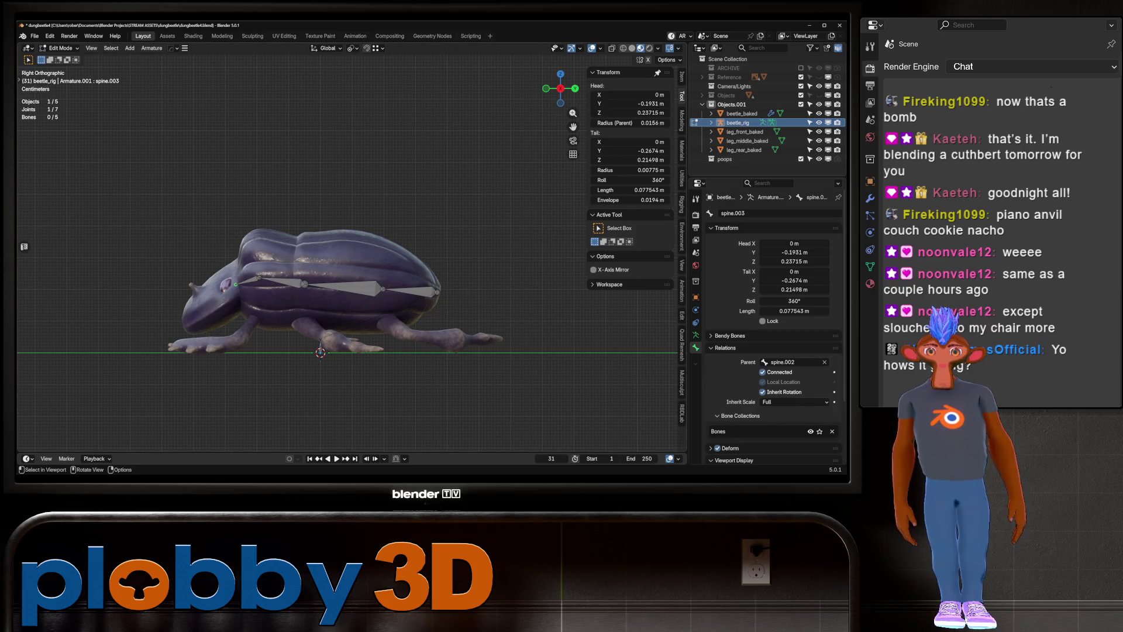
pyautogui.moveTo(352, 263)
pyautogui.mouseDown(button='middle')
pyautogui.moveTo(378, 228)
pyautogui.moveTo(404, 246)
pyautogui.moveTo(421, 241)
pyautogui.mouseUp(button='middle')
# Return to object mode, orbit around the finished spine chain, and save the file
pyautogui.press('Tab')
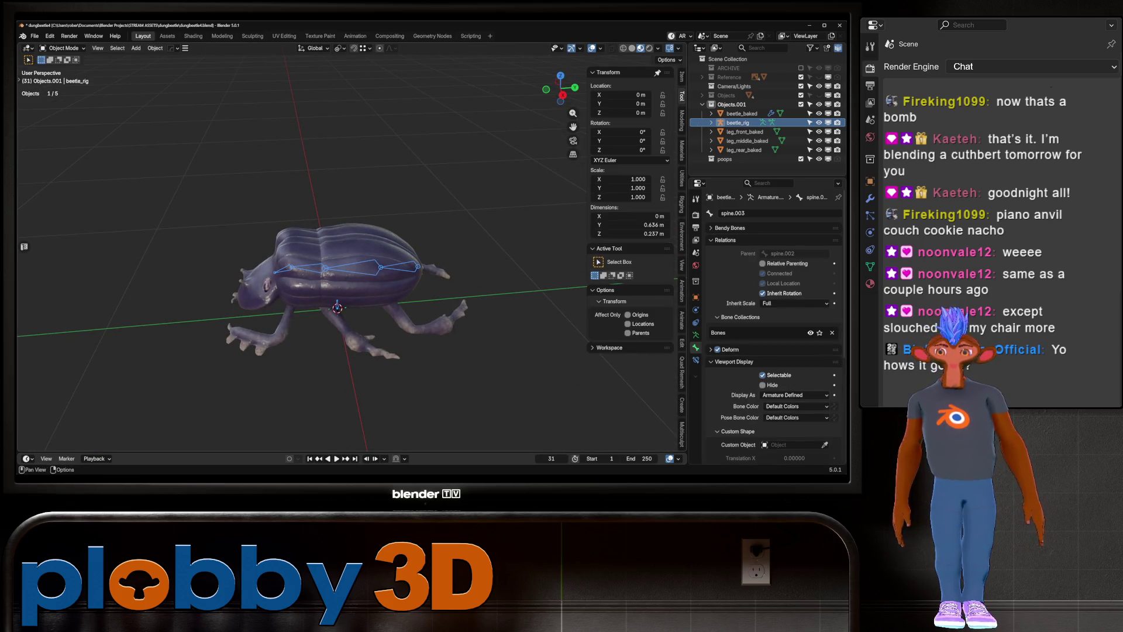
pyautogui.moveTo(421, 241); pyautogui.dragTo(404, 281, button='middle')
pyautogui.moveTo(329, 258); pyautogui.dragTo(321, 295, button='middle')
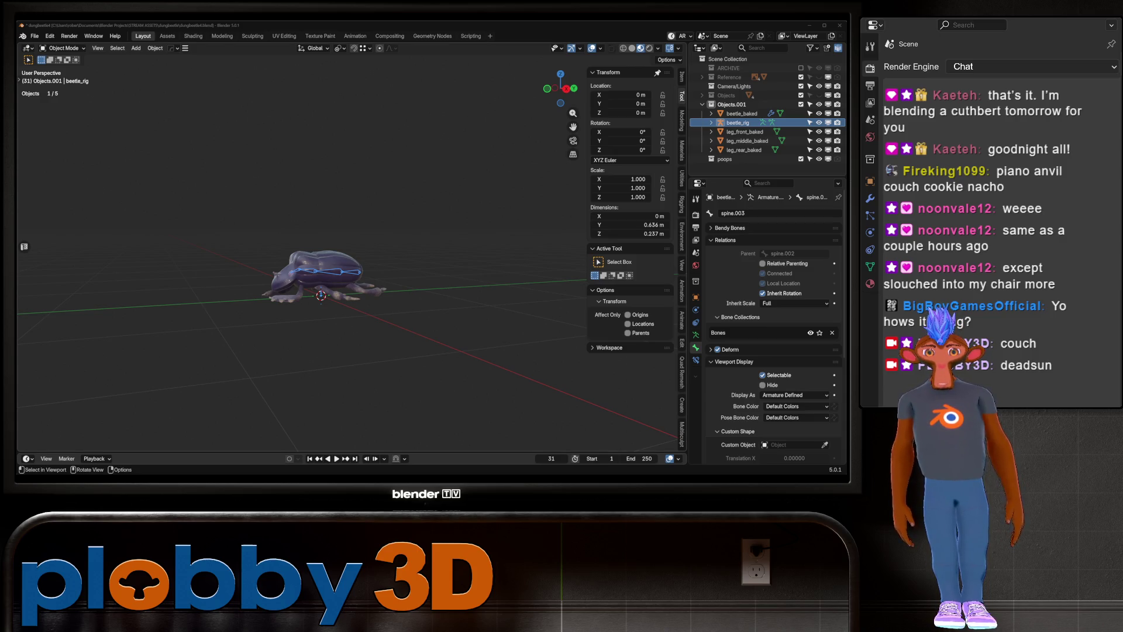
pyautogui.scroll(5, 321, 290)
pyautogui.scroll(-2, 321, 290)
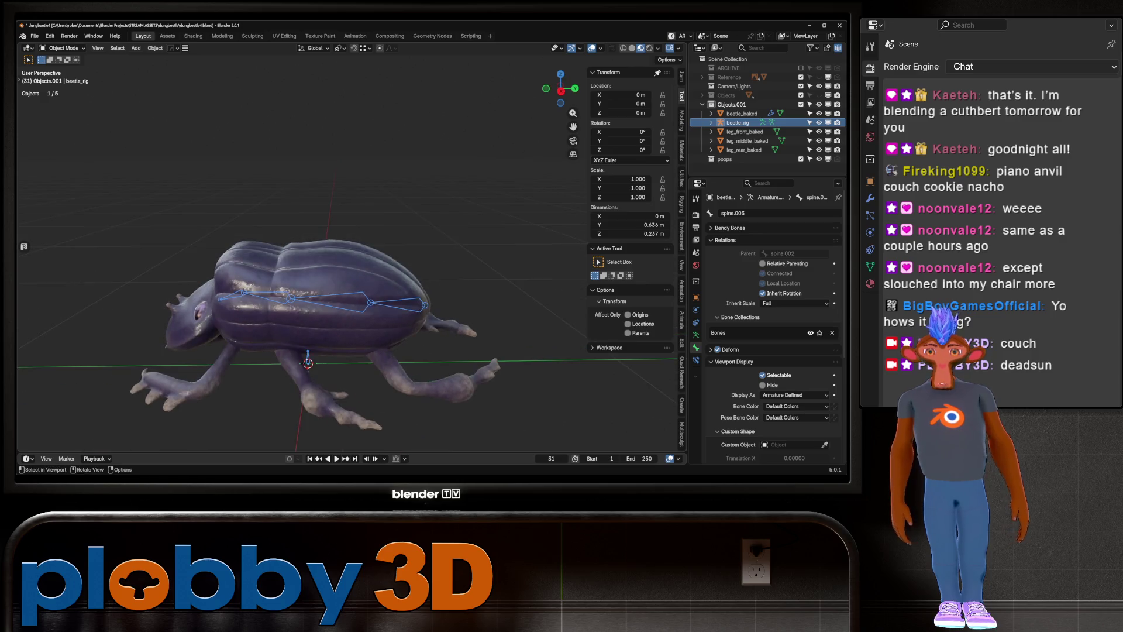
pyautogui.moveTo(322, 290); pyautogui.dragTo(368, 264, button='middle')
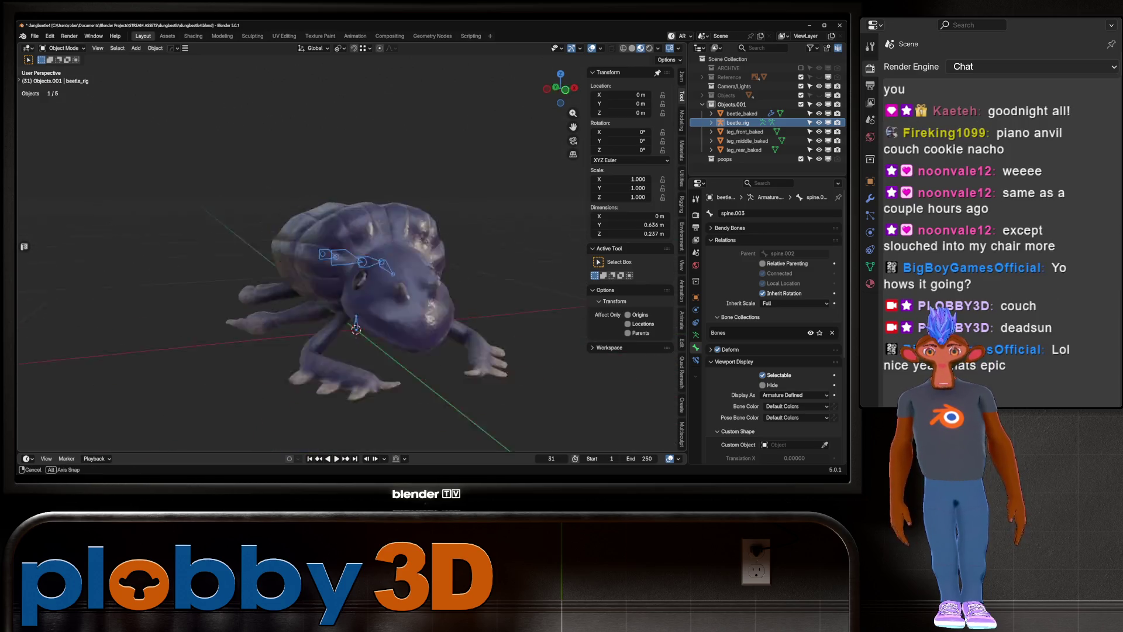
pyautogui.moveTo(369, 263); pyautogui.dragTo(264, 272, button='middle')
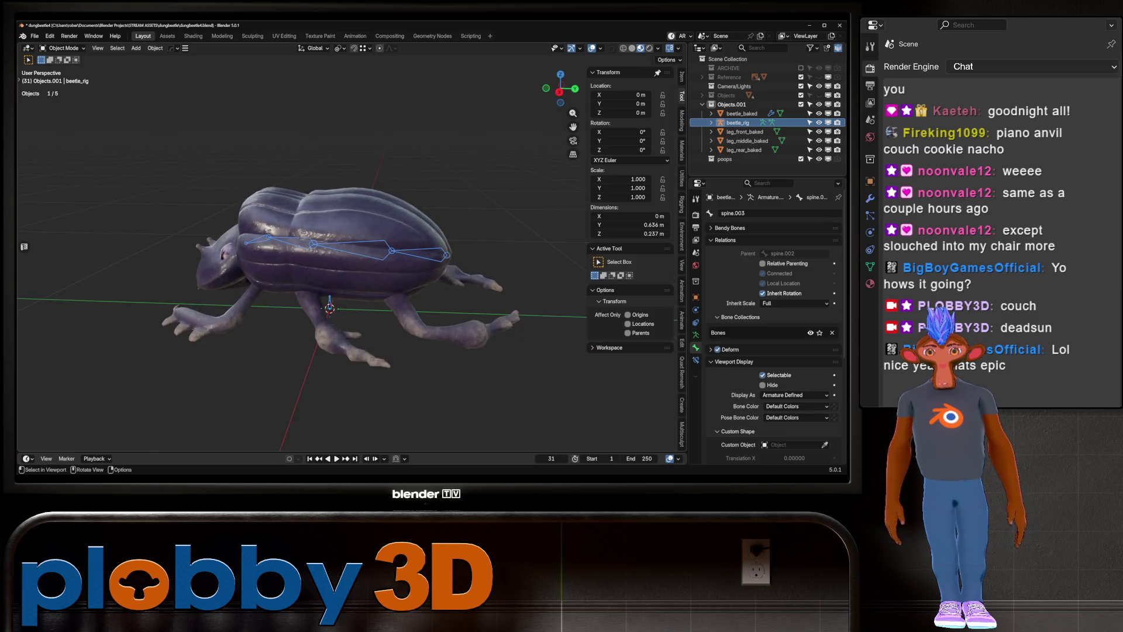
pyautogui.press('KP_3')
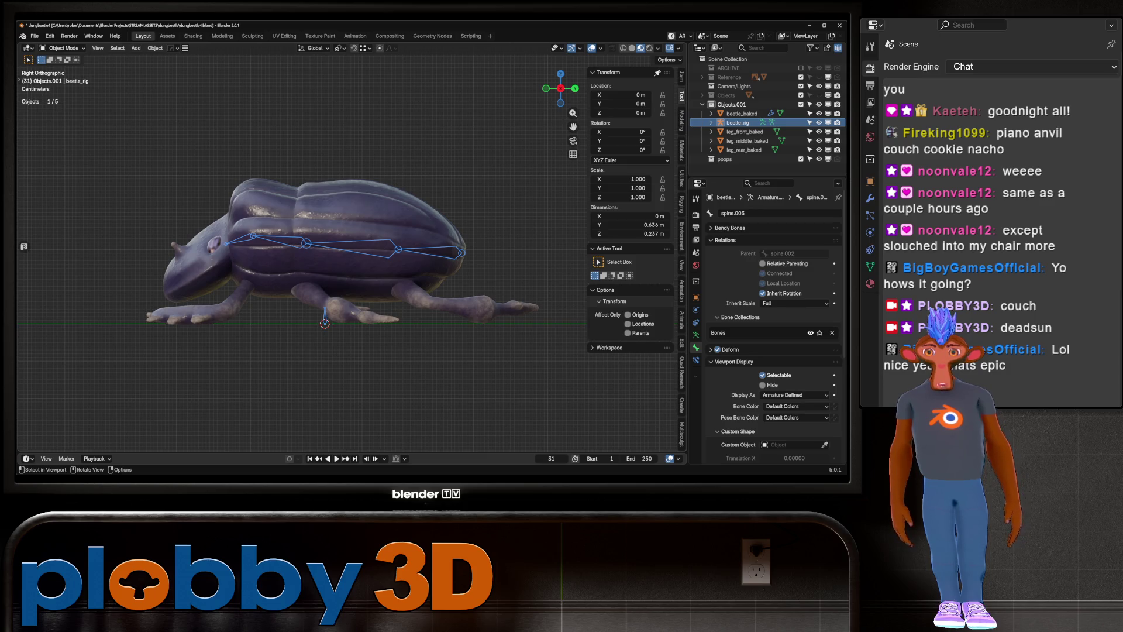
pyautogui.hotkey('ctrl', 's')
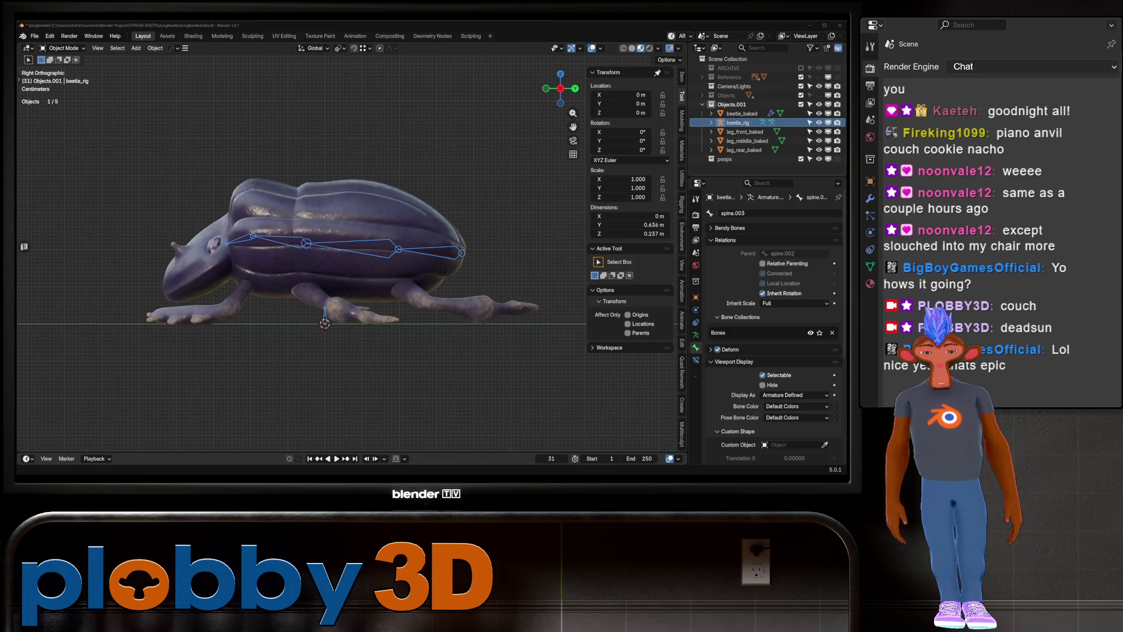
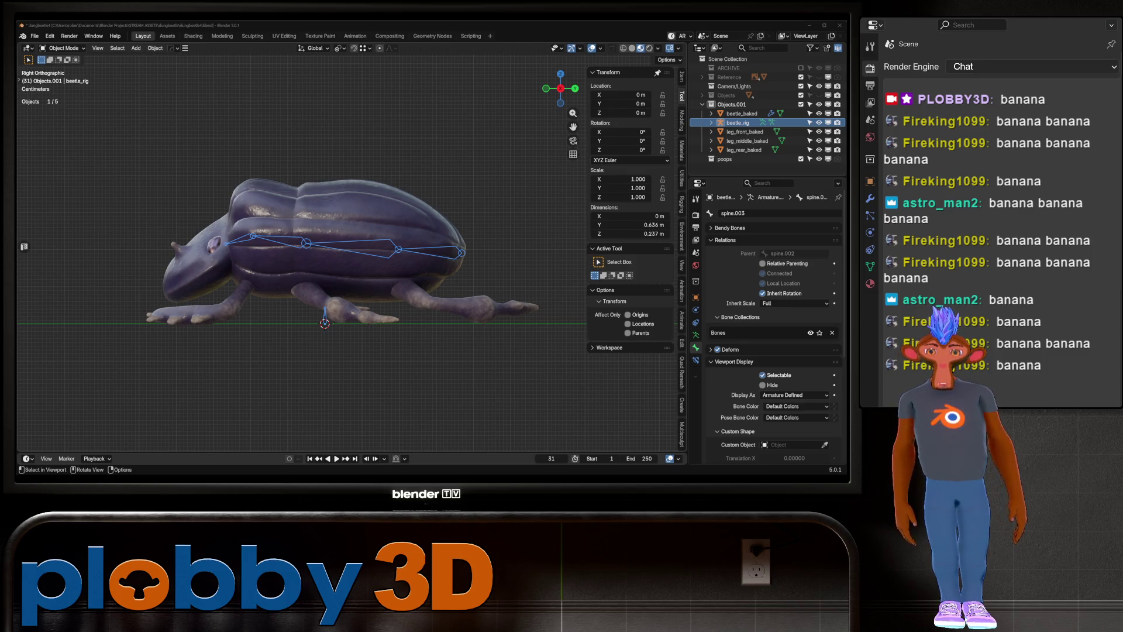
# Enter bone editing on beetle_rig and raise the spine.001 tail slightly along Z
pyautogui.press('Tab')
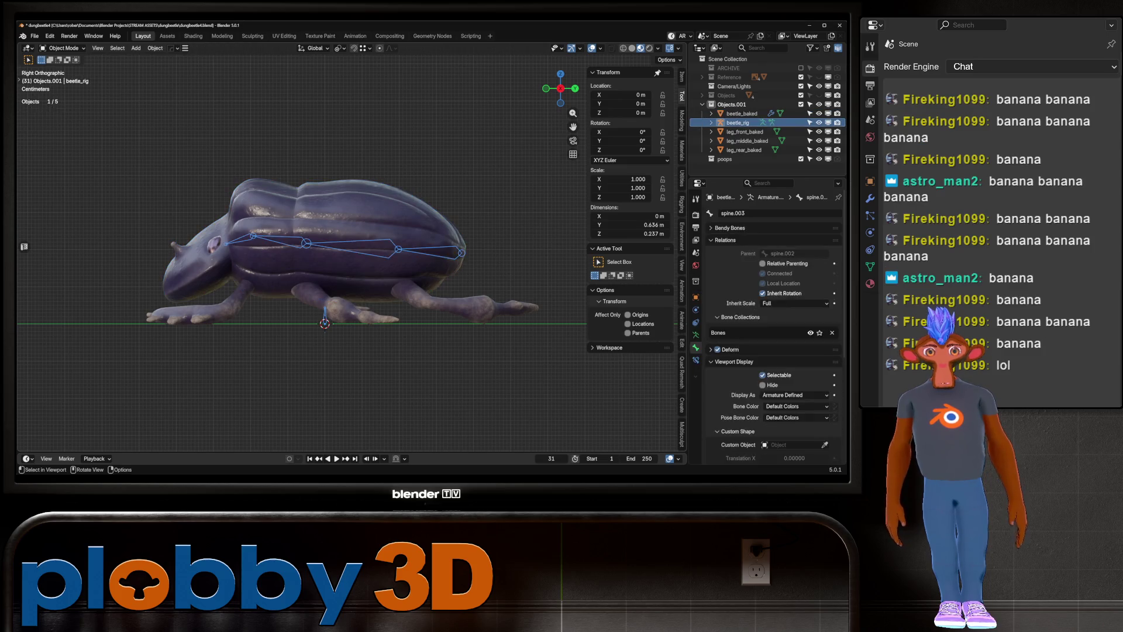
pyautogui.press('g')
pyautogui.press('z')
pyautogui.press('Return')
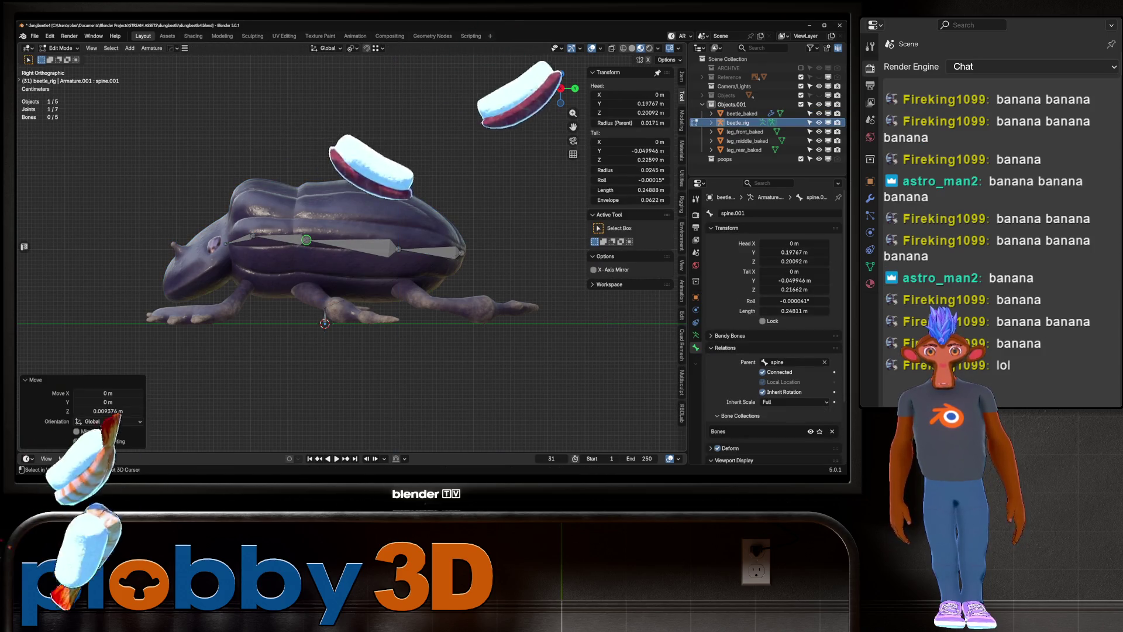
pyautogui.keyDown('shift'); pyautogui.moveTo(324, 264); pyautogui.dragTo(313, 273, button='middle'); pyautogui.keyUp('shift')
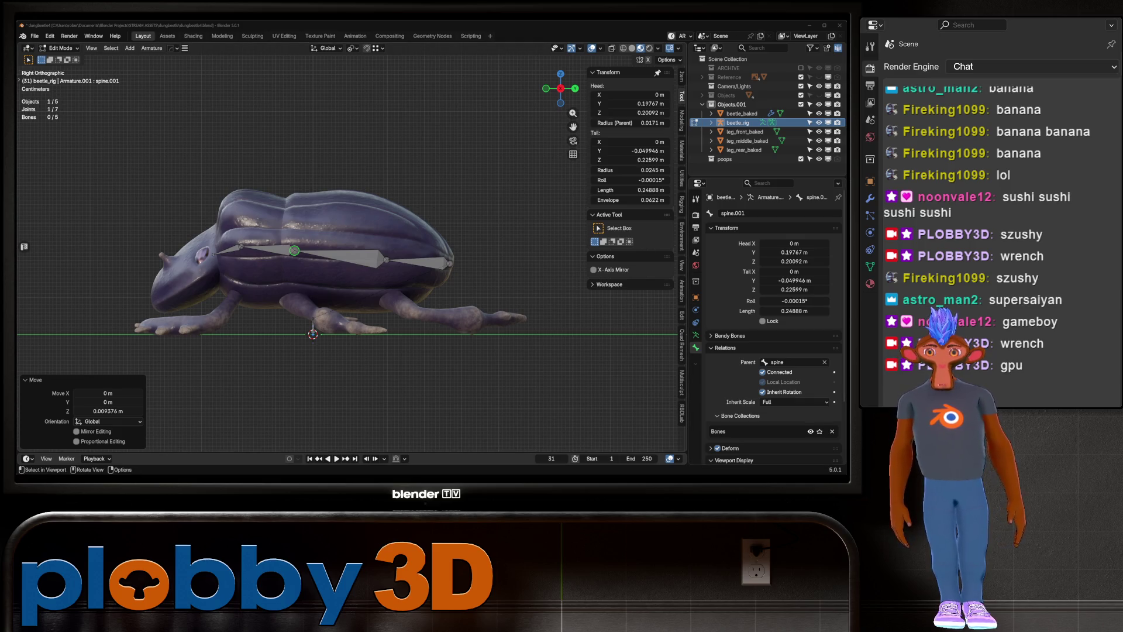
pyautogui.moveTo(351, 263); pyautogui.dragTo(404, 228, button='middle')
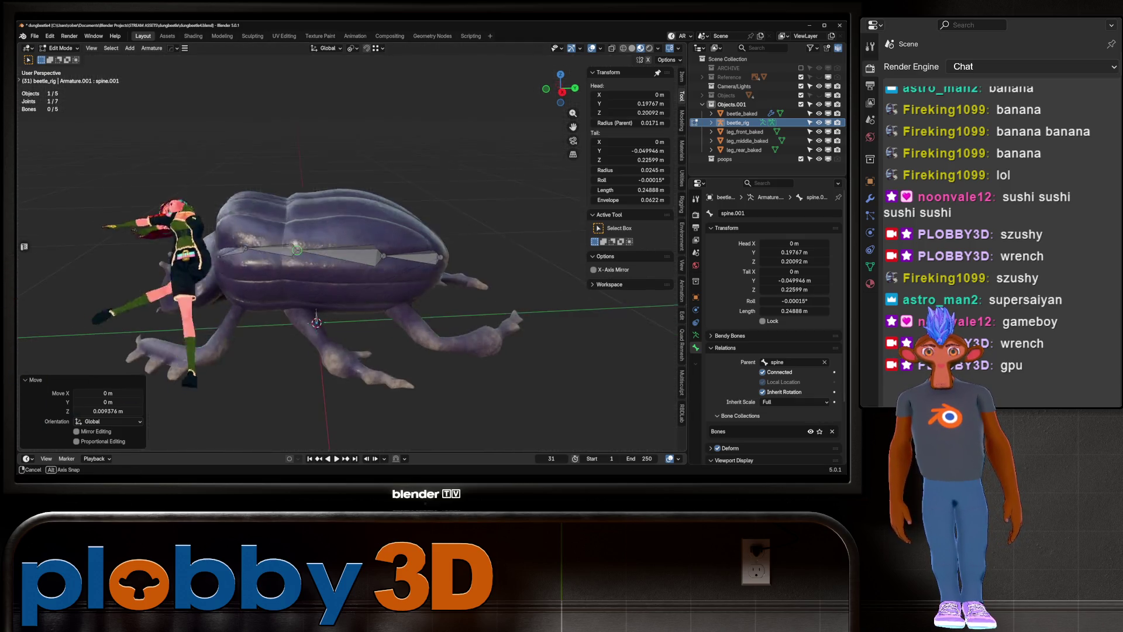
# Select the upper spine bone from top view and save the dungbeetle file
pyautogui.moveTo(351, 264); pyautogui.dragTo(351, 334, button='middle')
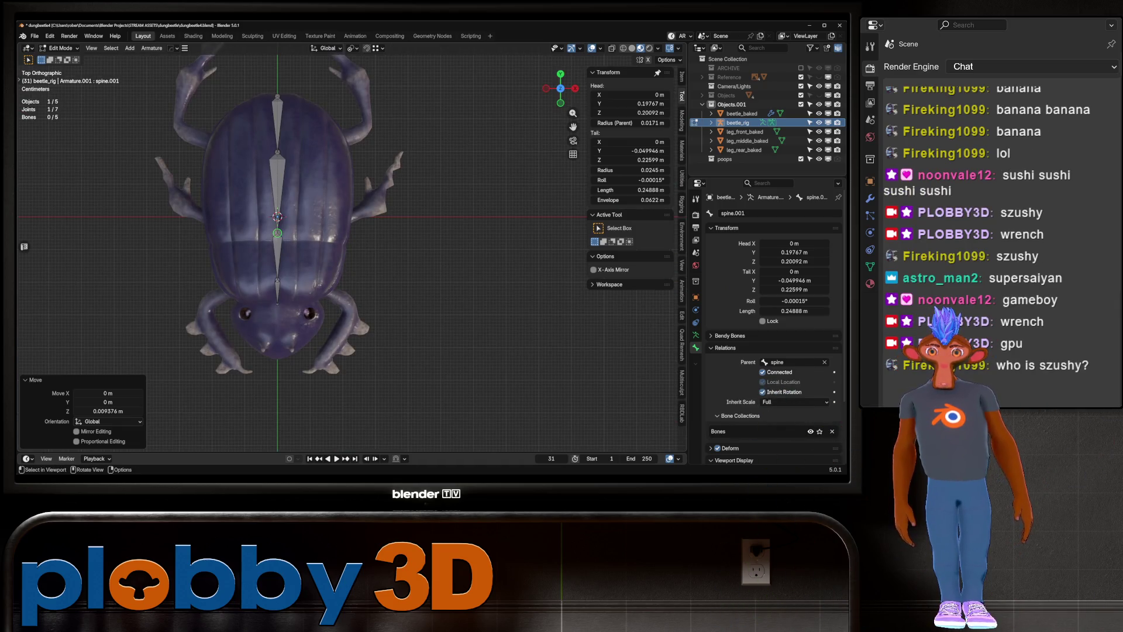
pyautogui.click(277, 132)
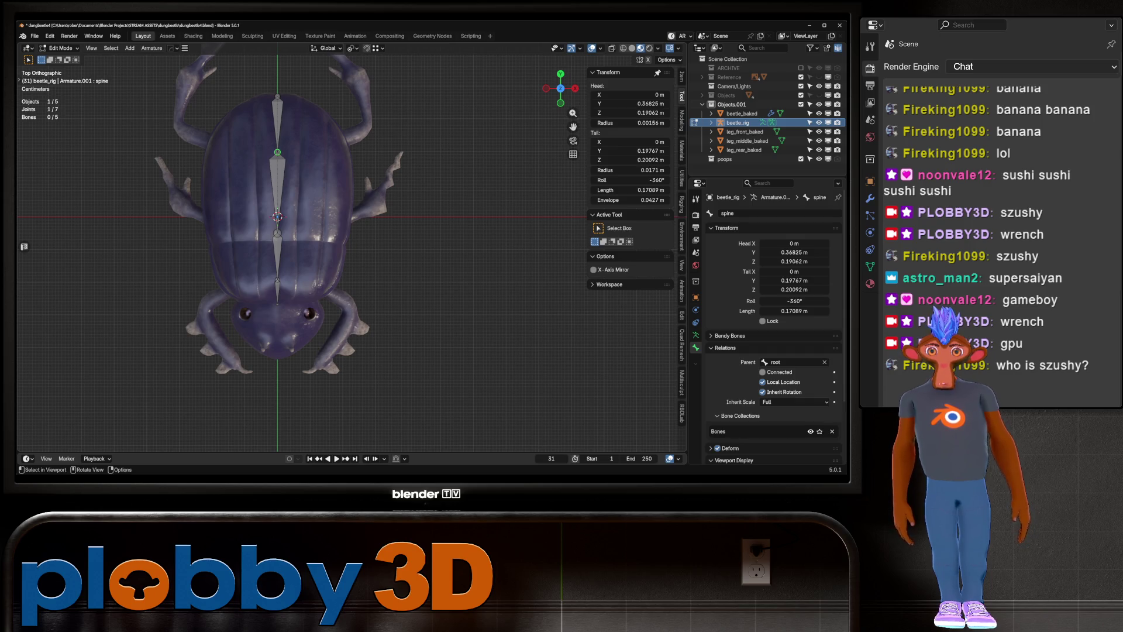
pyautogui.keyDown('shift'); pyautogui.moveTo(351, 264); pyautogui.dragTo(358, 328, button='middle'); pyautogui.keyUp('shift')
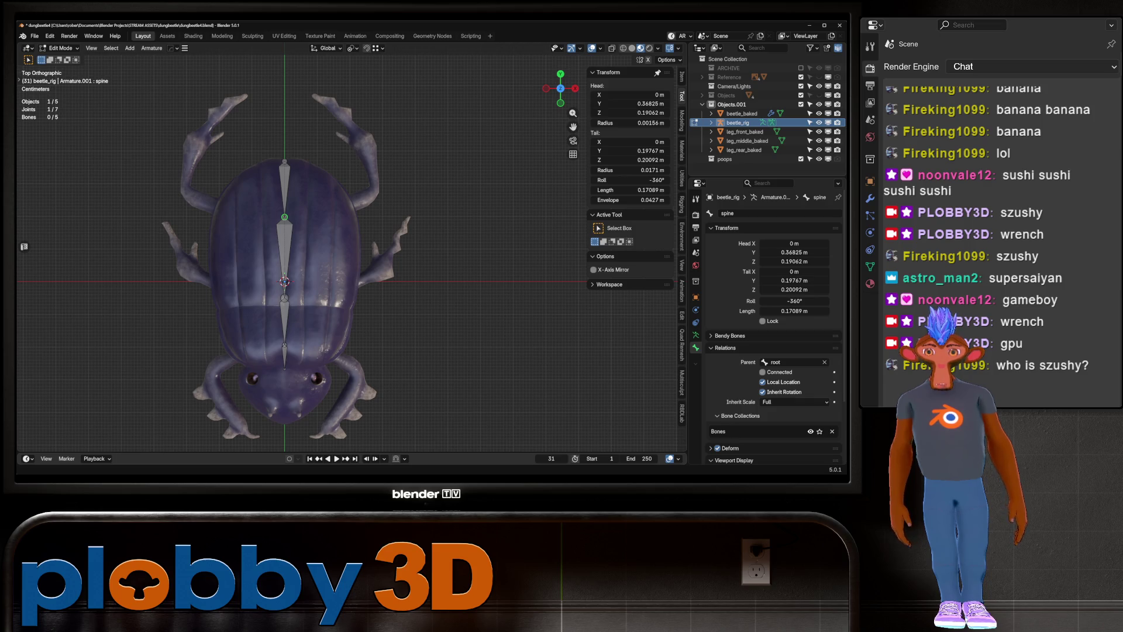
pyautogui.hotkey('ctrl', 's')
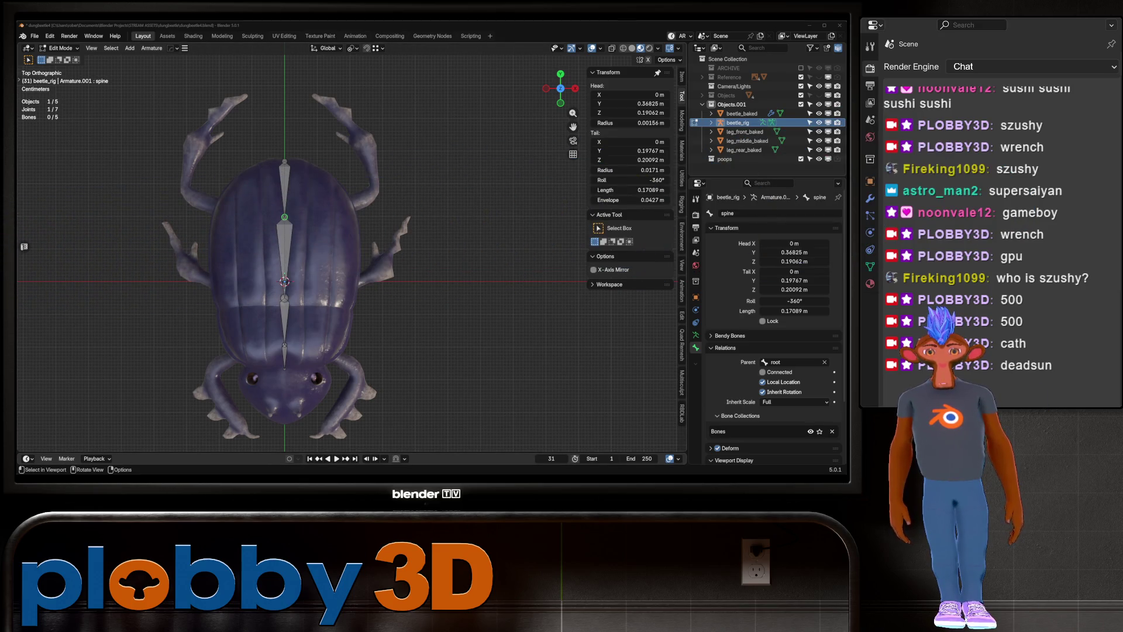
pyautogui.press('KP_3')
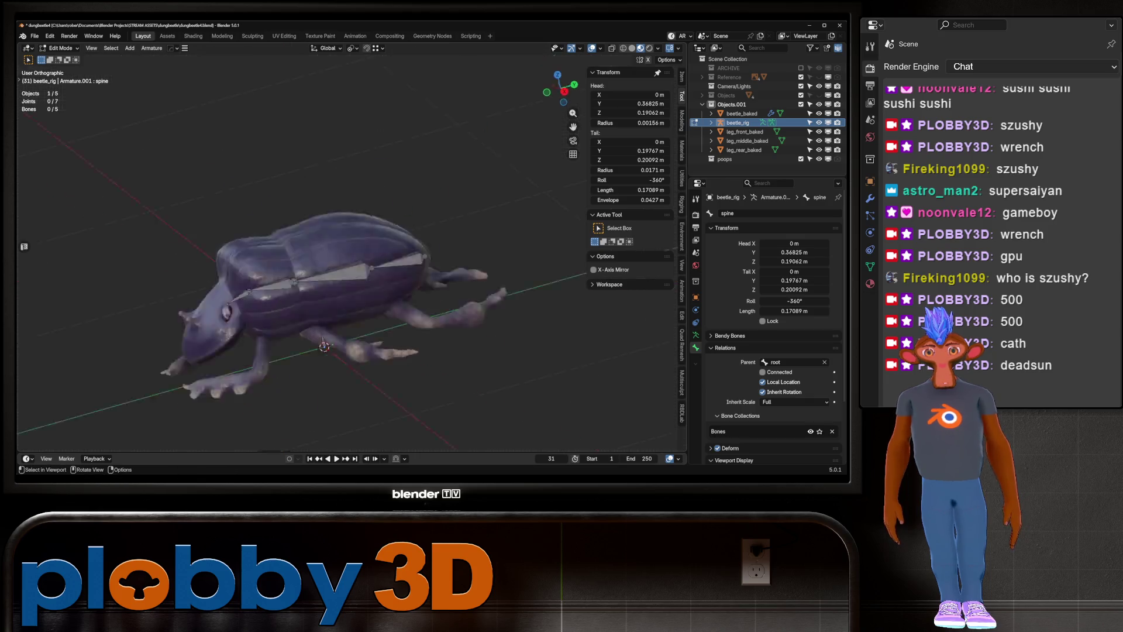
# Extrude a new spine.004 bone from the head joint toward the front of the head
pyautogui.click(230, 288)
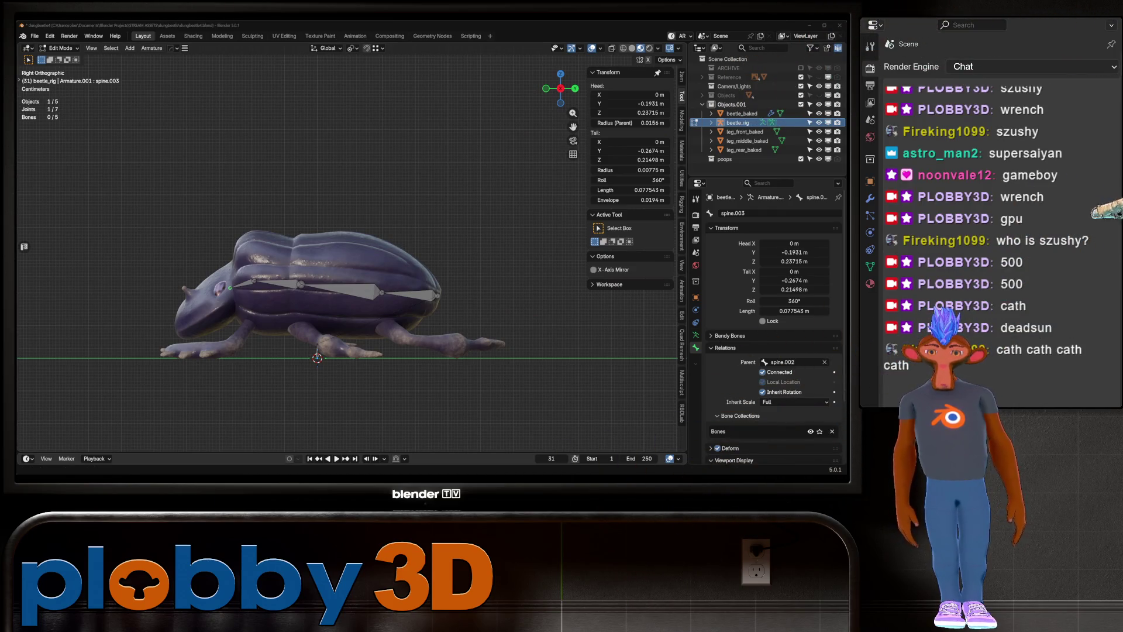
pyautogui.click(243, 284)
pyautogui.moveTo(230, 288); pyautogui.dragTo(233, 288)
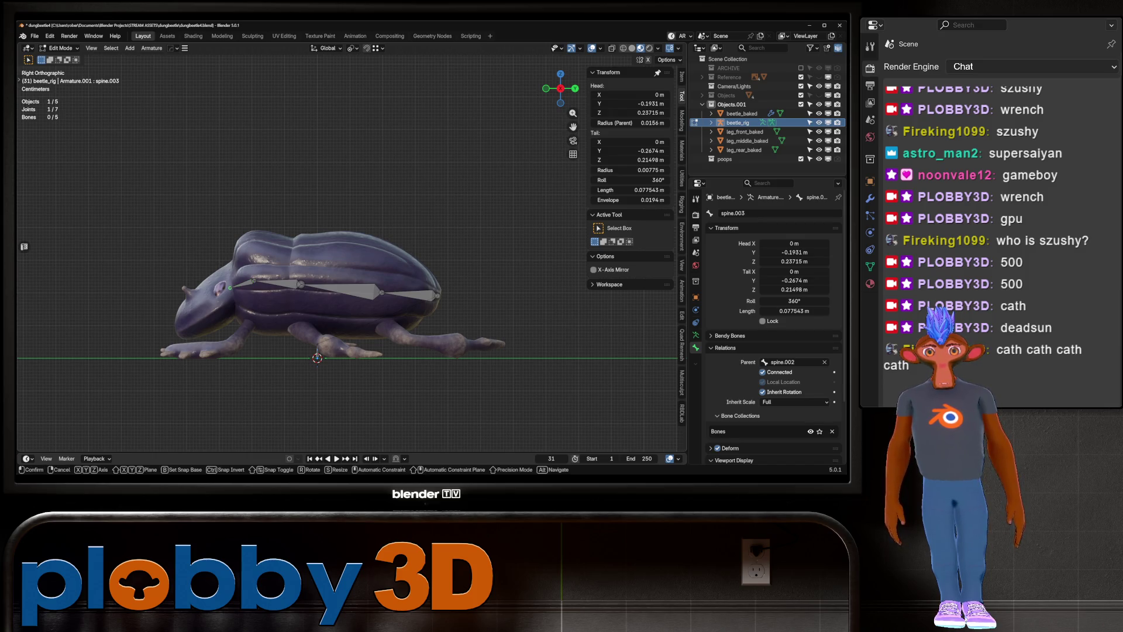
pyautogui.press('e')
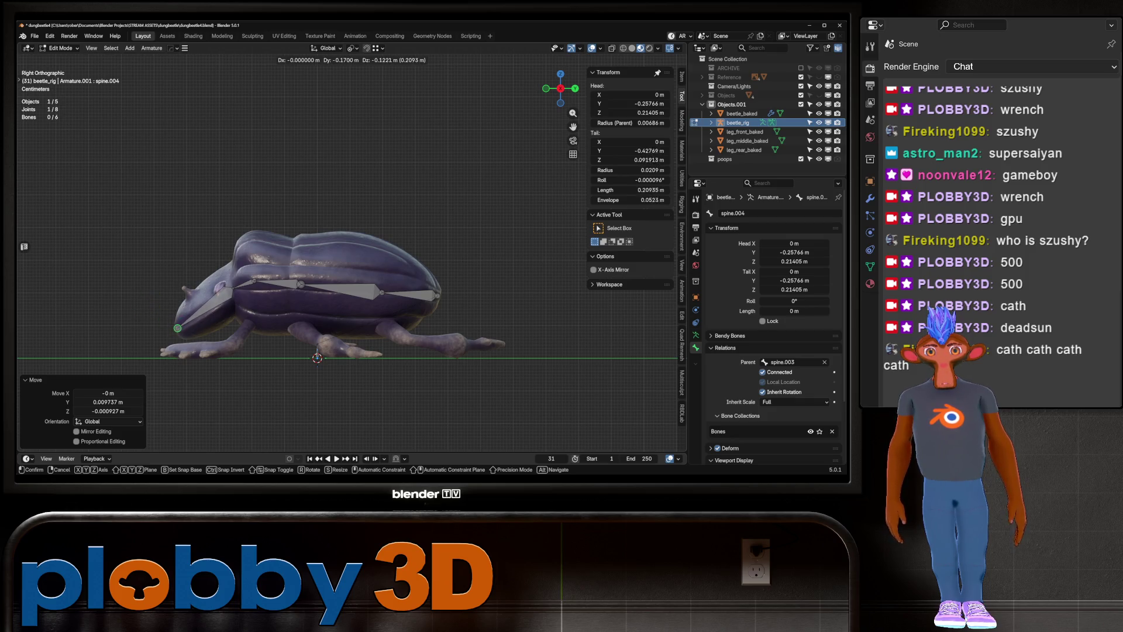
pyautogui.press('Return')
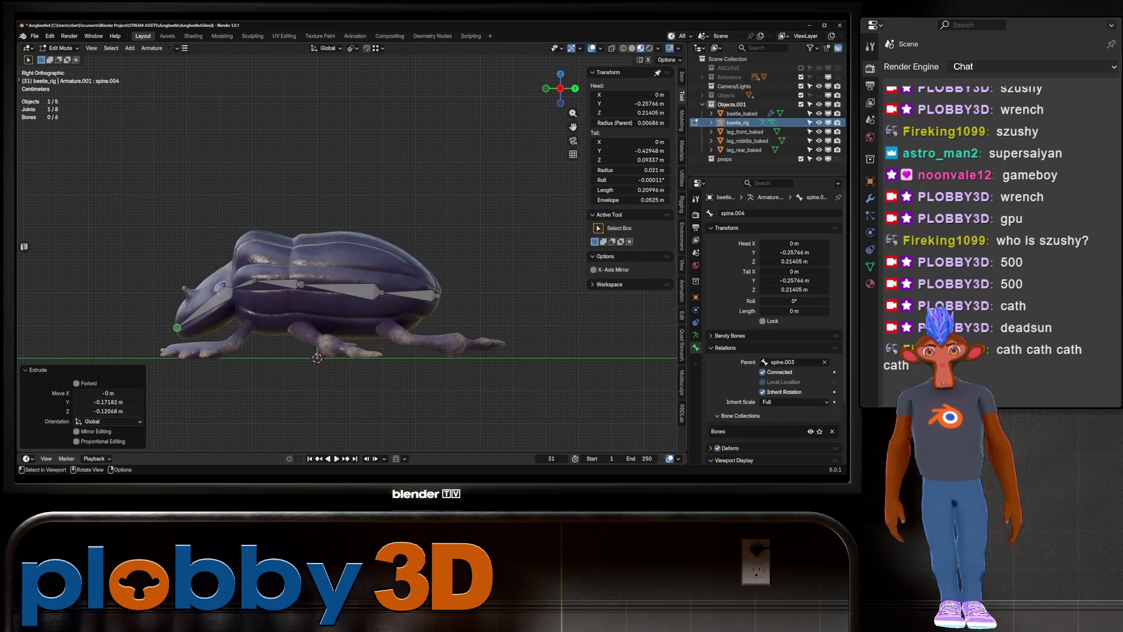
# Rename spine.003 to neck and start renaming spine.004
pyautogui.click(246, 285)
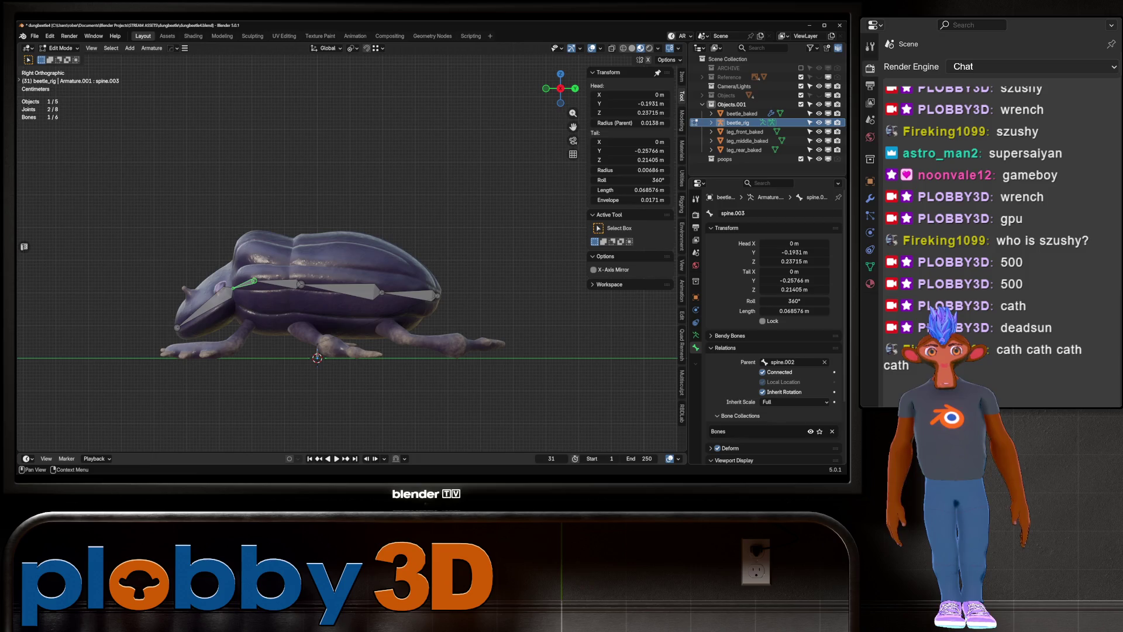
pyautogui.click(747, 213)
pyautogui.write('ck')
pyautogui.press('Return')
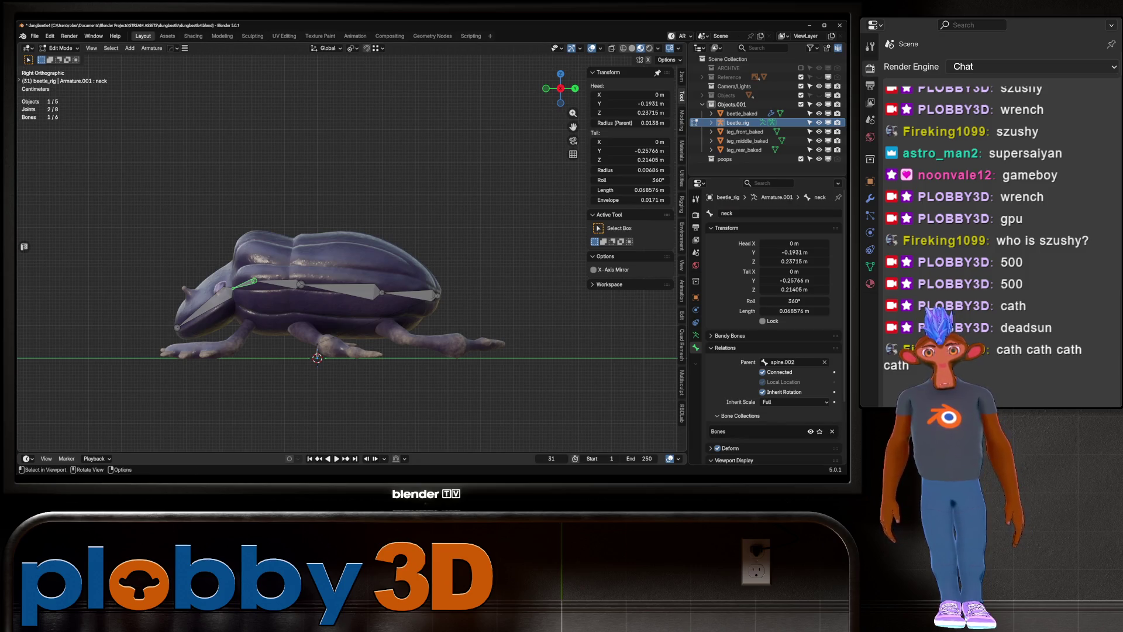
pyautogui.click(206, 306)
pyautogui.click(747, 213)
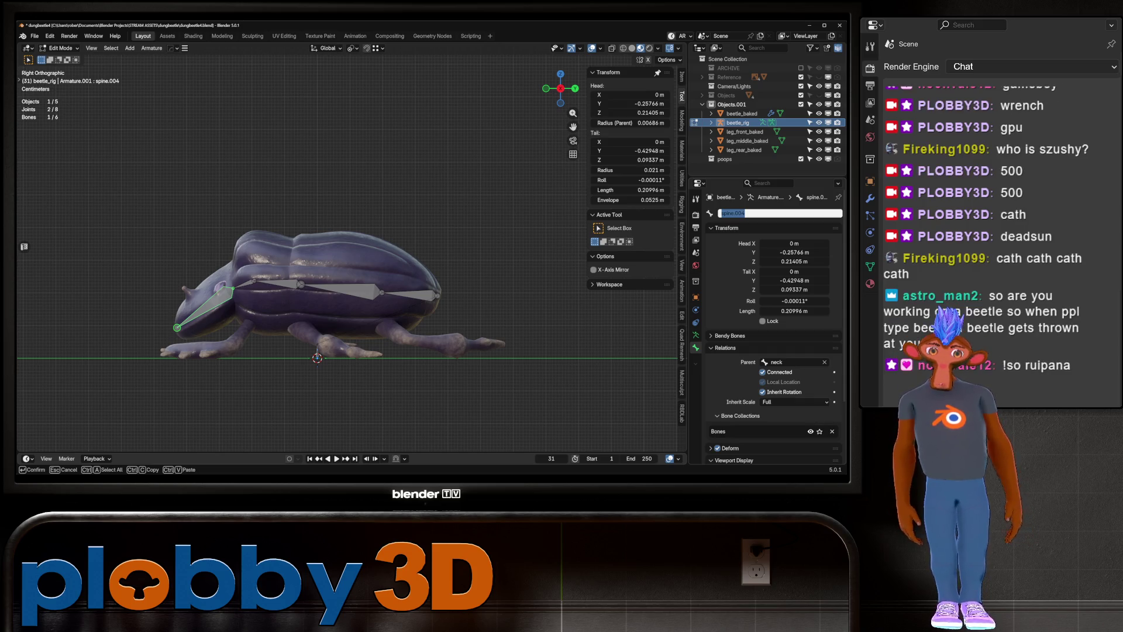
# Clear the spine.004 name so the bone becomes Bone, and save the file
pyautogui.press('BackSpace')
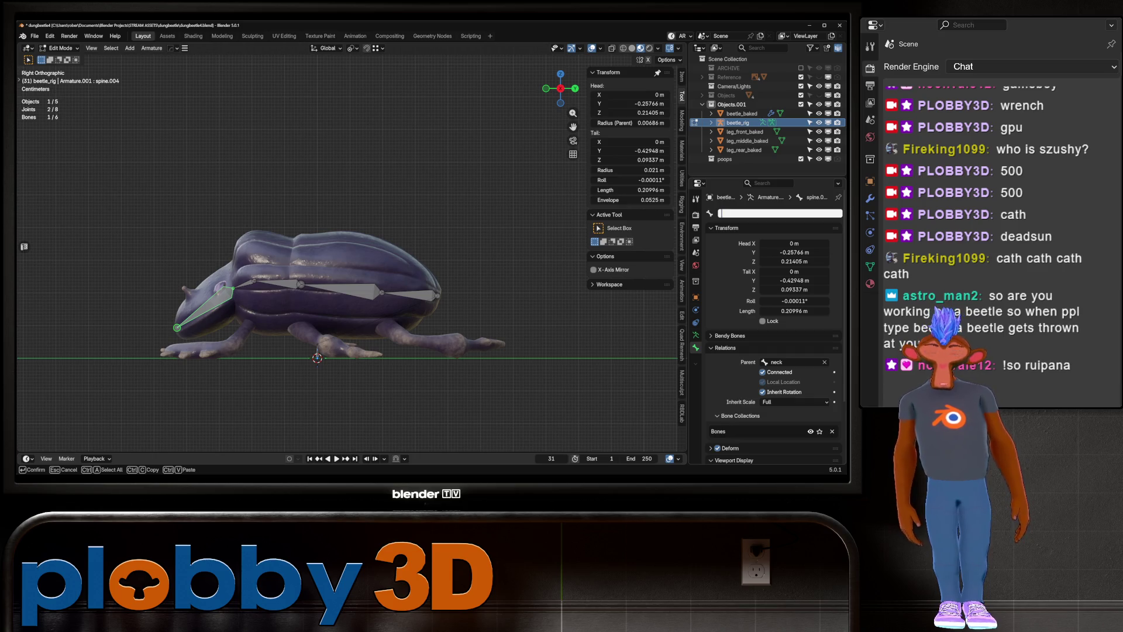
pyautogui.hotkey('ctrl', 's')
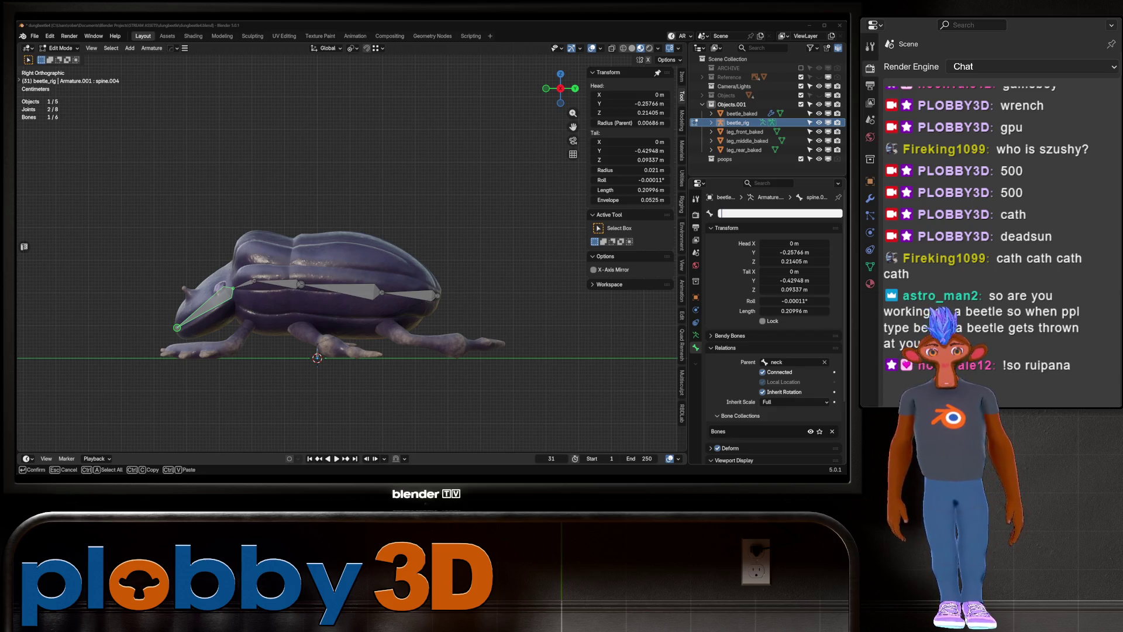
pyautogui.press('Return')
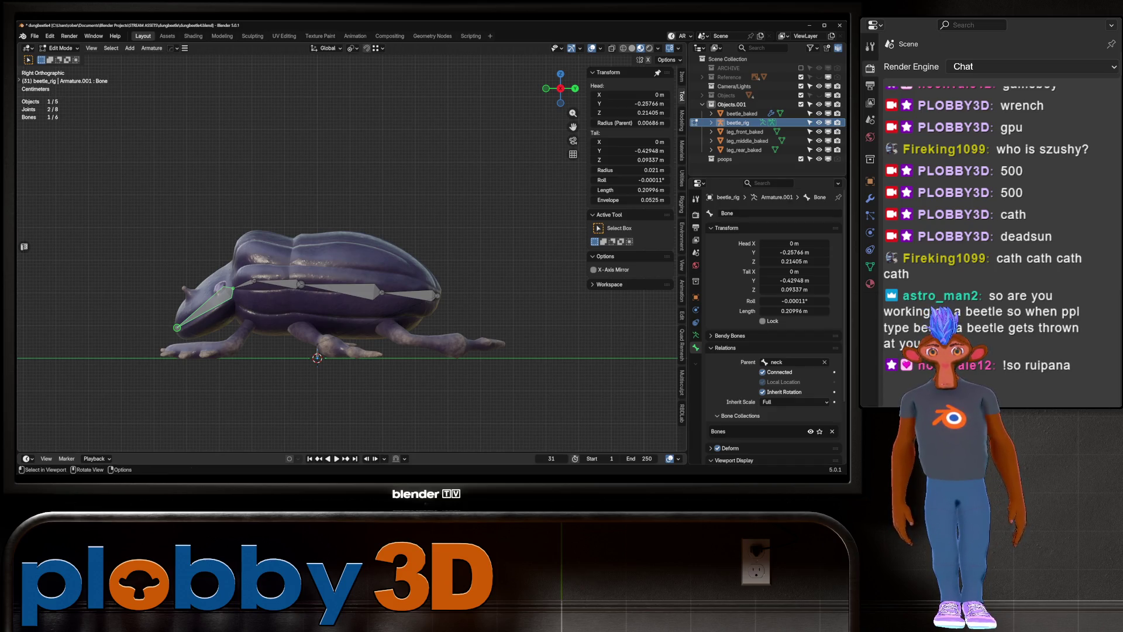
pyautogui.click(343, 288)
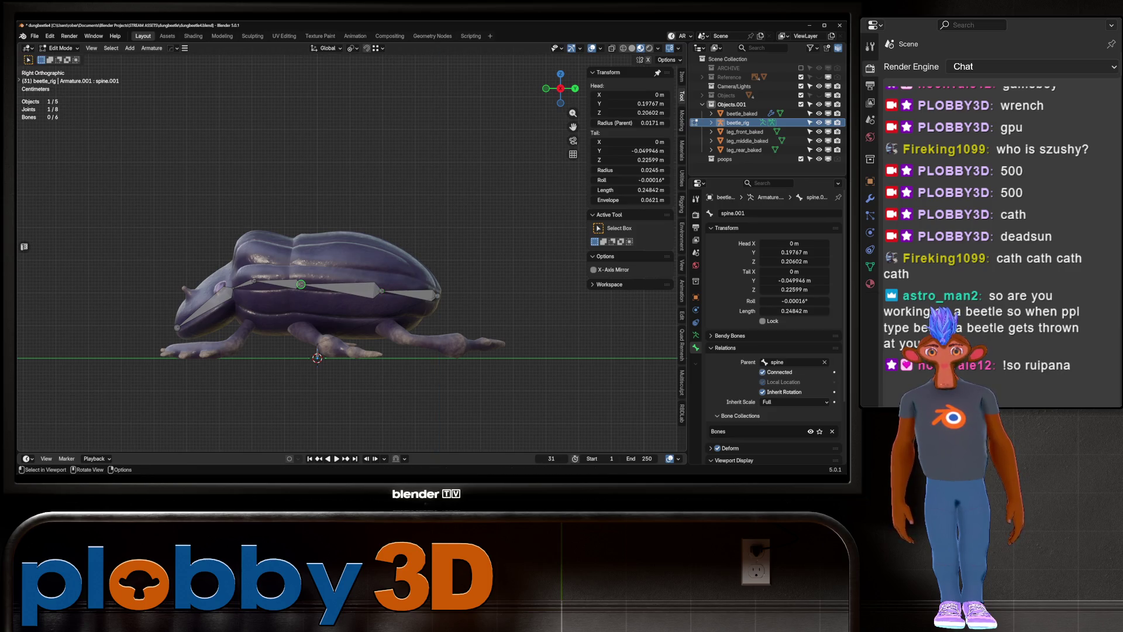
# Extrude a side bone from the spine, name it leg_rear_L and disconnect it from its parent
pyautogui.click(378, 290)
pyautogui.press('g')
pyautogui.press('z')
pyautogui.press('Return')
pyautogui.moveTo(351, 263); pyautogui.dragTo(356, 260, button='middle')
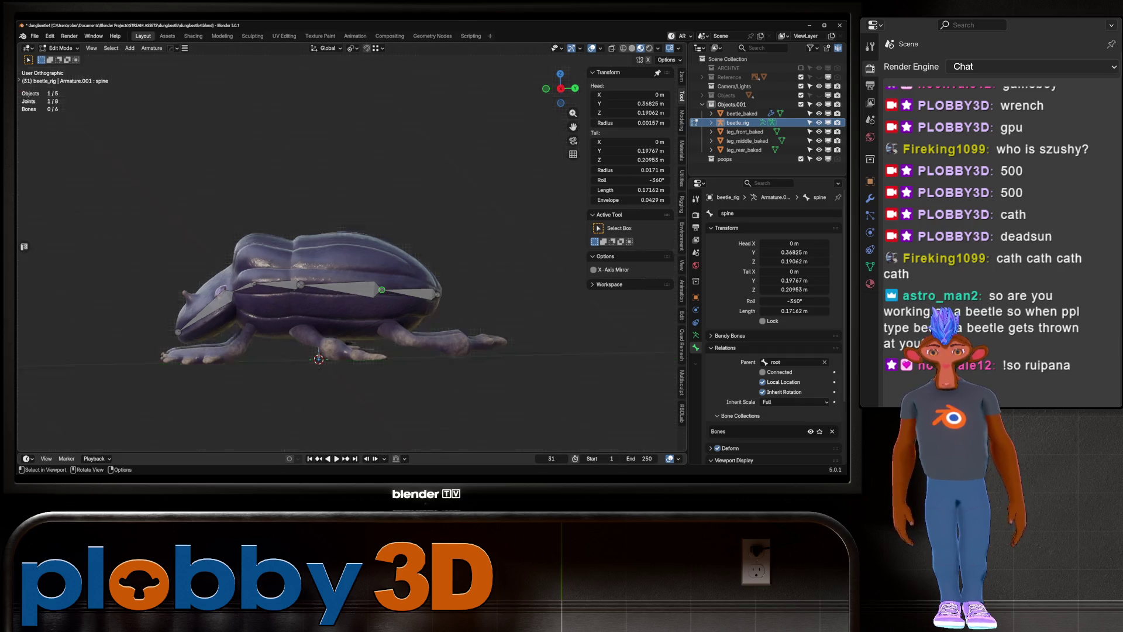
pyautogui.press('KP_7')
pyautogui.press('e')
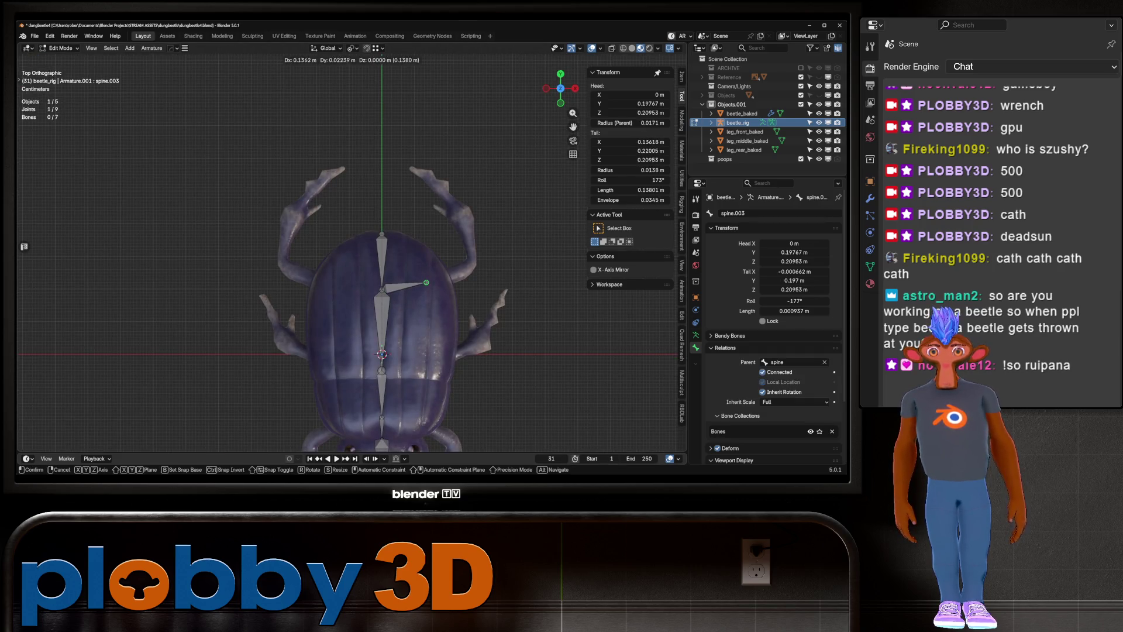
pyautogui.press('Return')
pyautogui.click(404, 286)
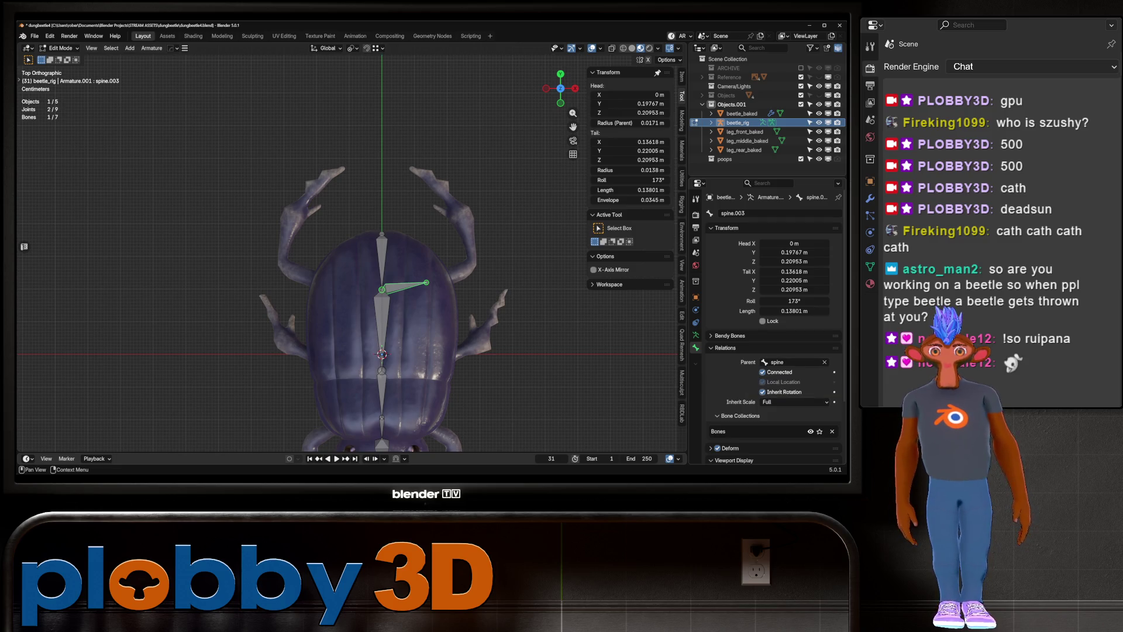
pyautogui.doubleClick(737, 213)
pyautogui.write('leg_rear_l')
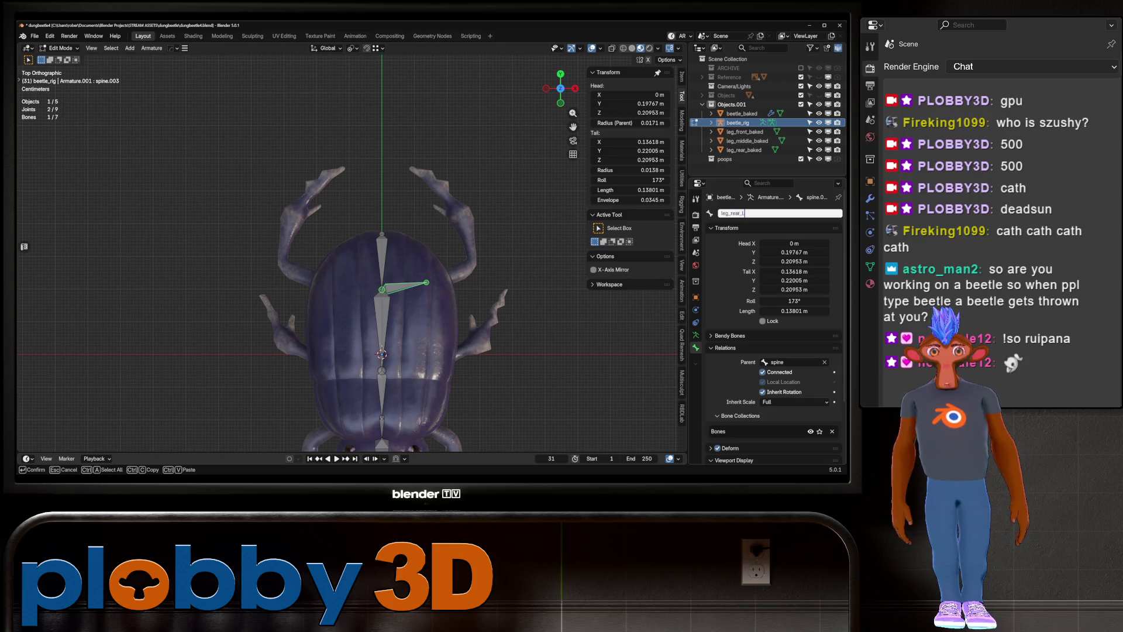
pyautogui.press('Return')
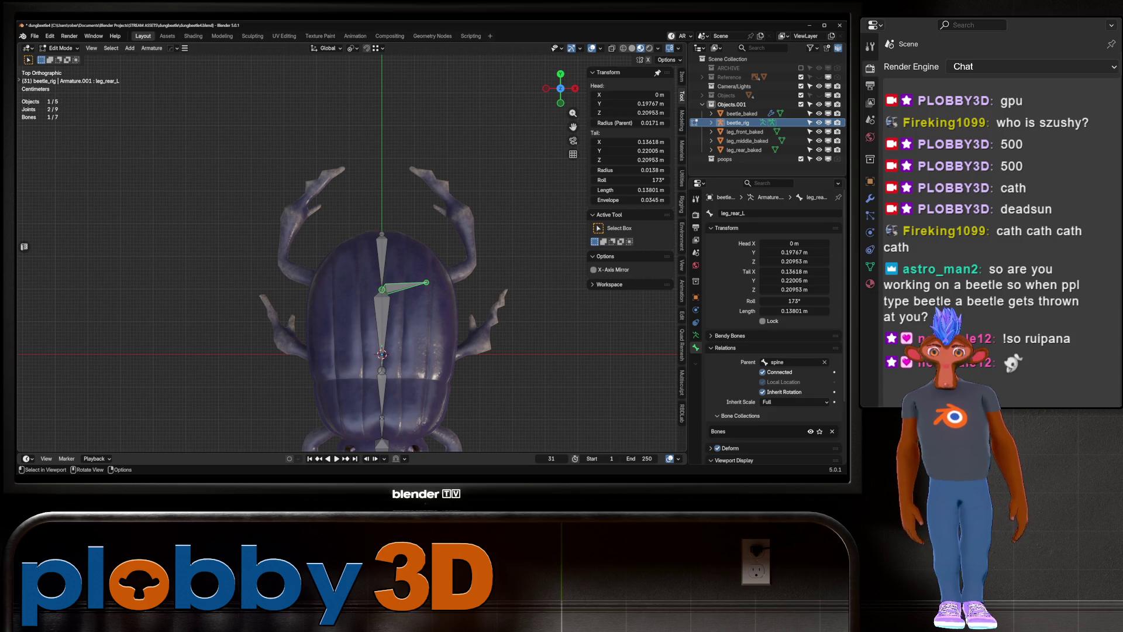
pyautogui.click(763, 372)
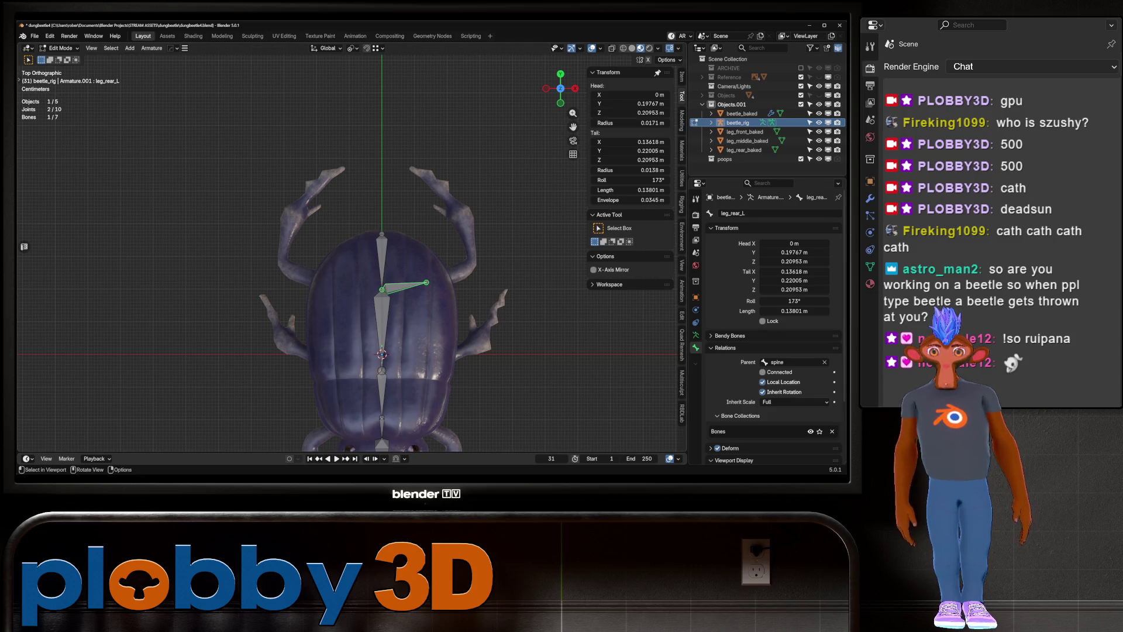
# Move leg_rear_L outward and down to the rear leg and position its tail joint
pyautogui.press('g')
pyautogui.press('Return')
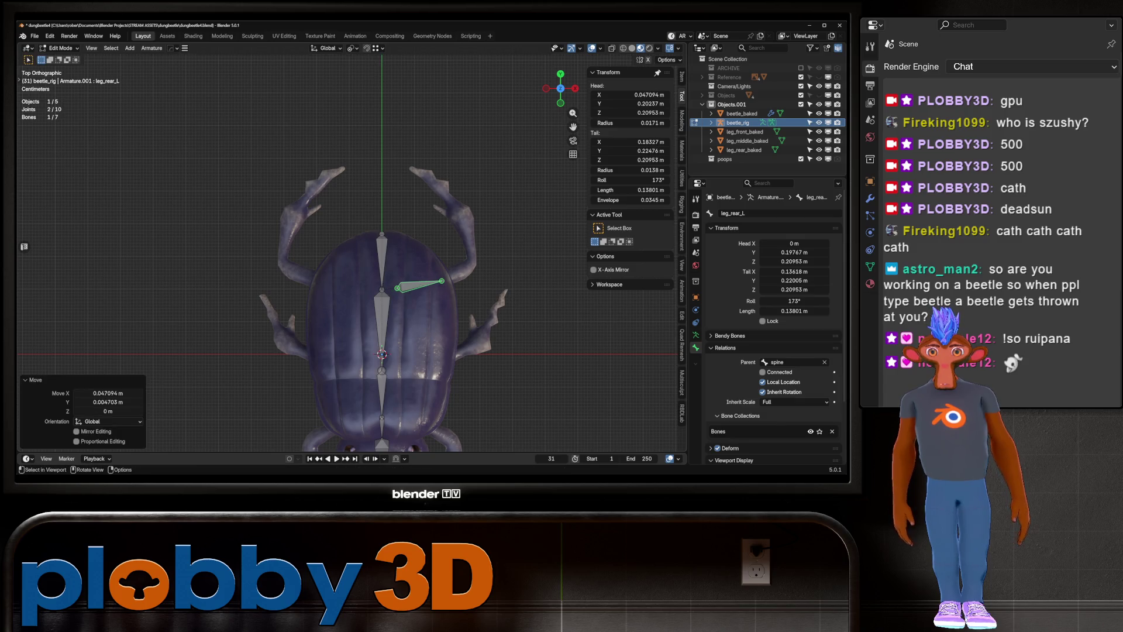
pyautogui.press('KP_3')
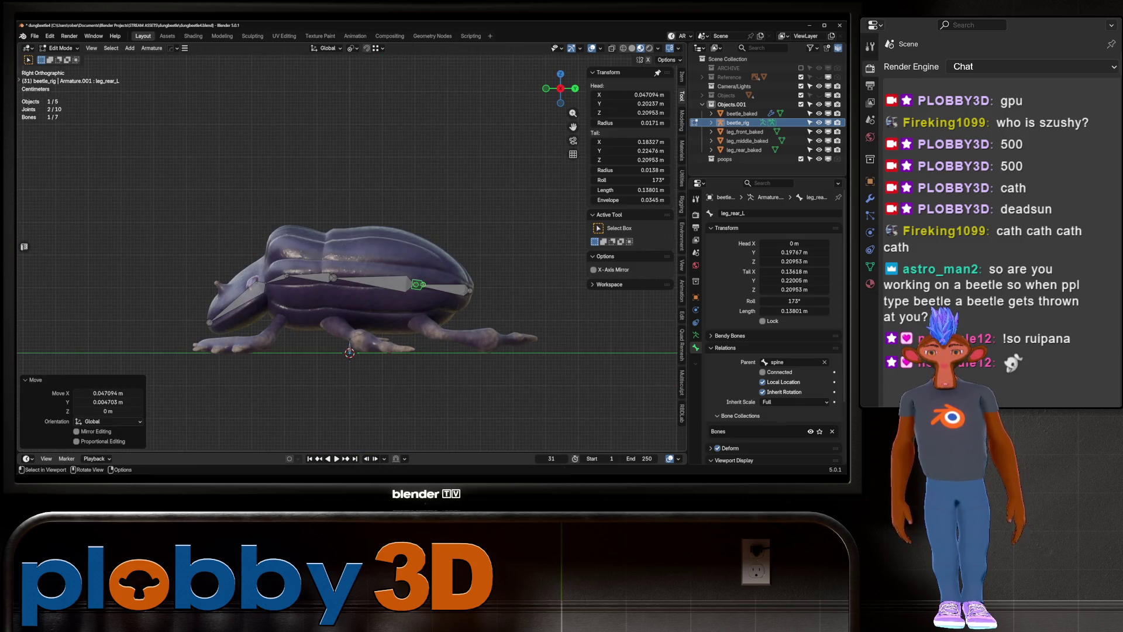
pyautogui.press('g')
pyautogui.press('z')
pyautogui.press('Return')
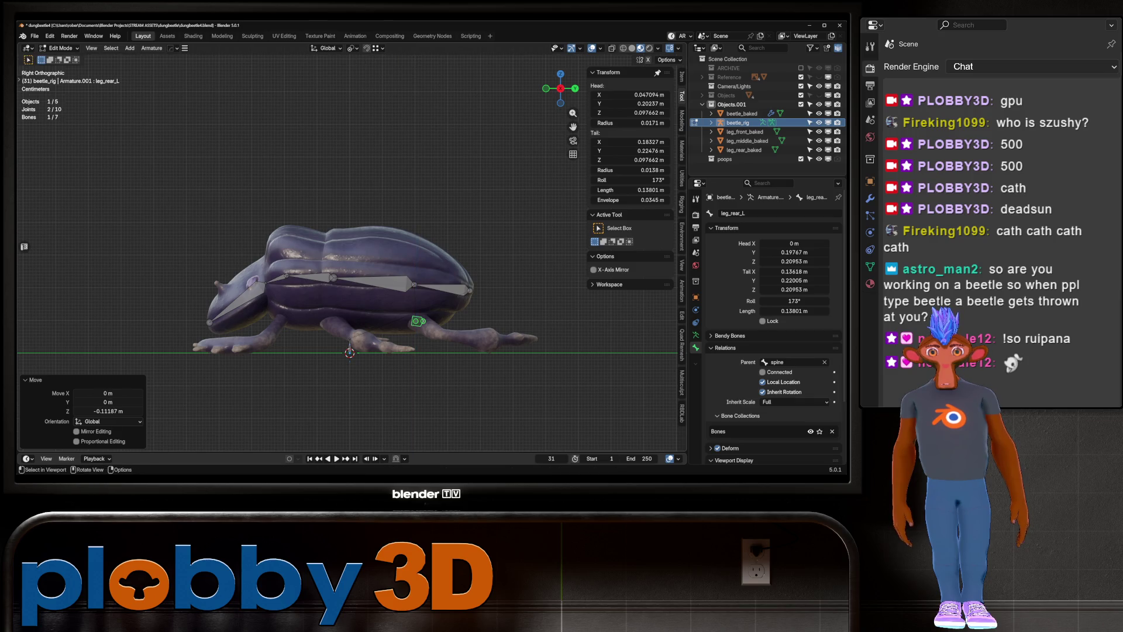
pyautogui.click(419, 322)
pyautogui.press('KP_7')
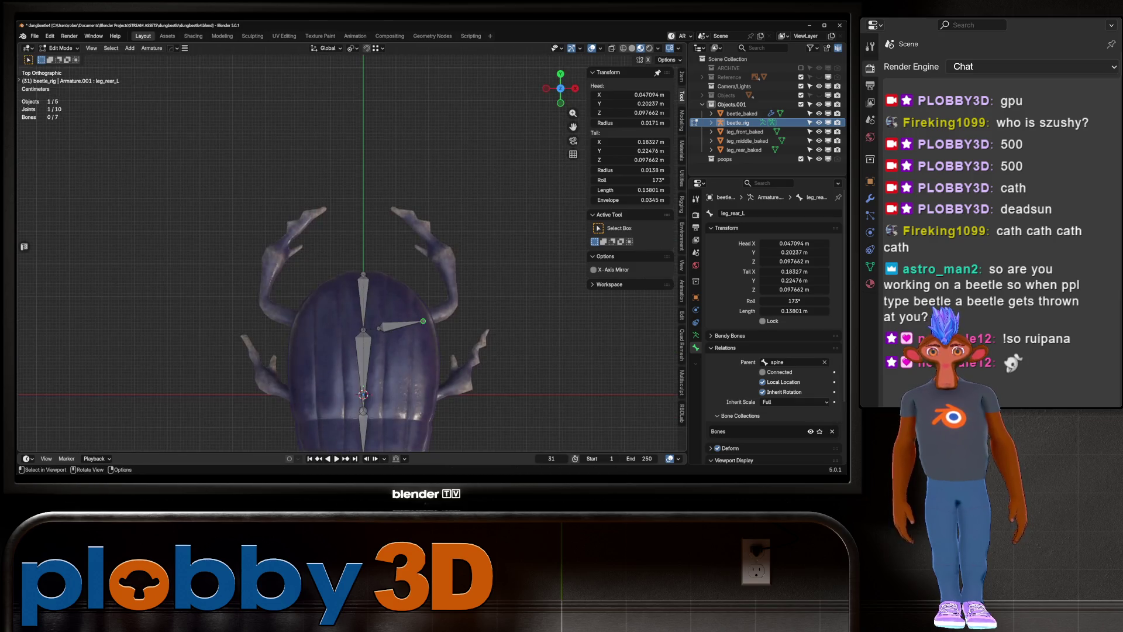
pyautogui.press('KP_3')
pyautogui.press('g')
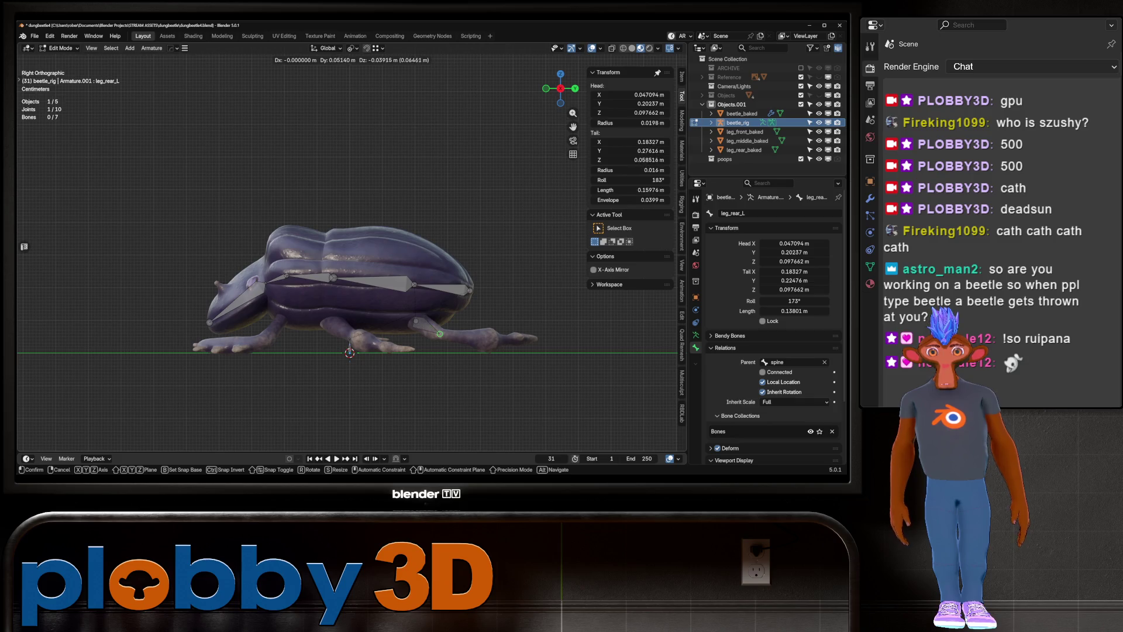
pyautogui.click(439, 335)
# Align the leg_rear_L tail with the rear leg's knee from top and side views
pyautogui.moveTo(439, 334); pyautogui.dragTo(439, 412, button='middle')
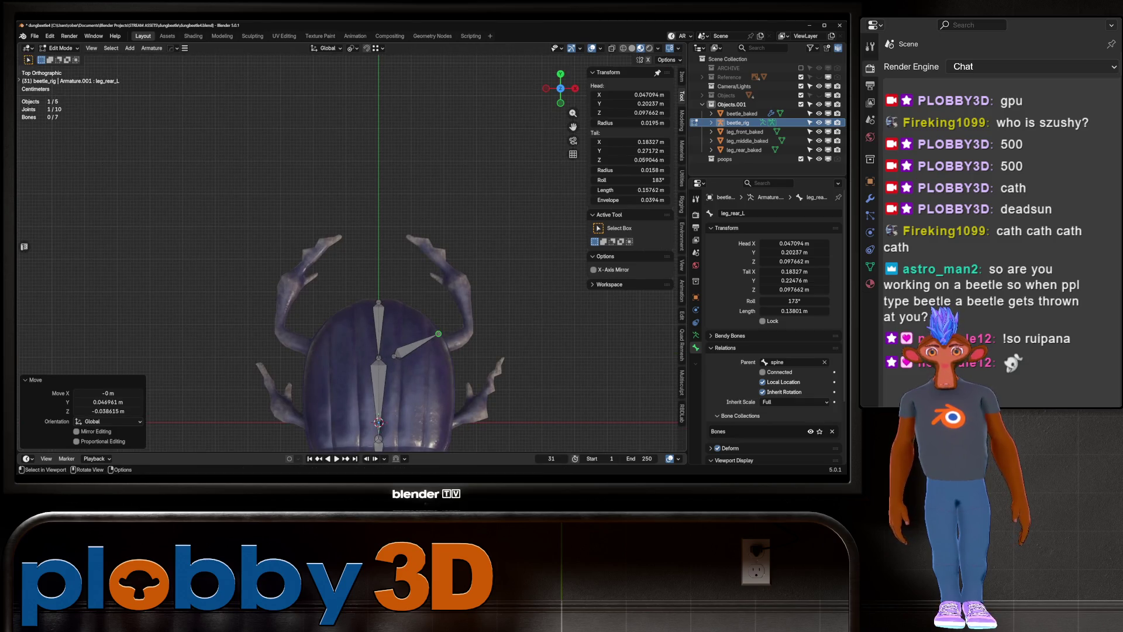
pyautogui.press('g')
pyautogui.click(469, 342)
pyautogui.moveTo(469, 343)
pyautogui.mouseDown(button='middle')
pyautogui.moveTo(469, 377)
pyautogui.moveTo(468, 334)
pyautogui.mouseUp(button='middle')
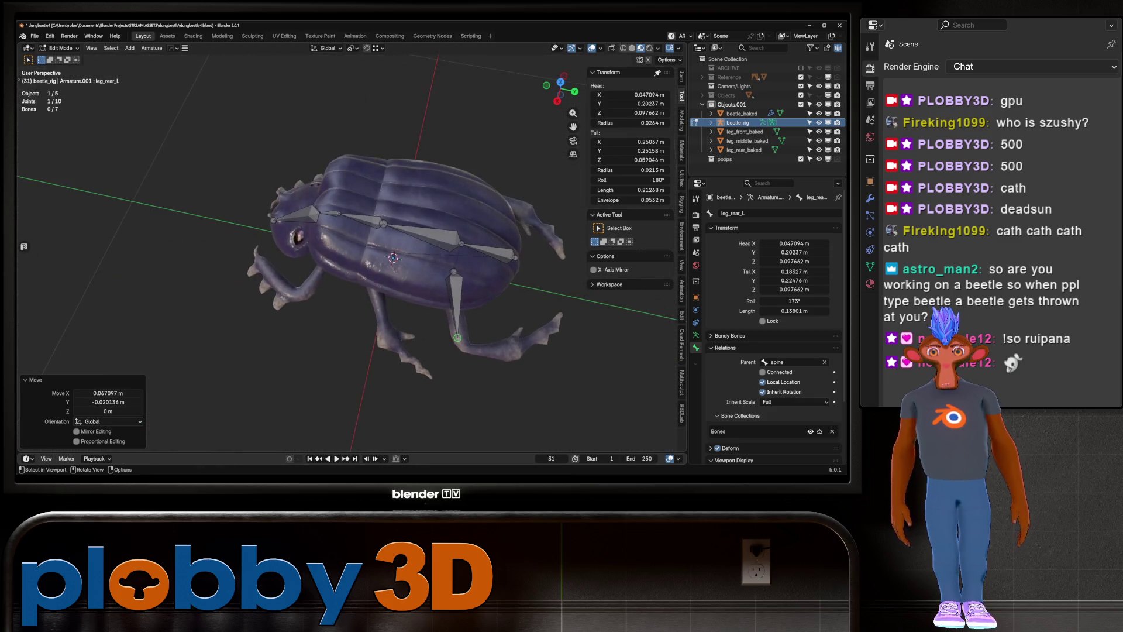
pyautogui.press('g')
pyautogui.click(459, 337)
pyautogui.press('KP_3')
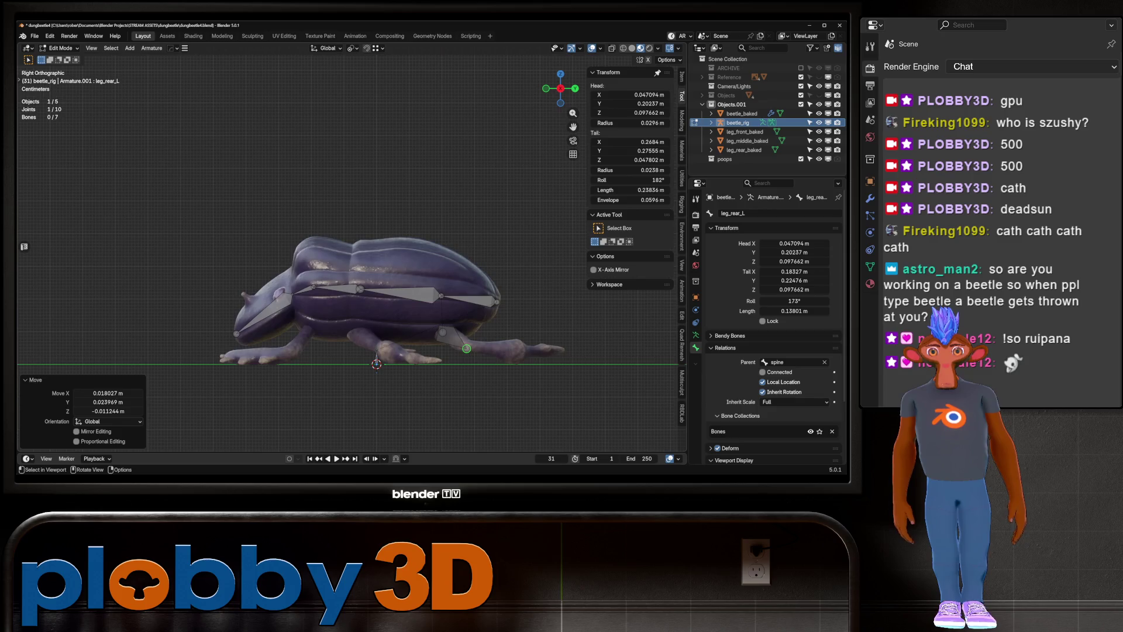
pyautogui.press('g')
pyautogui.click(466, 347)
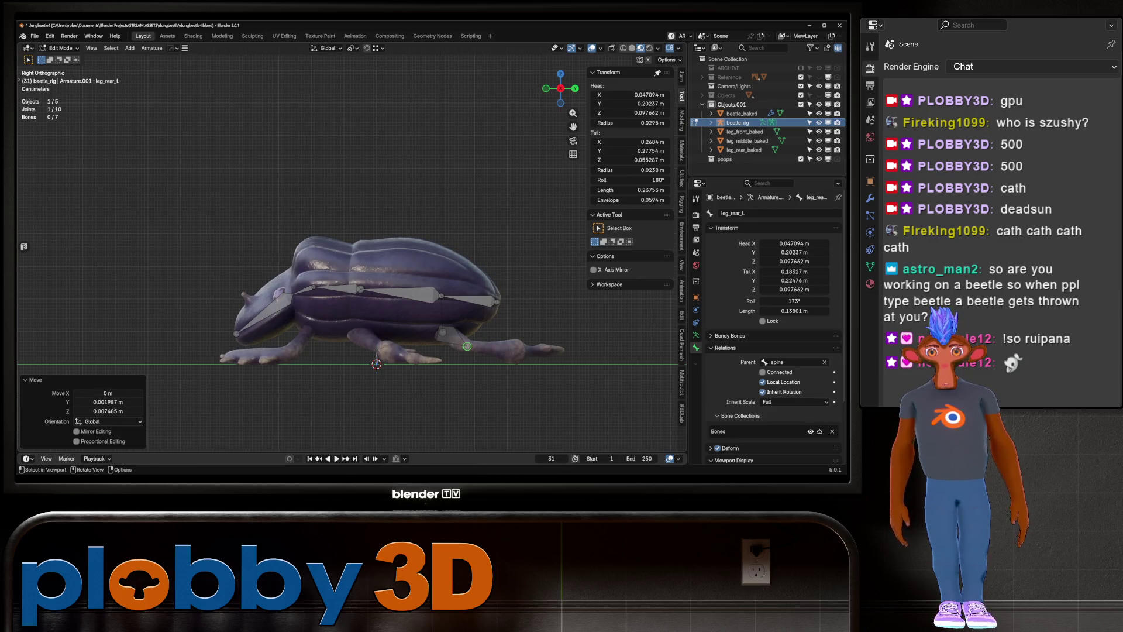
# Extrude a lower rear-leg bone to the foot, adjust its end along X and subdivide it in two
pyautogui.press('e')
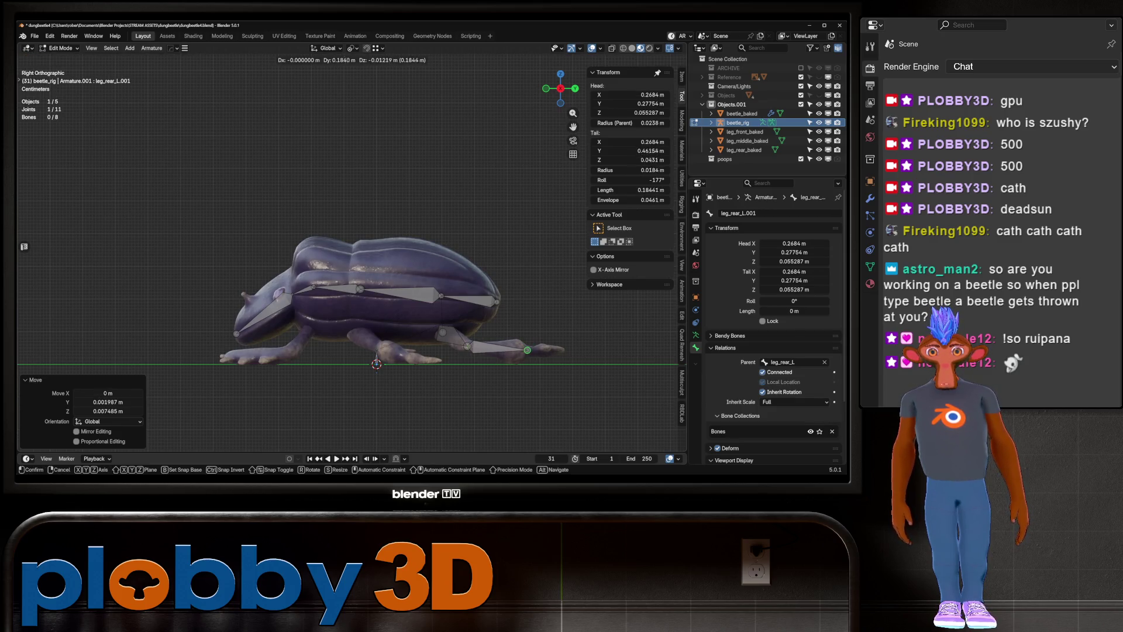
pyautogui.click(561, 352)
pyautogui.moveTo(562, 351)
pyautogui.mouseDown(button='middle')
pyautogui.moveTo(527, 334)
pyautogui.moveTo(395, 333)
pyautogui.moveTo(367, 354)
pyautogui.mouseUp(button='middle')
pyautogui.press('g')
pyautogui.press('x')
pyautogui.click(366, 354)
pyautogui.scroll(3, 366, 354)
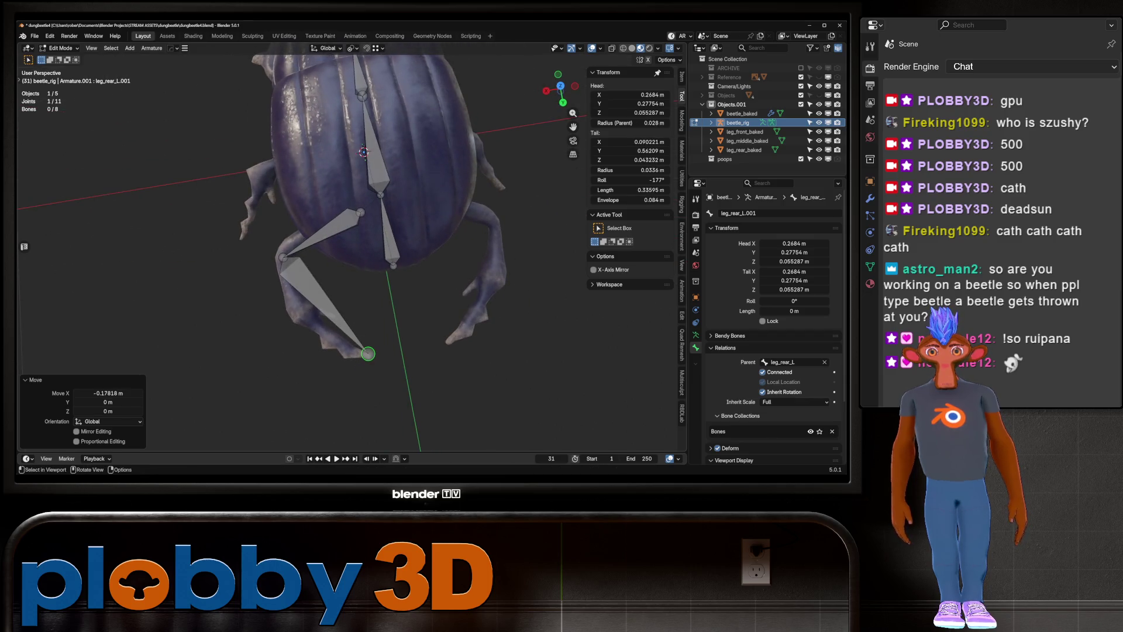
pyautogui.click(325, 306)
pyautogui.rightClick(325, 306)
pyautogui.click(327, 309)
# Tweak the mid-leg and upper rear-leg joints to follow the leg, then select spine.001
pyautogui.click(325, 306)
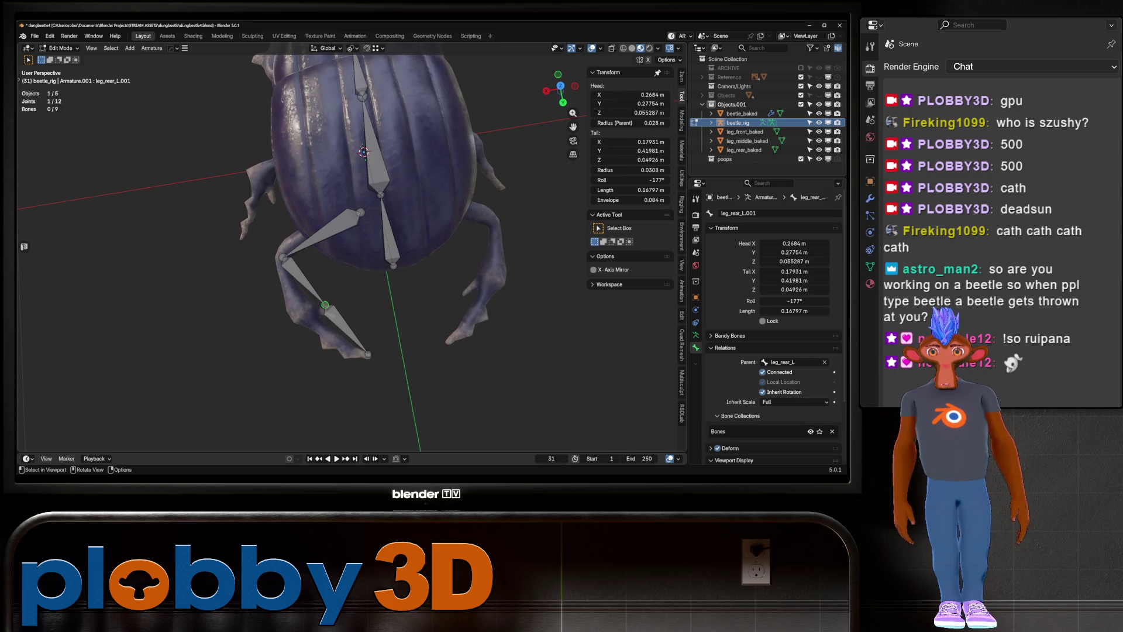
pyautogui.press('g')
pyautogui.moveTo(351, 263); pyautogui.dragTo(264, 263, button='middle')
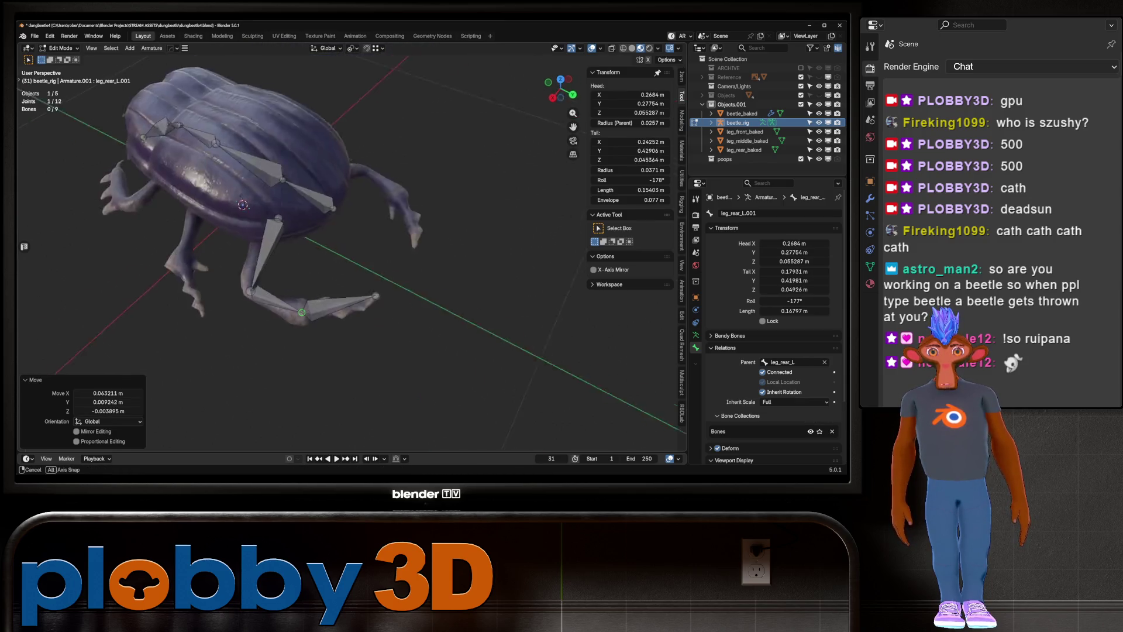
pyautogui.click(232, 309)
pyautogui.press('g')
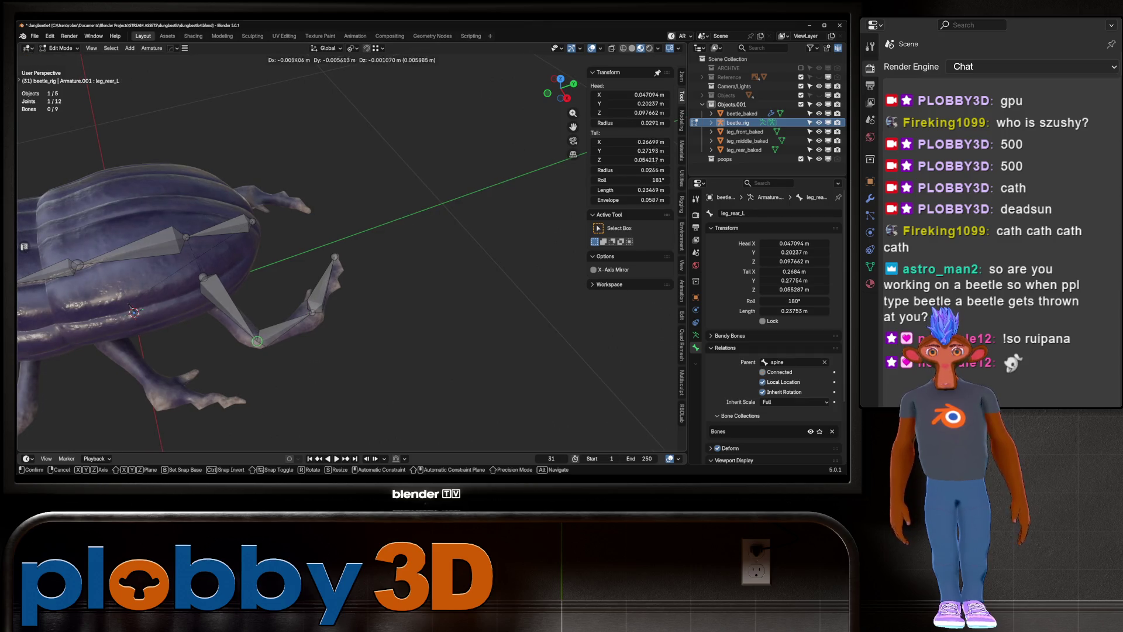
pyautogui.press('Return')
pyautogui.press('KP_3')
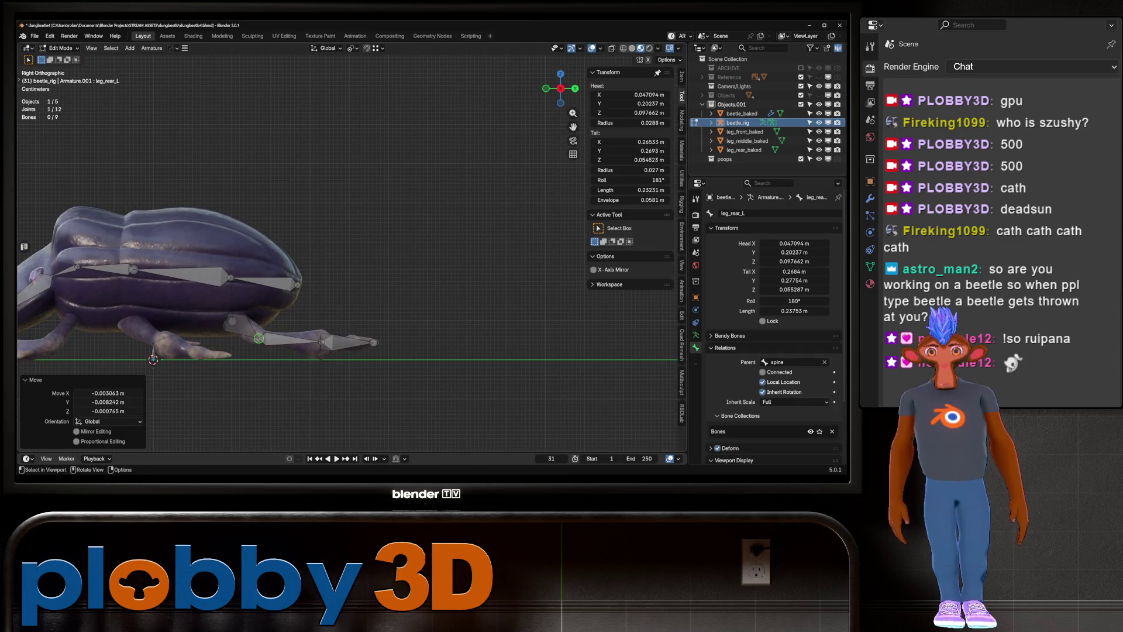
pyautogui.click(319, 343)
pyautogui.press('g')
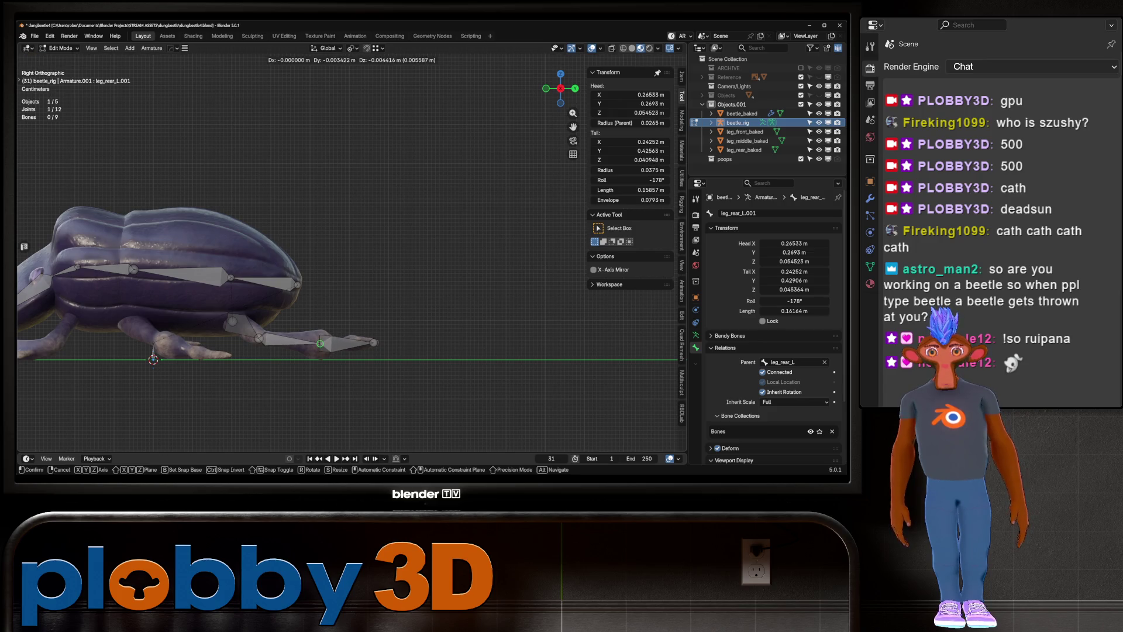
pyautogui.press('Return')
pyautogui.scroll(2, 351, 264)
pyautogui.scroll(2, 351, 264)
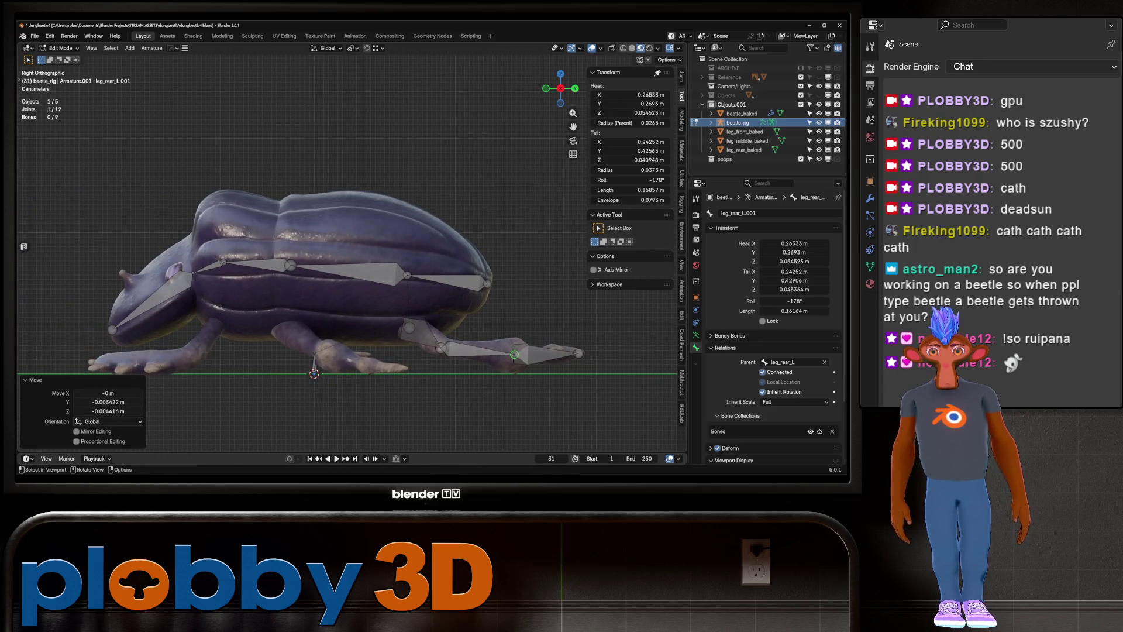
pyautogui.click(290, 265)
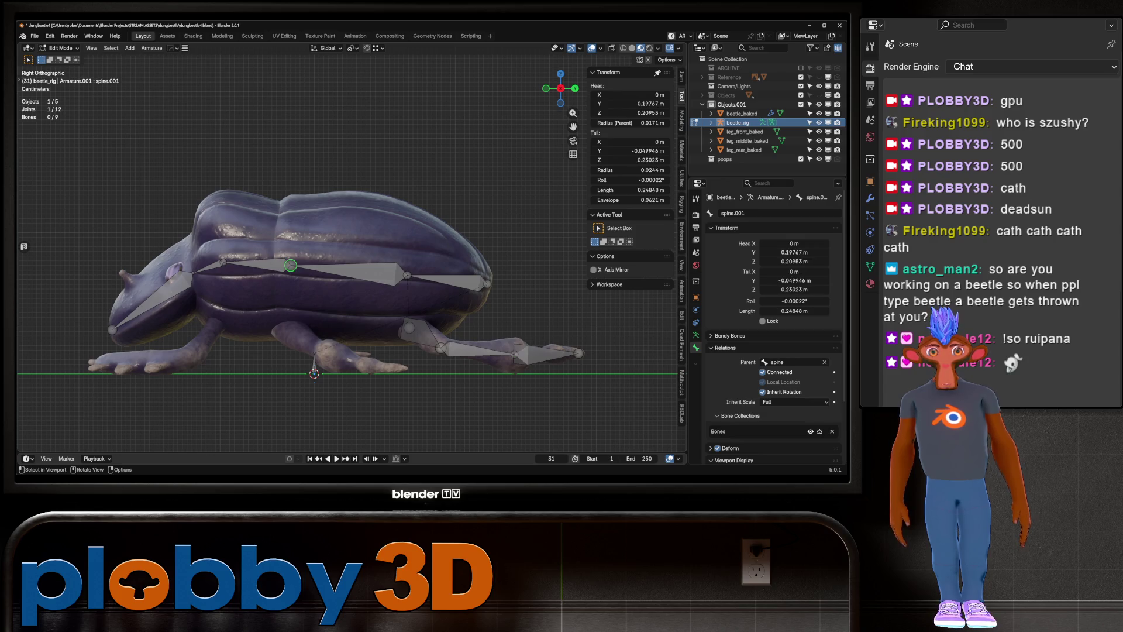
pyautogui.press('KP_7')
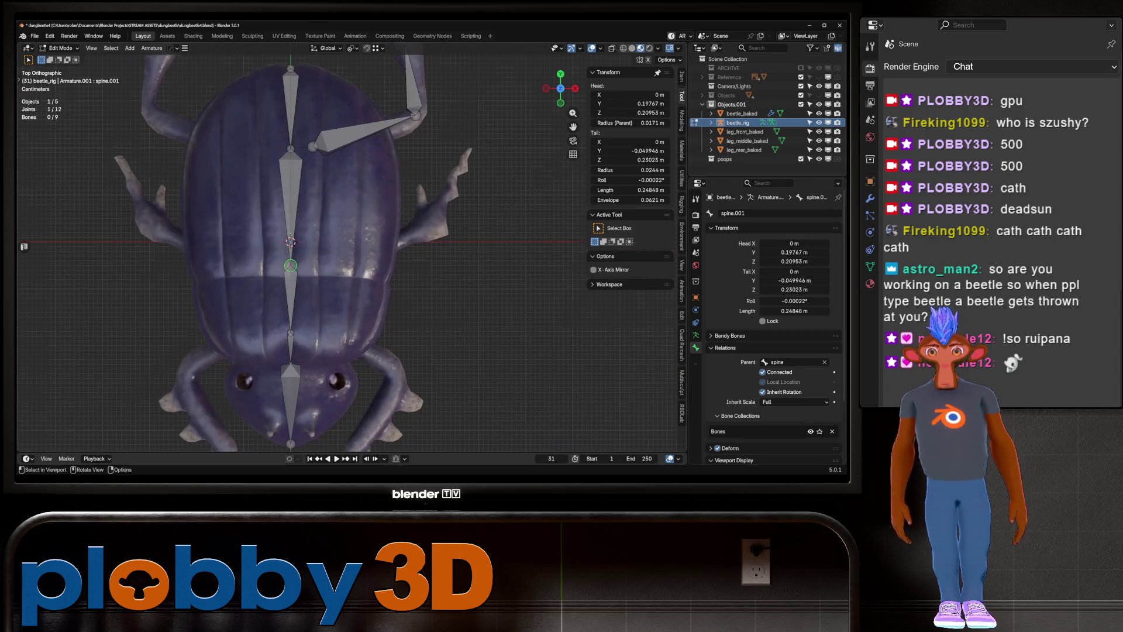
# Extrude a bone along X from spine.001, name it leg_middle_L and move it toward the middle leg
pyautogui.press('e')
pyautogui.press('x')
pyautogui.click(360, 265)
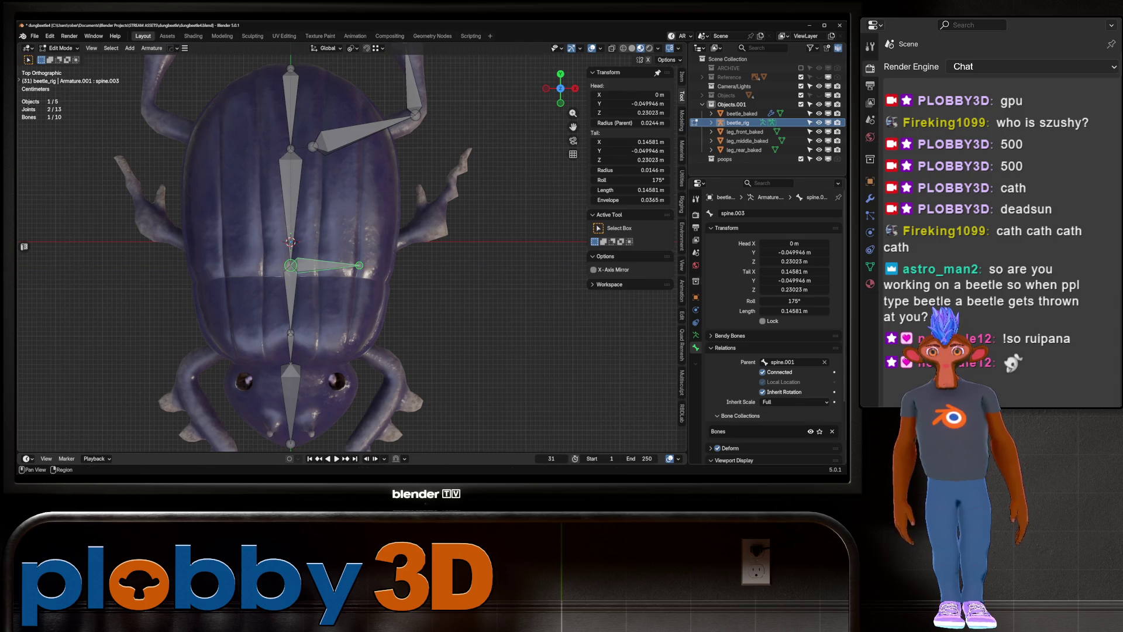
pyautogui.doubleClick(755, 213)
pyautogui.write('leg_middle_l')
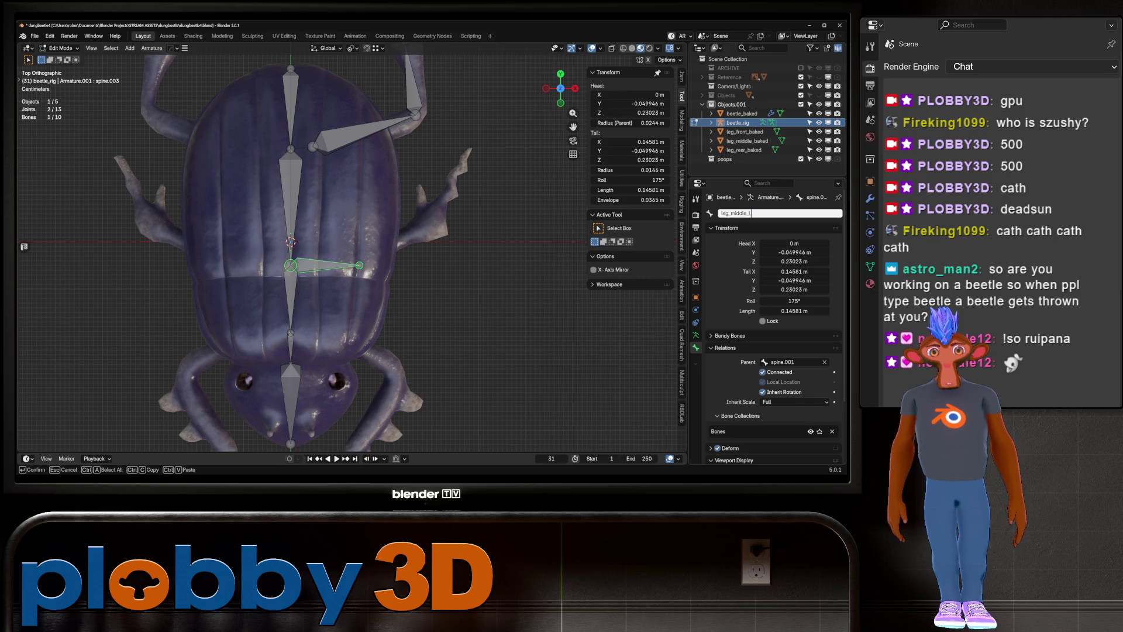
pyautogui.press('Return')
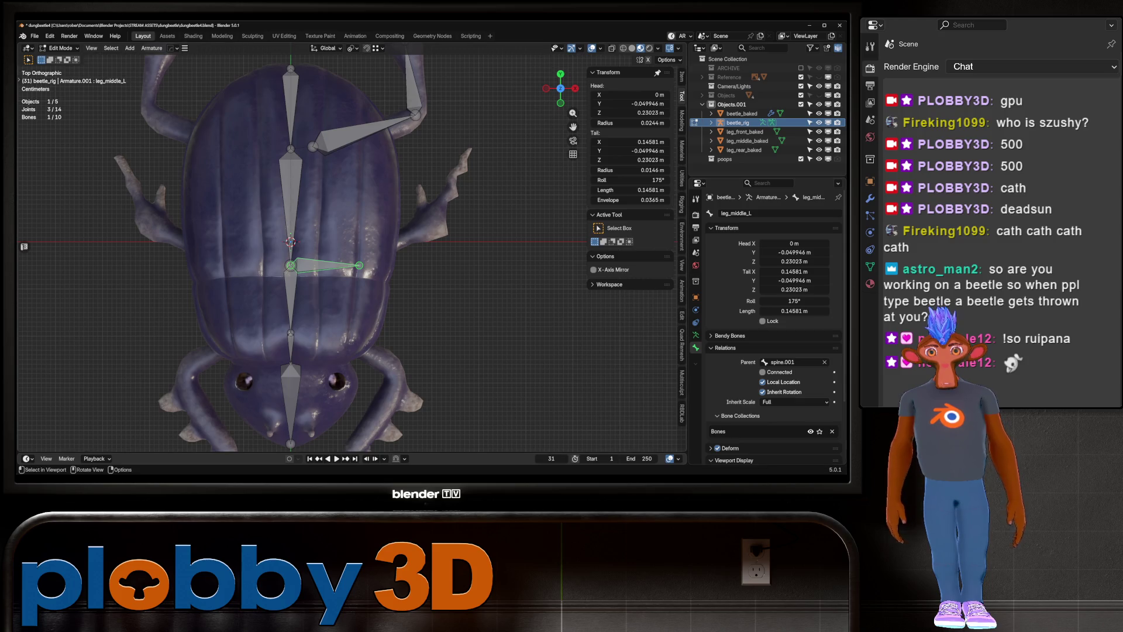
pyautogui.press('g')
pyautogui.click(383, 256)
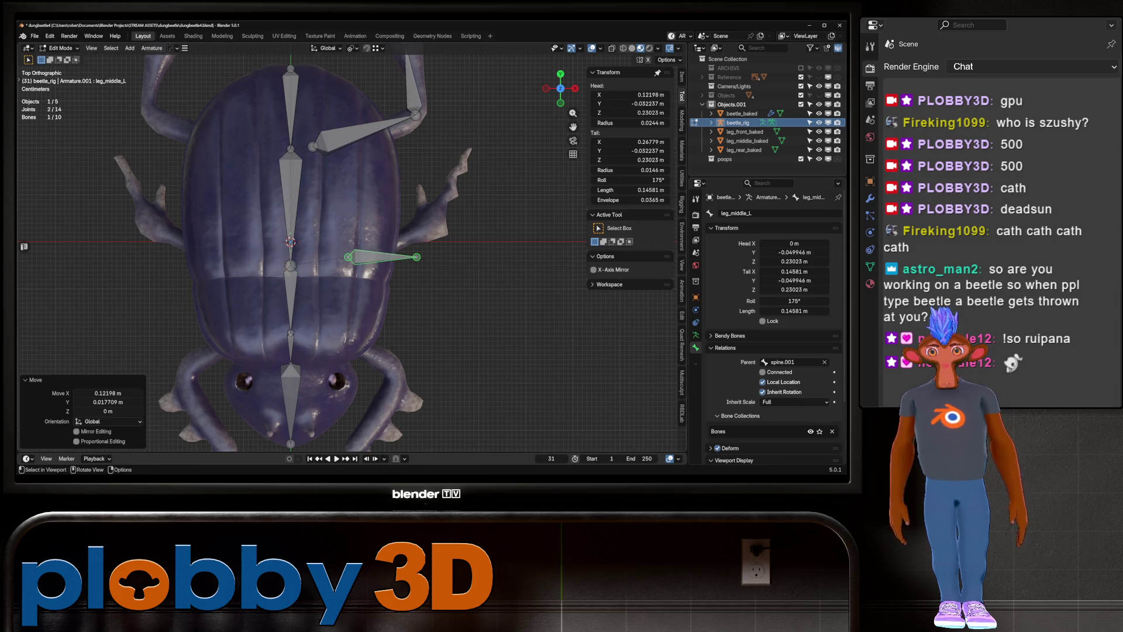
# Lower leg_middle_L to leg height in side view and move its tail down toward the foot
pyautogui.press('KP_3')
pyautogui.press('g')
pyautogui.press('z')
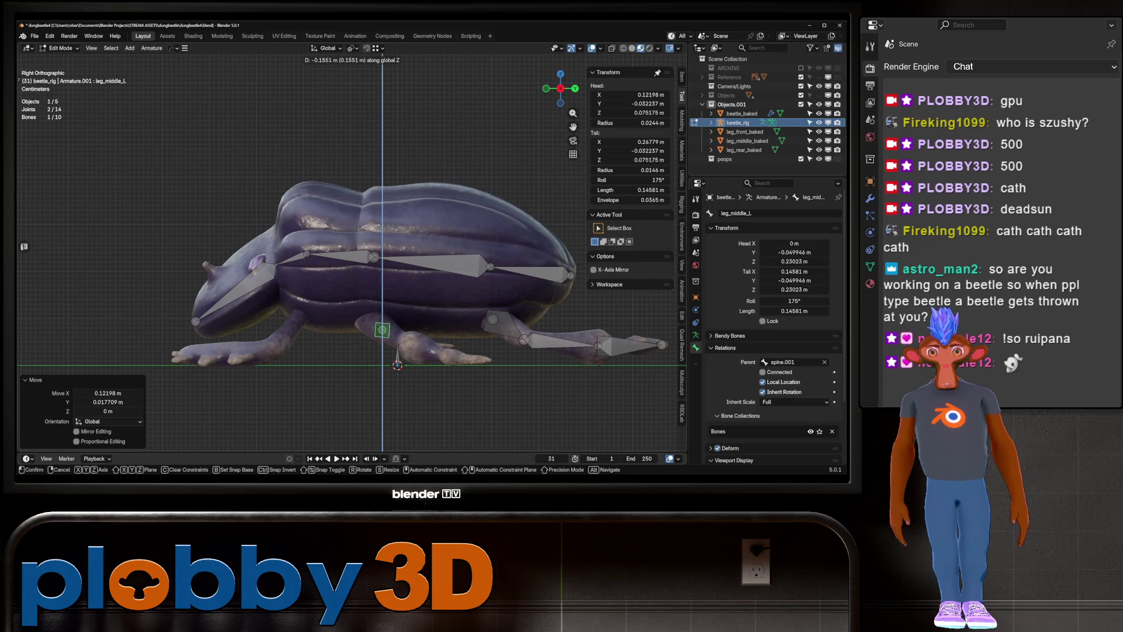
pyautogui.click(398, 362)
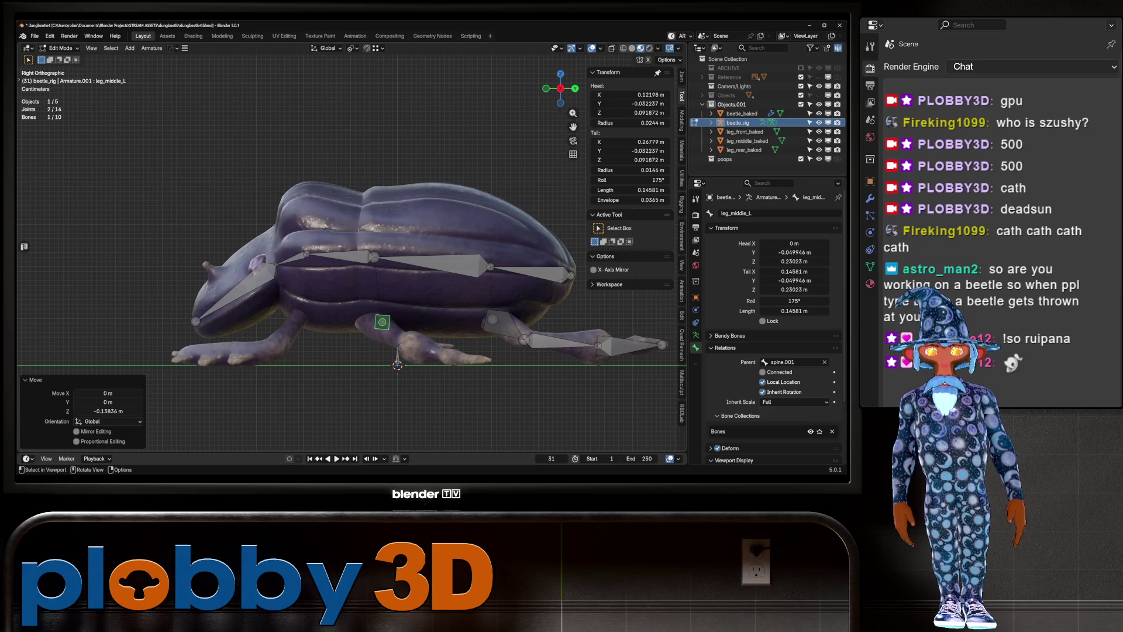
pyautogui.click(382, 322)
pyautogui.press('g')
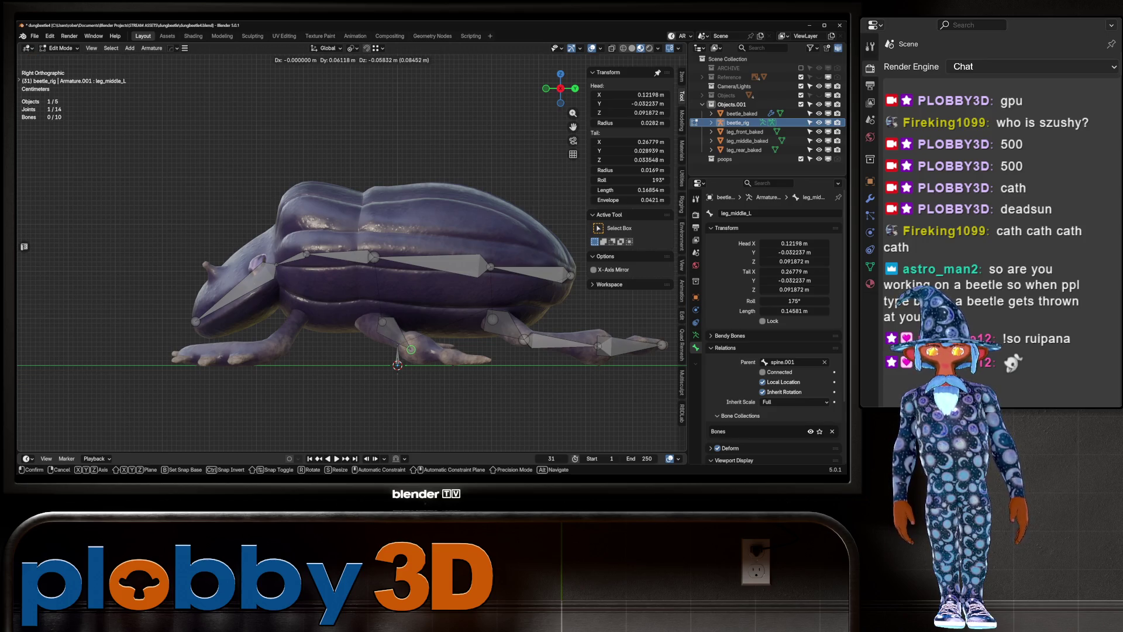
pyautogui.click(397, 362)
pyautogui.press('g')
pyautogui.click(397, 333)
# Adjust the leg_middle_L head and place its tail at the middle leg's knee from below
pyautogui.moveTo(397, 334)
pyautogui.mouseDown(button='middle')
pyautogui.moveTo(329, 314)
pyautogui.moveTo(329, 281)
pyautogui.mouseUp(button='middle')
pyautogui.press('g')
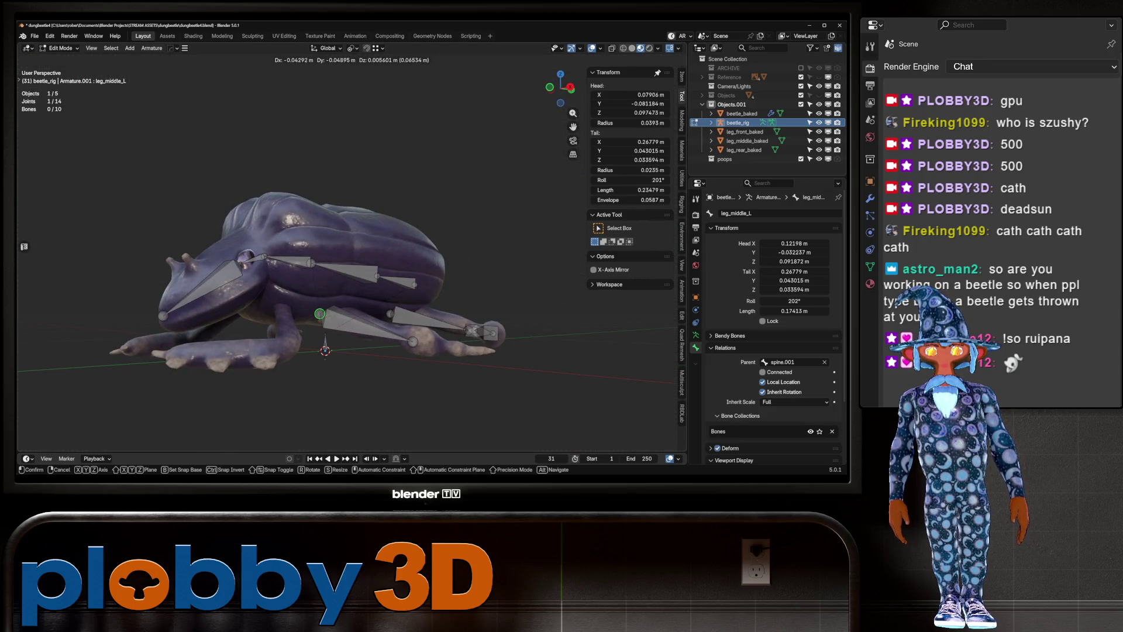
pyautogui.click(347, 318)
pyautogui.moveTo(347, 318); pyautogui.dragTo(334, 316, button='middle')
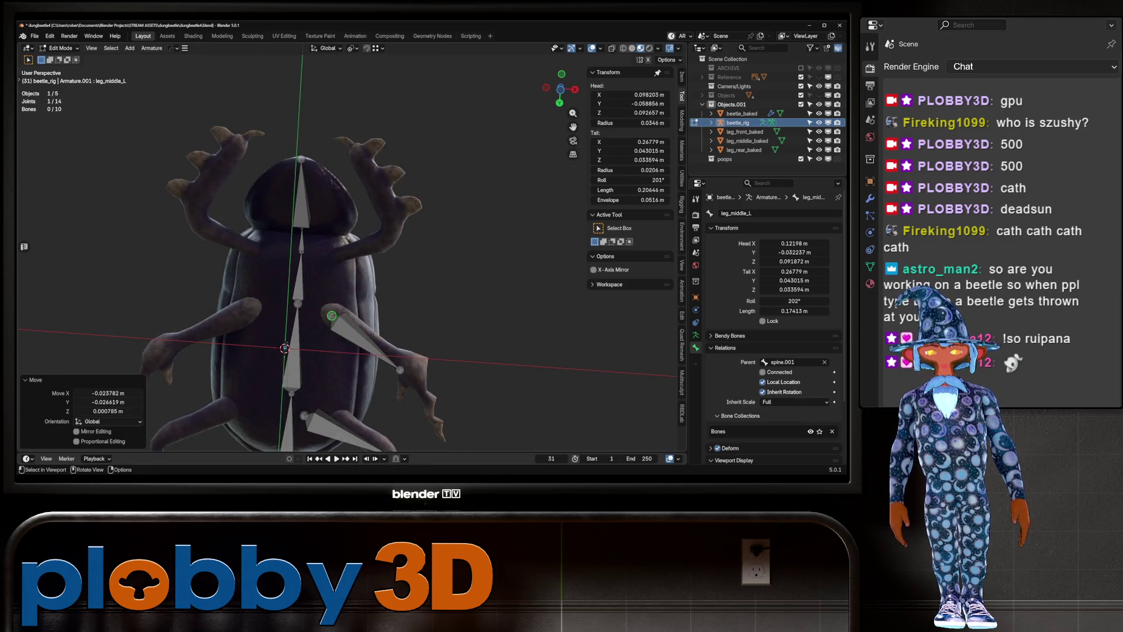
pyautogui.press('ctrl+KP_7')
pyautogui.press('g')
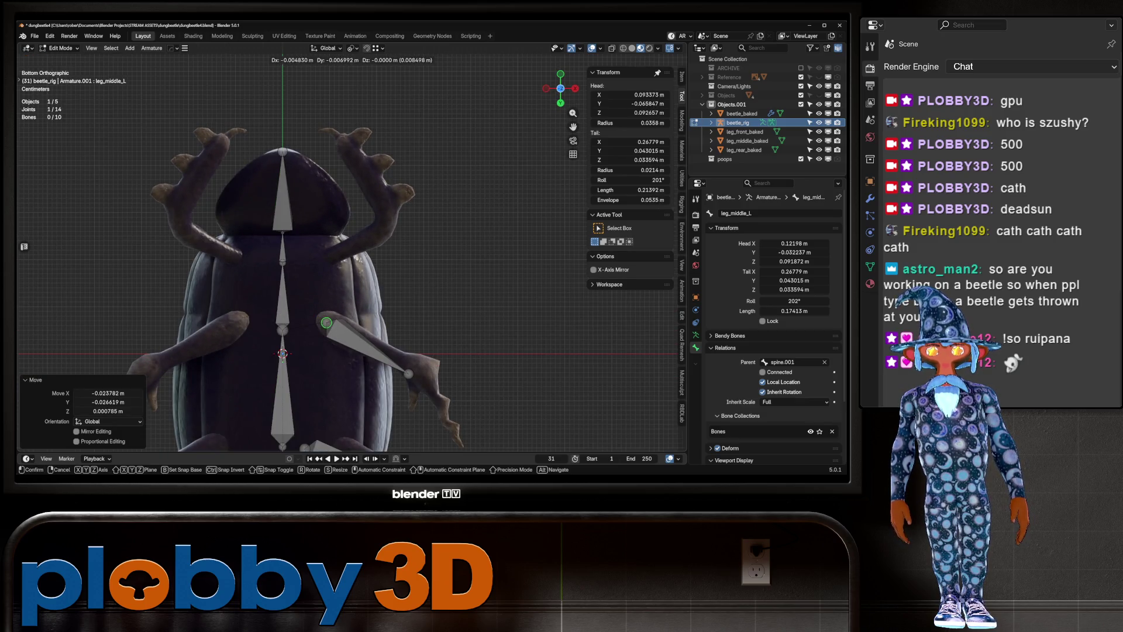
pyautogui.click(326, 324)
pyautogui.moveTo(408, 375); pyautogui.dragTo(408, 365)
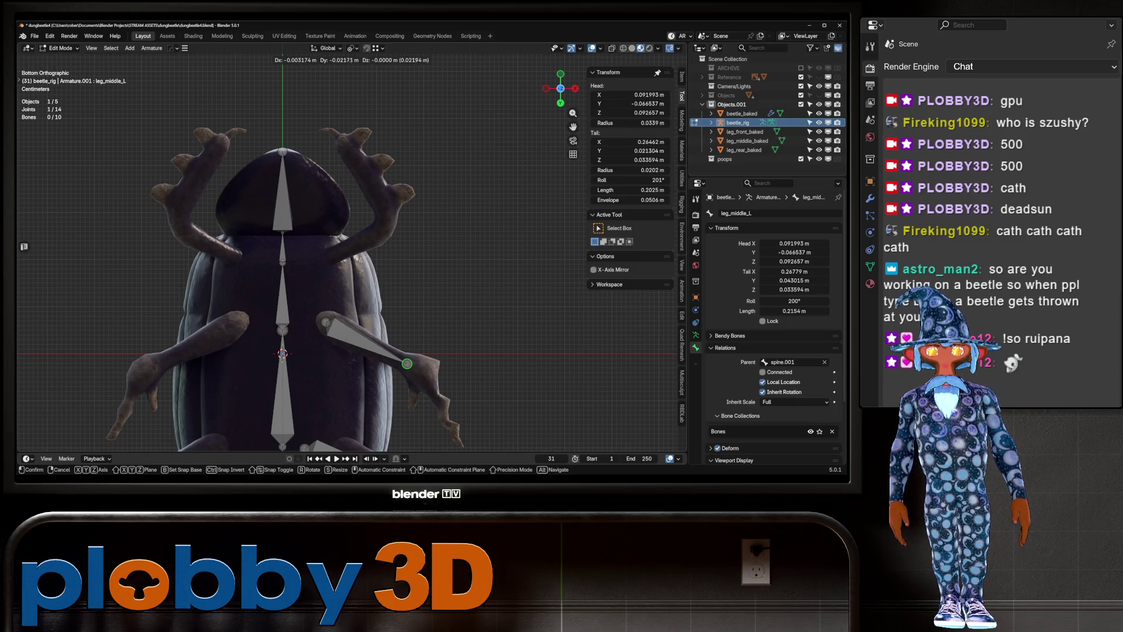
pyautogui.keyDown('shift'); pyautogui.moveTo(407, 366); pyautogui.dragTo(437, 265, button='middle'); pyautogui.keyUp('shift')
pyautogui.click(334, 351)
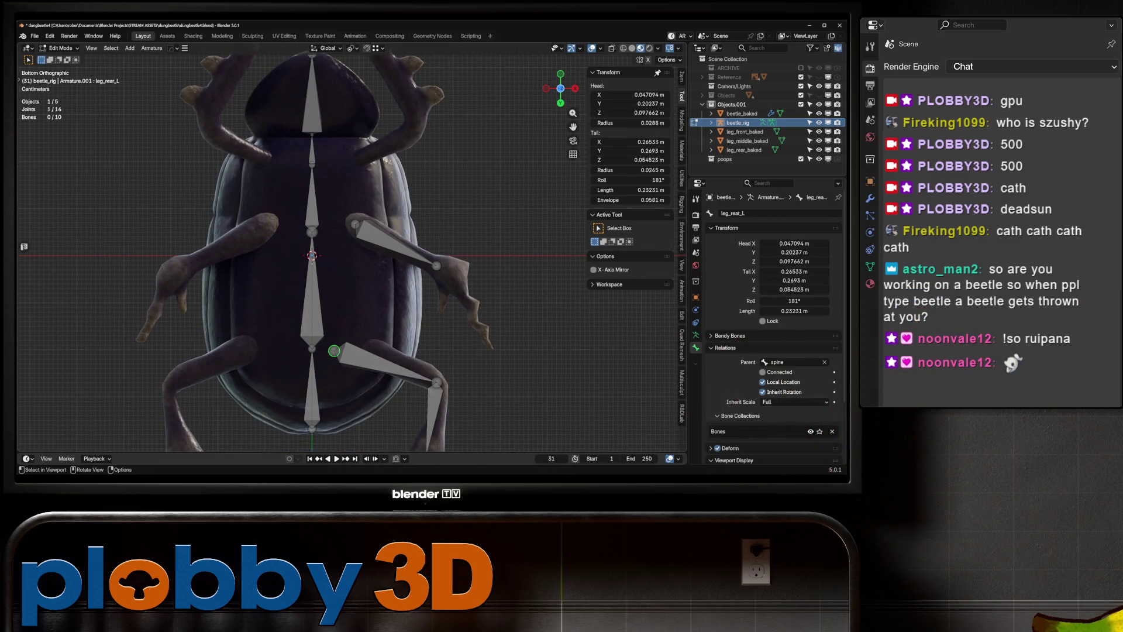
# Nudge the leg_rear_L head, then extrude leg_middle_L.001 from the knee toward the foot
pyautogui.press('g')
pyautogui.click(342, 346)
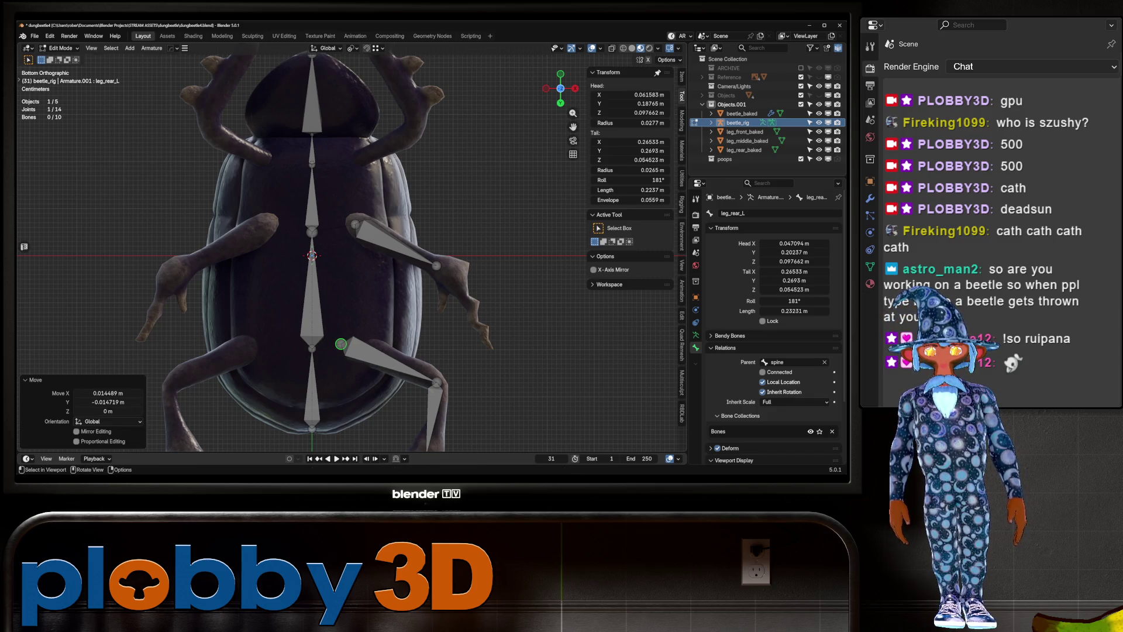
pyautogui.click(437, 264)
pyautogui.press('e')
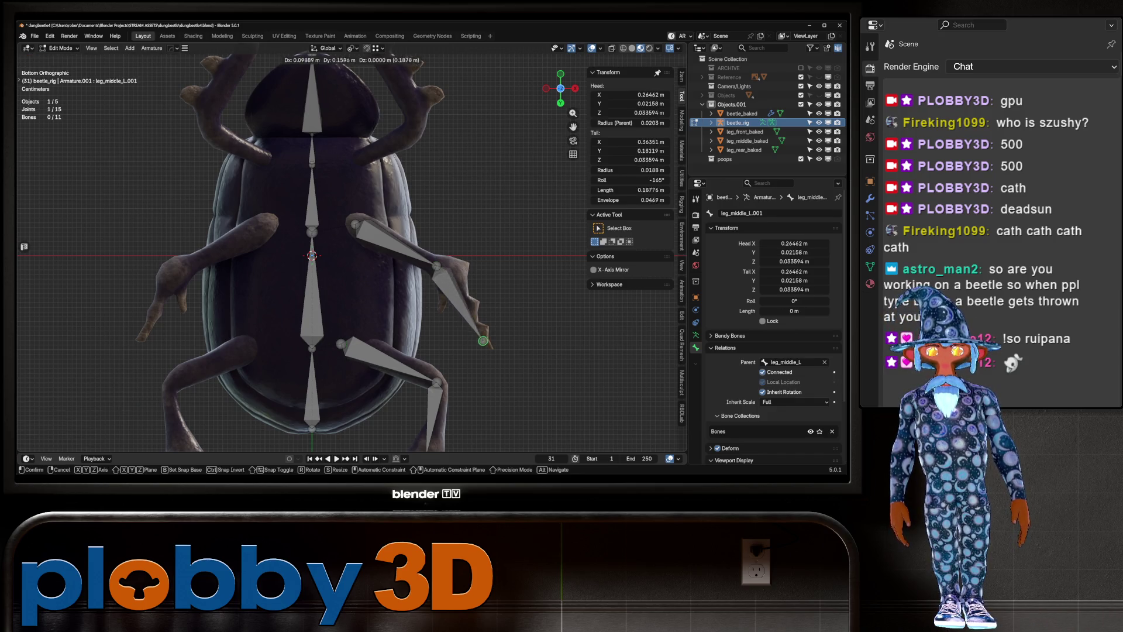
pyautogui.click(490, 347)
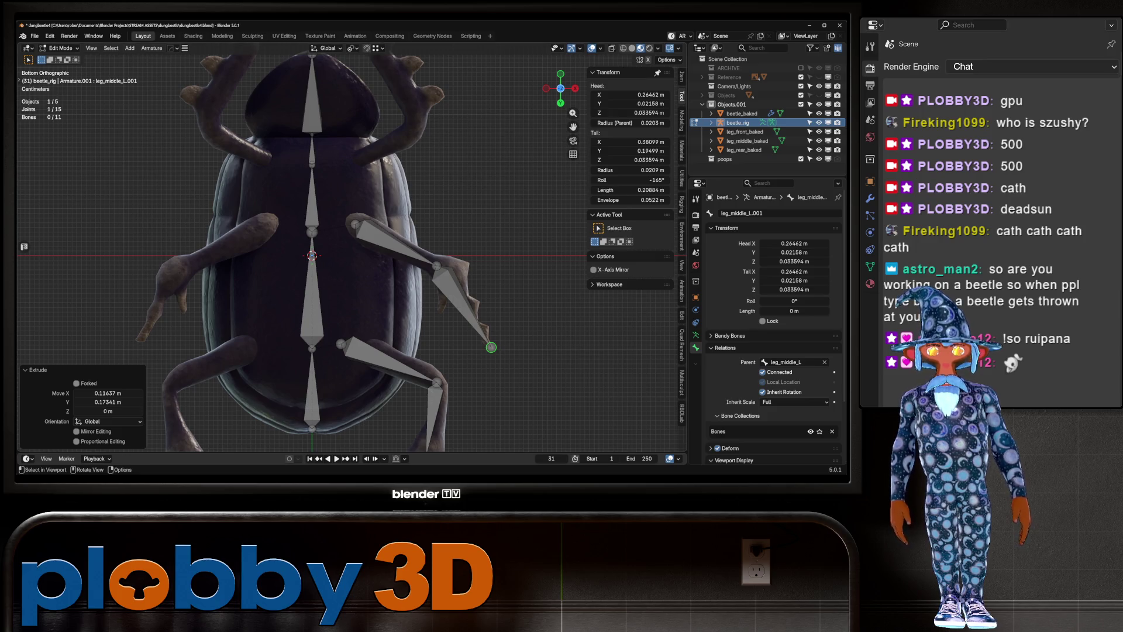
# Lower the leg_middle_L.001 tip along Z to the foot in side view
pyautogui.press('KP_3')
pyautogui.press('g')
pyautogui.press('z')
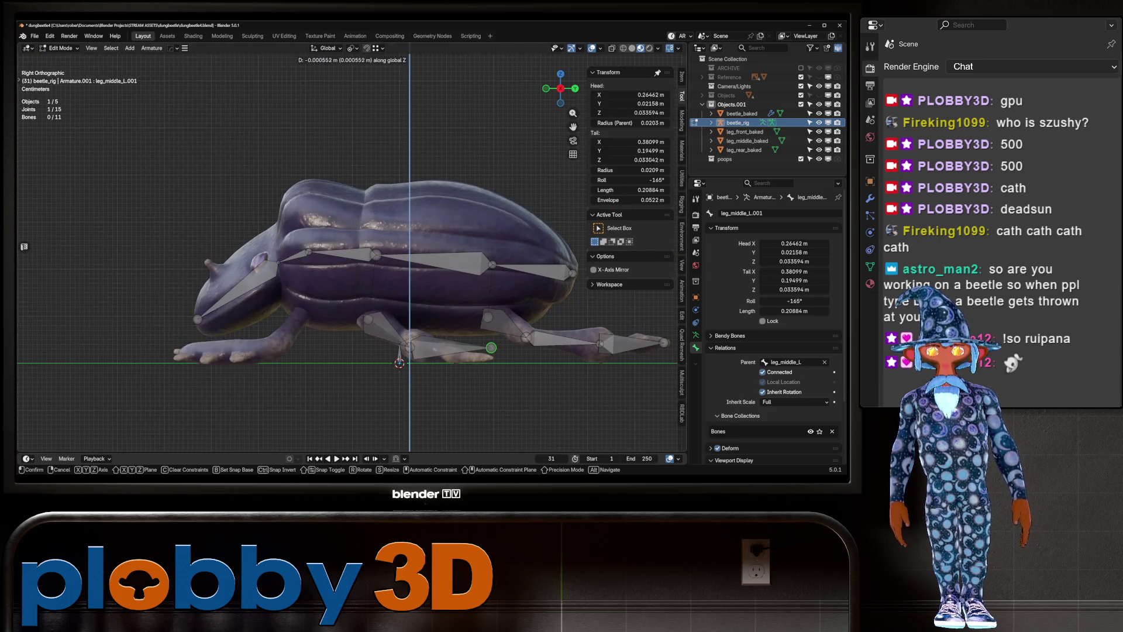
pyautogui.press('Return')
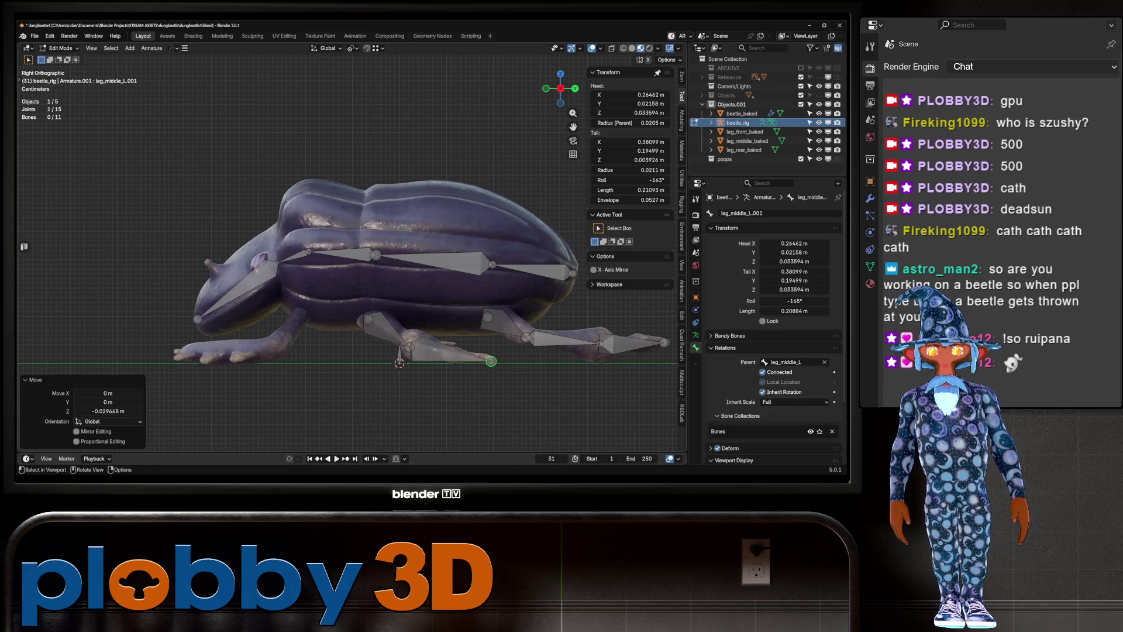
pyautogui.moveTo(351, 219); pyautogui.dragTo(387, 290, button='middle')
pyautogui.moveTo(354, 229)
pyautogui.mouseDown(button='middle')
pyautogui.moveTo(290, 264)
pyautogui.moveTo(368, 255)
pyautogui.moveTo(412, 220)
pyautogui.mouseUp(button='middle')
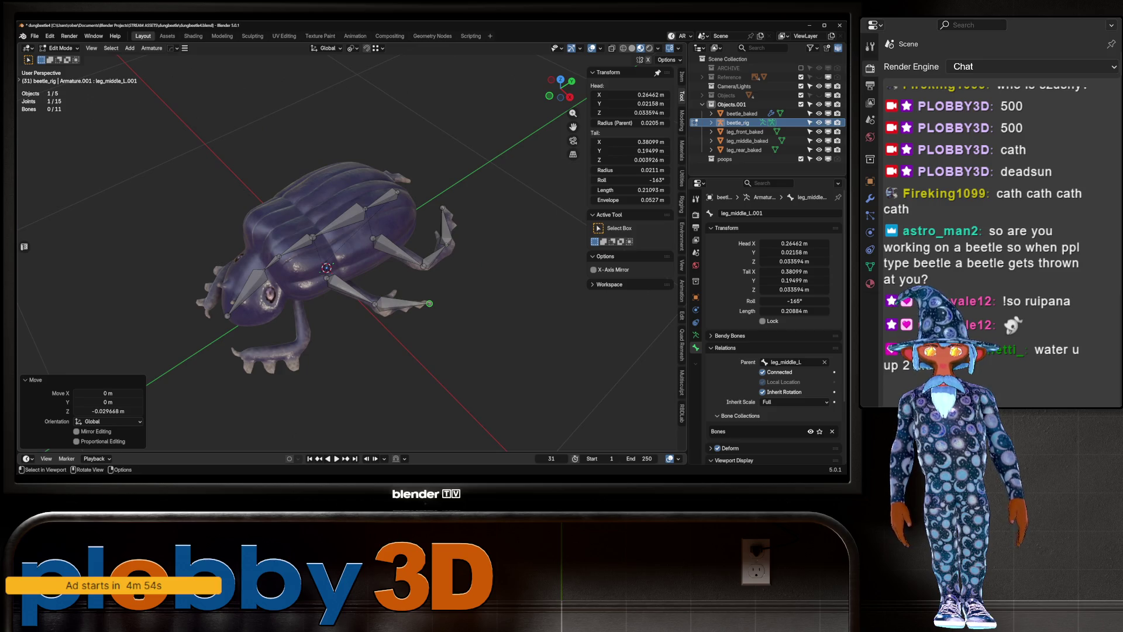
pyautogui.moveTo(412, 220); pyautogui.dragTo(457, 263, button='middle')
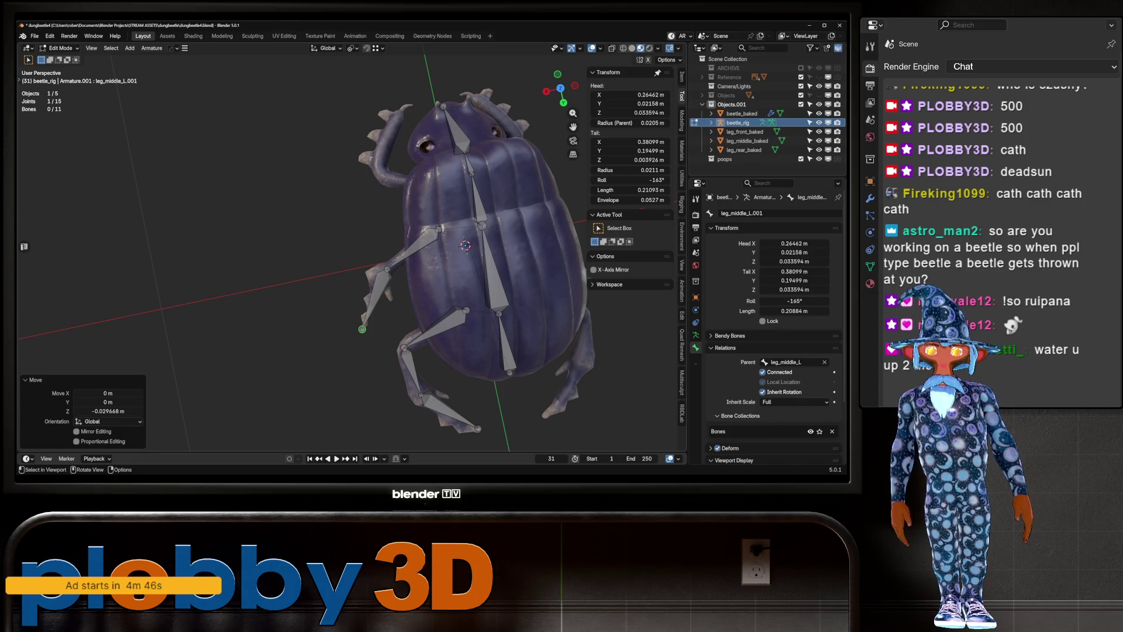
pyautogui.click(471, 173)
pyautogui.moveTo(412, 246); pyautogui.dragTo(438, 263, button='middle')
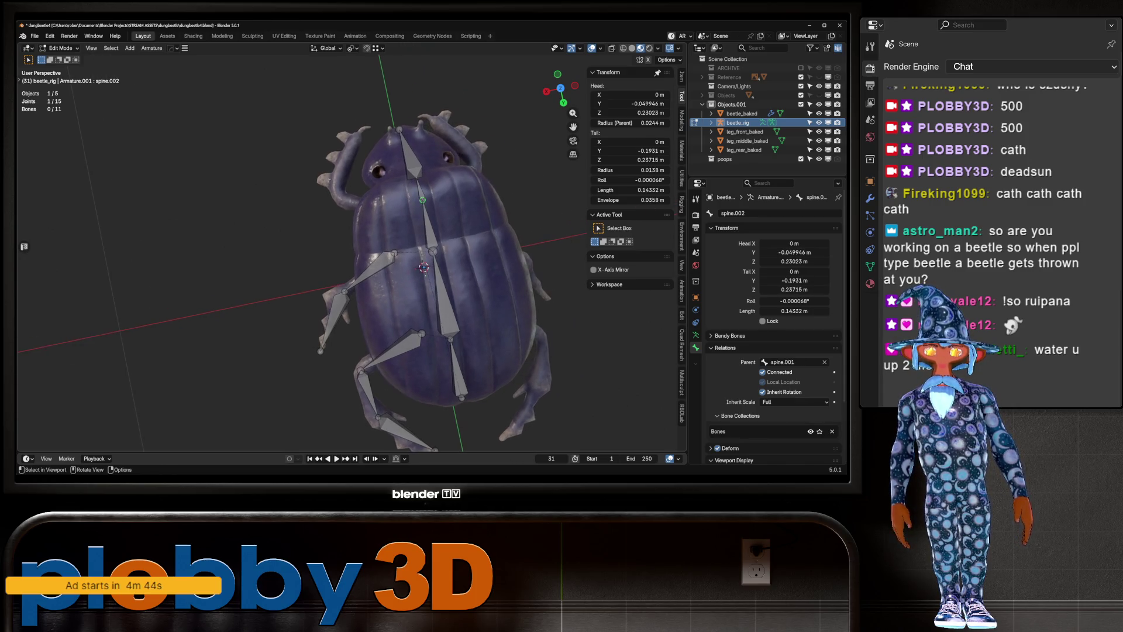
# Extrude a new sideways bone from the spine tip and name it leg_front_L
pyautogui.press('KP_7')
pyautogui.press('e')
pyautogui.press('x')
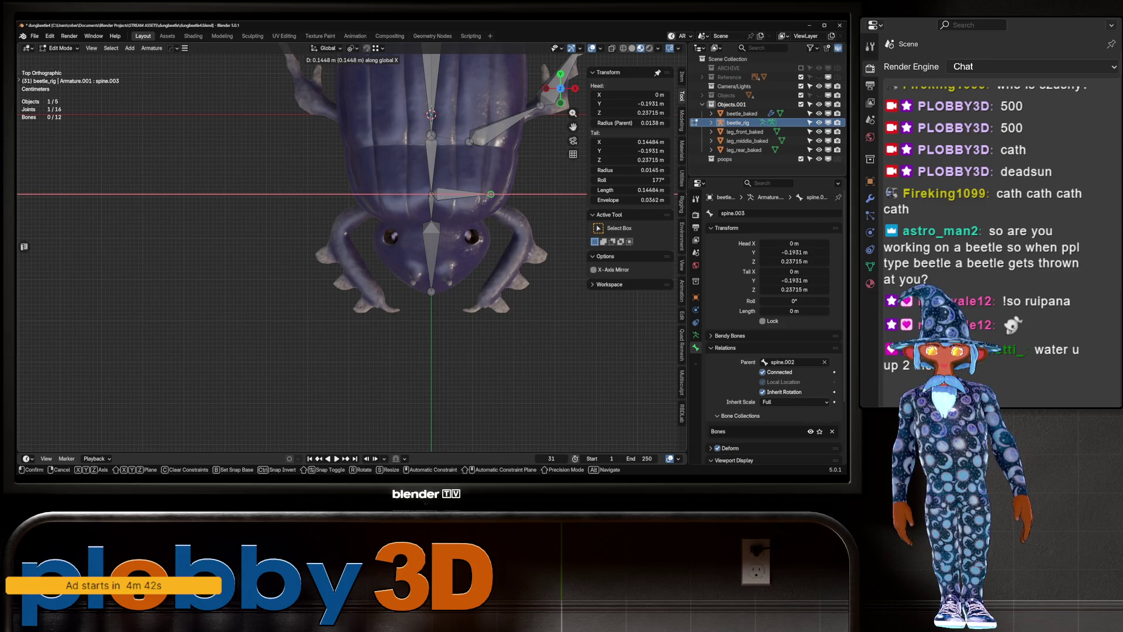
pyautogui.click(472, 194)
pyautogui.click(779, 214)
pyautogui.write('leg_front_l')
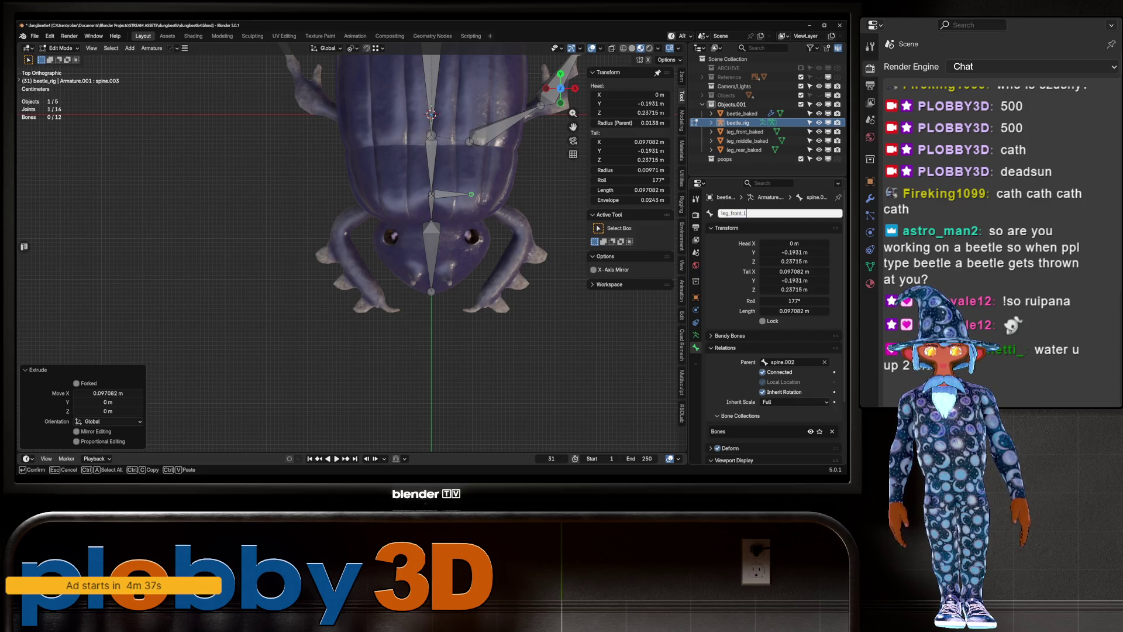
pyautogui.press('Return')
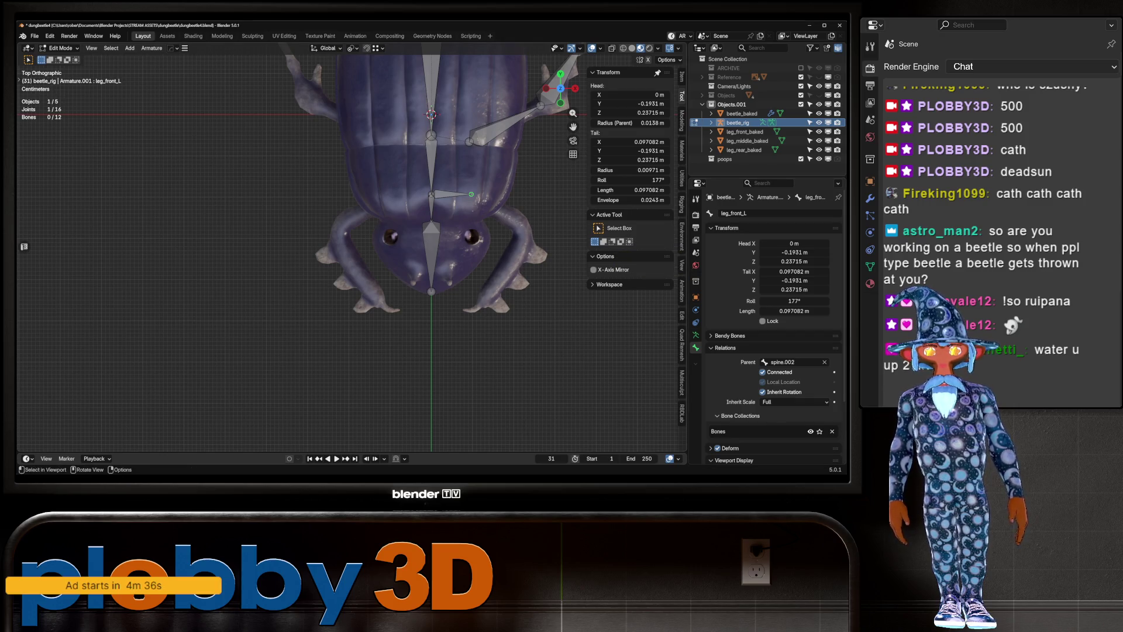
# Position leg_front_L outward and down into the body, with its tip at the front leg's knee
pyautogui.keyDown('shift'); pyautogui.click(452, 195); pyautogui.keyUp('shift')
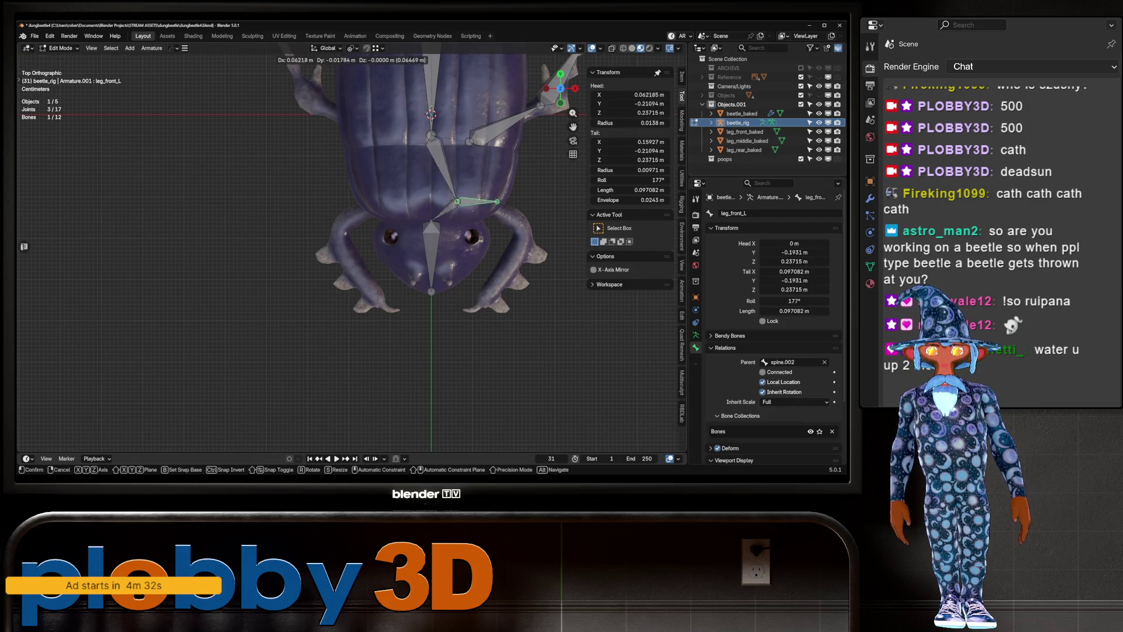
pyautogui.press('g')
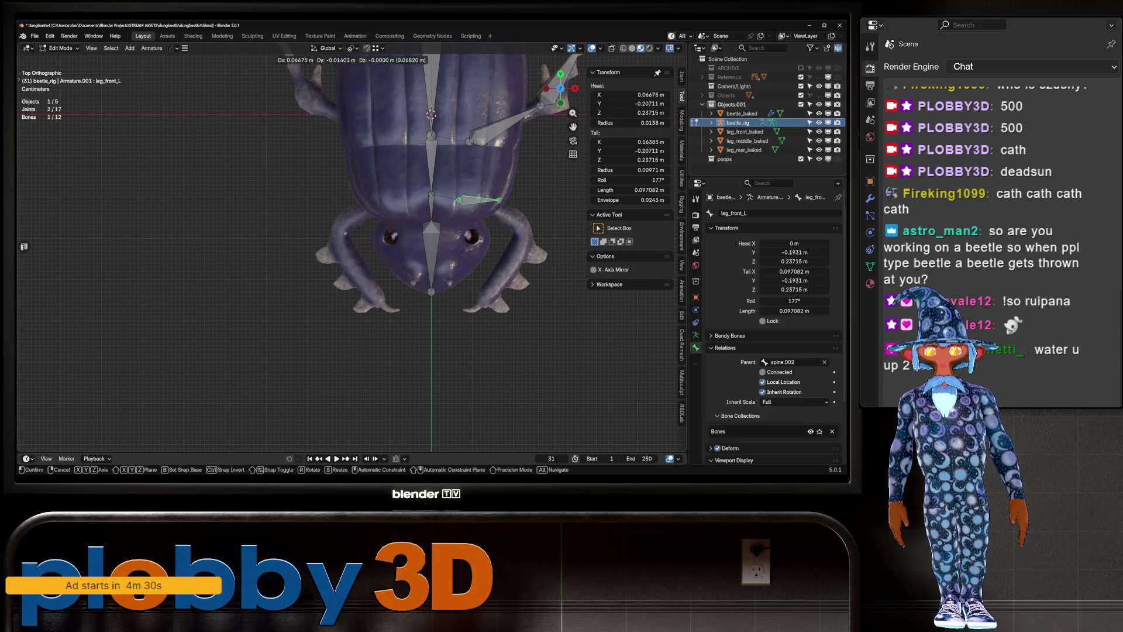
pyautogui.press('Return')
pyautogui.press('KP_3')
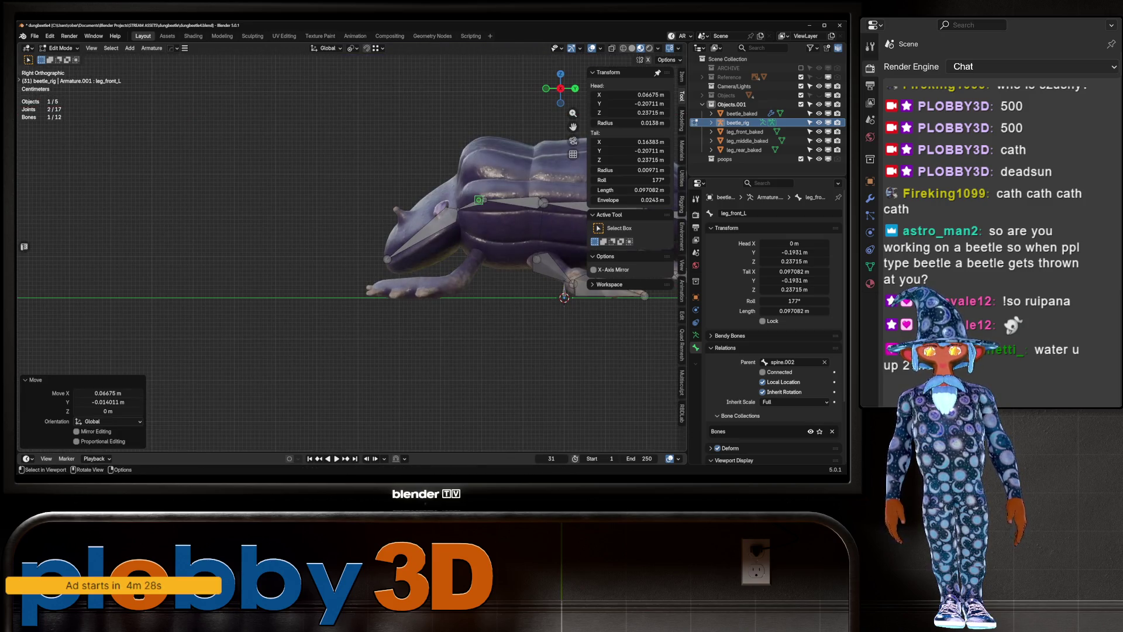
pyautogui.press('g')
pyautogui.press('Return')
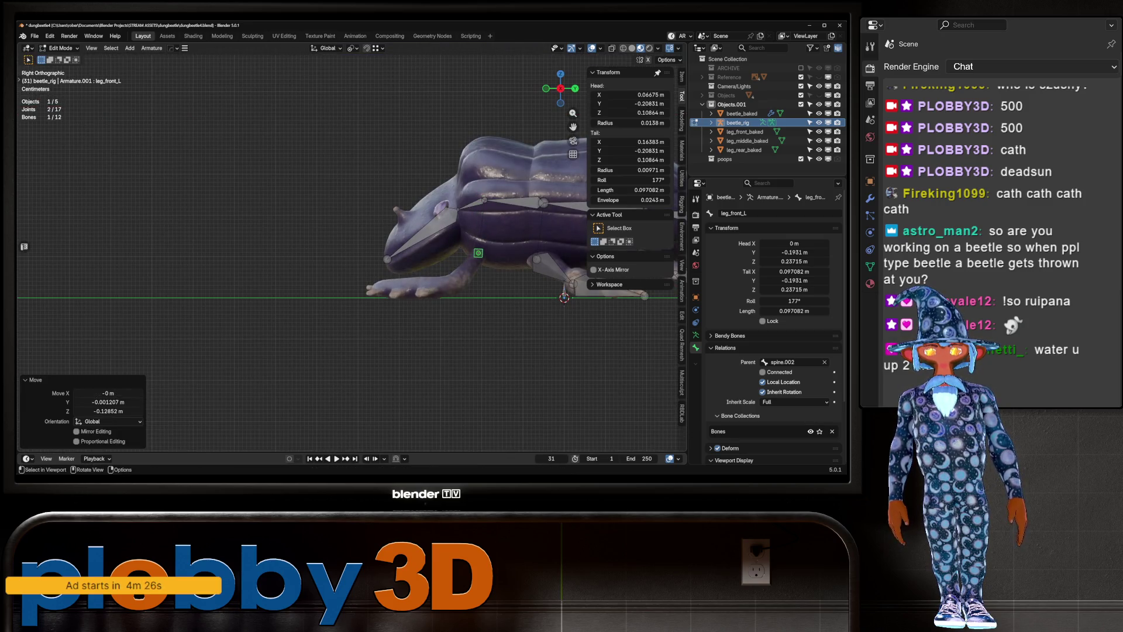
pyautogui.press('KP_7')
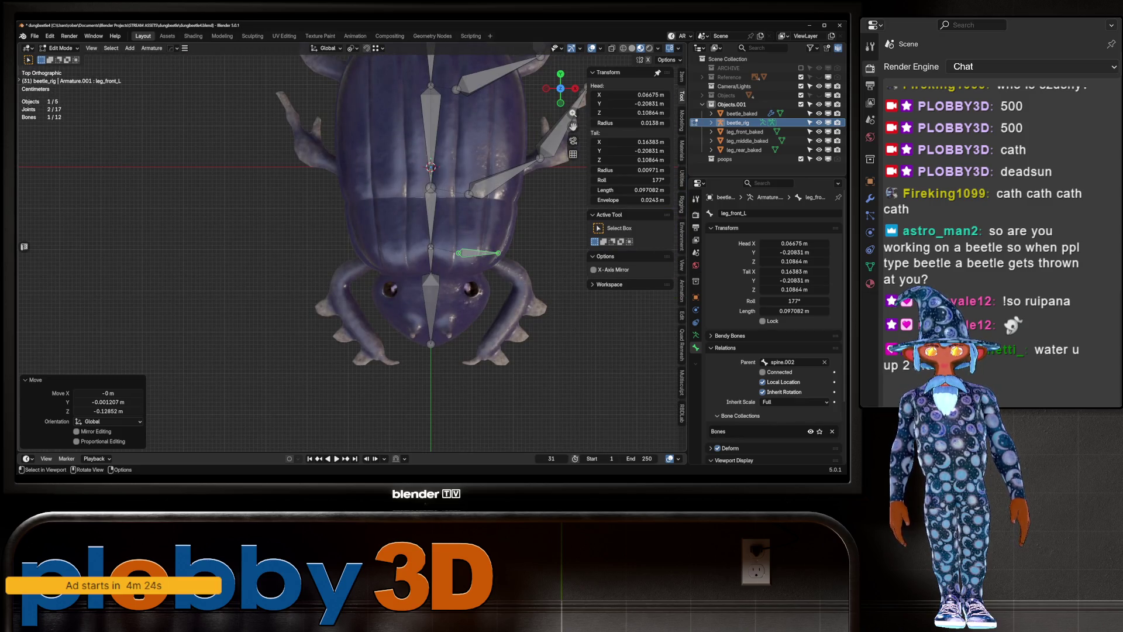
pyautogui.click(497, 254)
pyautogui.press('g')
pyautogui.press('Return')
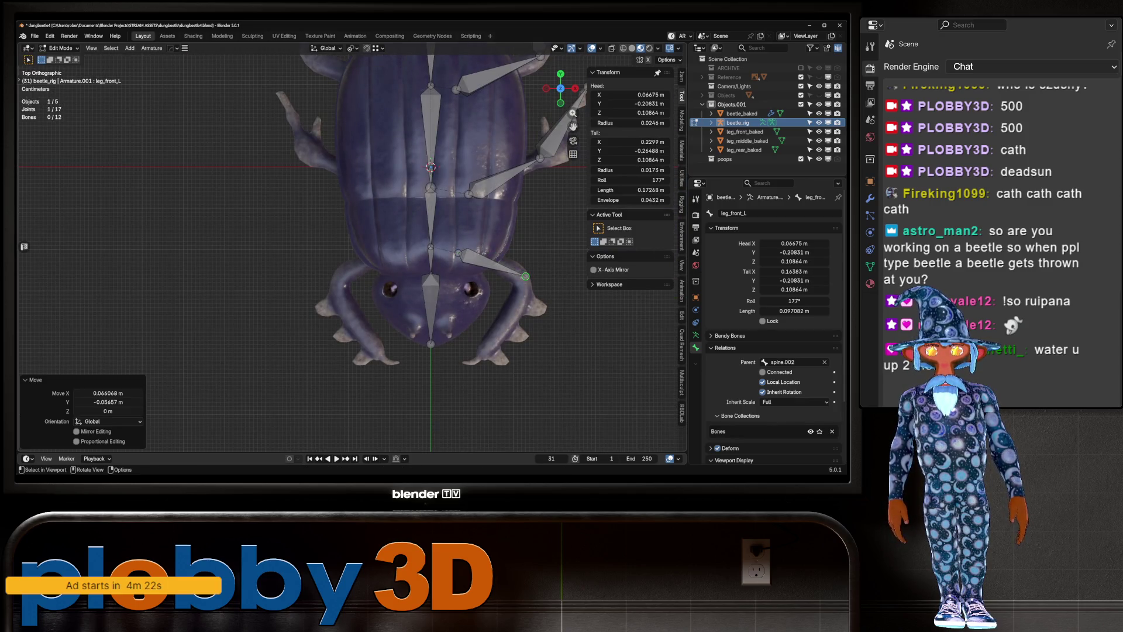
pyautogui.press('KP_3')
pyautogui.press('g')
pyautogui.press('z')
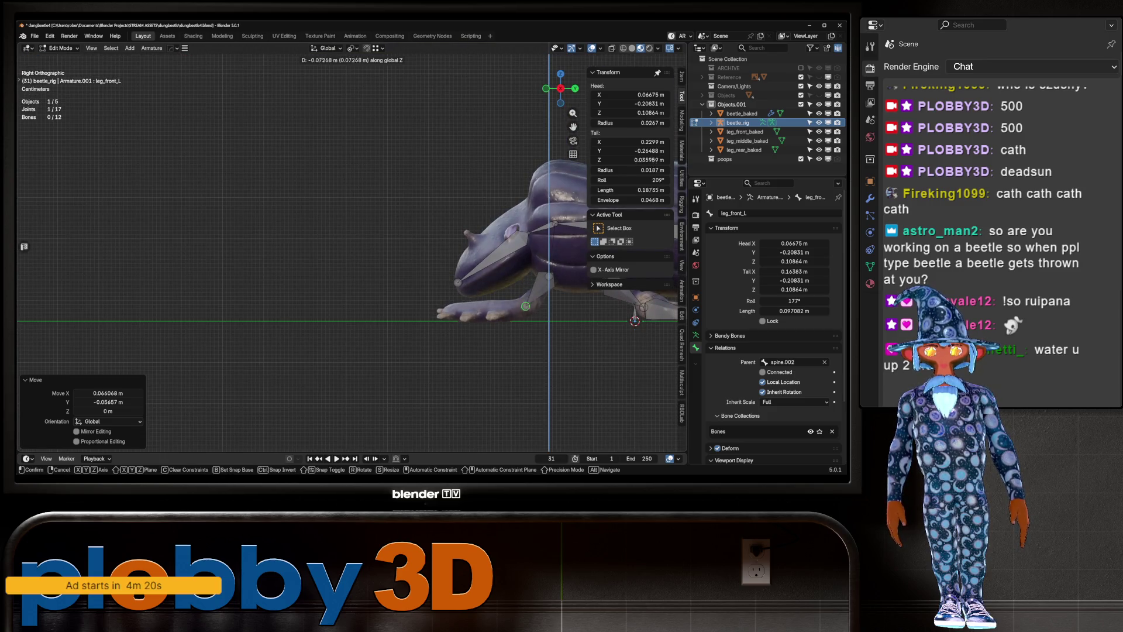
pyautogui.press('Return')
# Extrude a lower front leg bone from the knee and shift its tip sideways
pyautogui.moveTo(526, 263)
pyautogui.keyDown('shift'); pyautogui.mouseDown(button='middle')
pyautogui.moveTo(403, 283)
pyautogui.moveTo(220, 228)
pyautogui.mouseUp(button='middle'); pyautogui.keyUp('shift')
pyautogui.press('e')
pyautogui.press('Return')
pyautogui.press('g')
pyautogui.press('x')
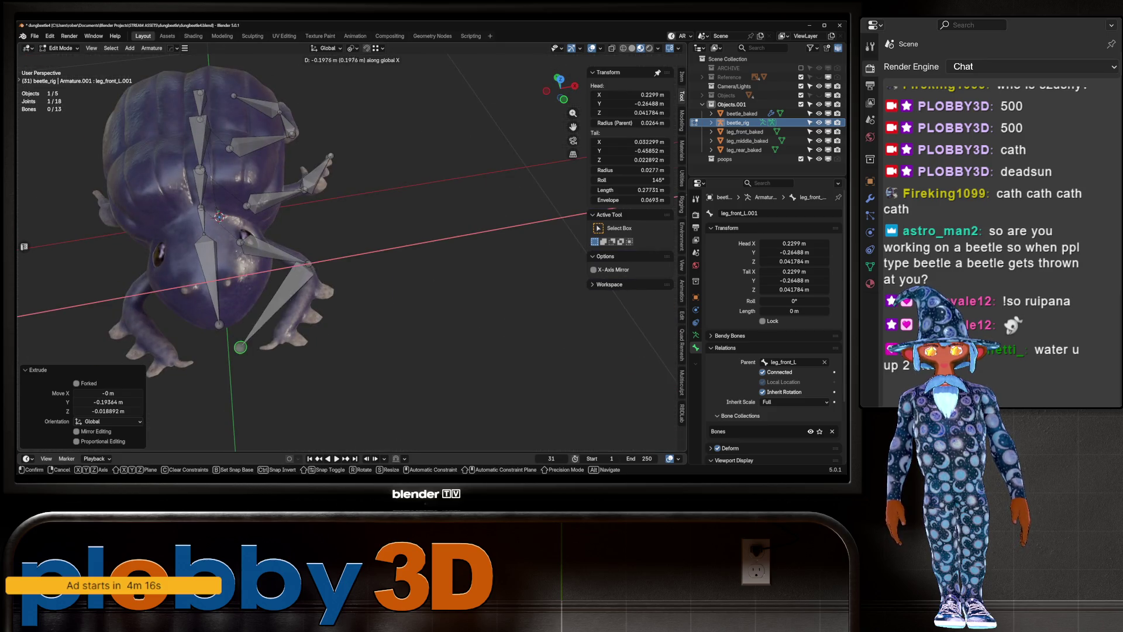
pyautogui.press('Return')
# Undo an accidental shift, then subdivide the front leg bone and place the new joint at the leg's bend
pyautogui.press('KP_7')
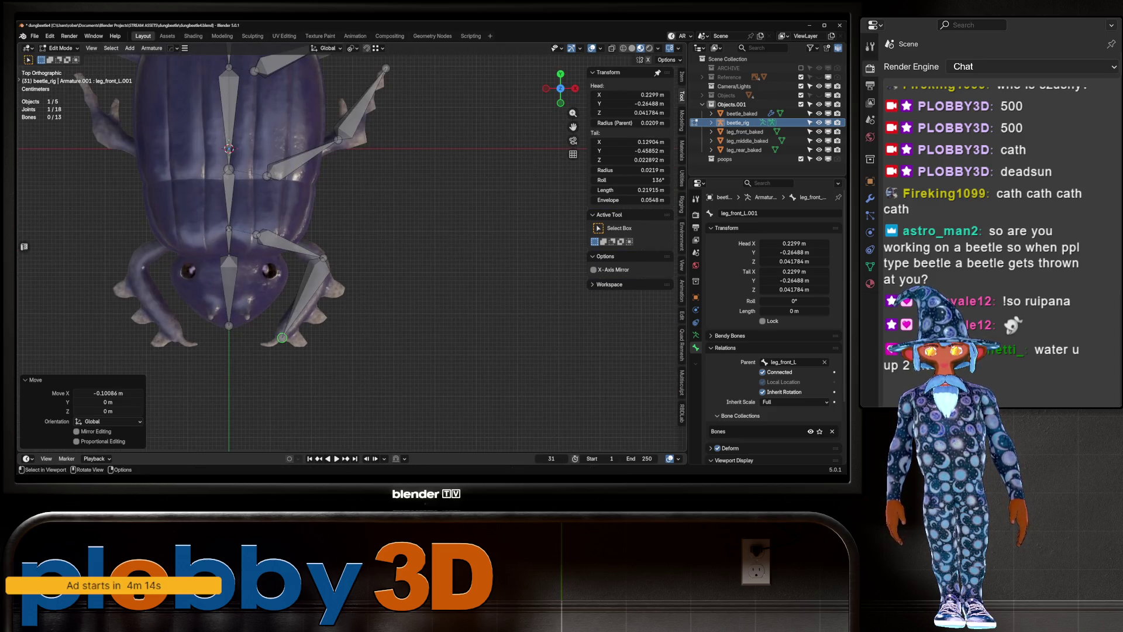
pyautogui.click(294, 254)
pyautogui.press('g')
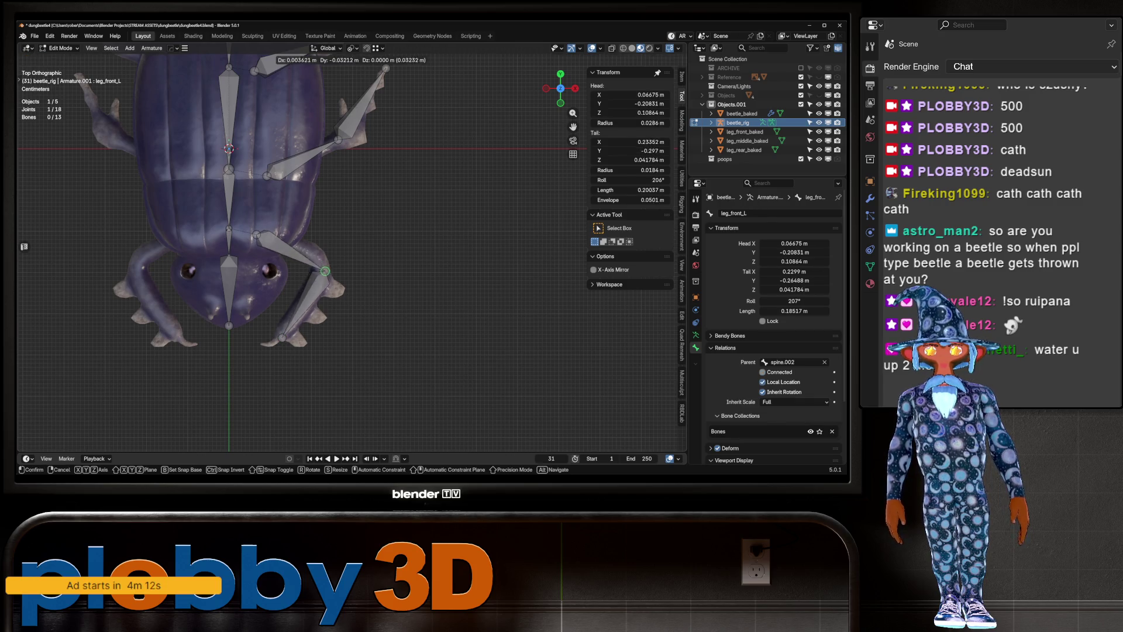
pyautogui.click(324, 267)
pyautogui.hotkey('ctrl', 'z')
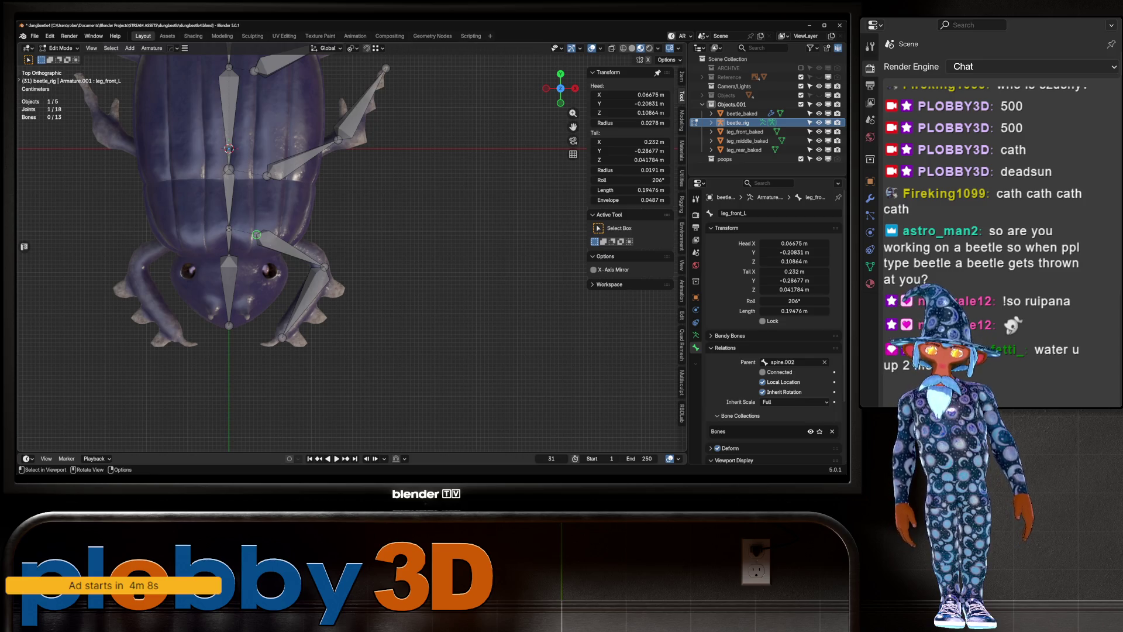
pyautogui.rightClick(311, 302)
pyautogui.click(264, 248)
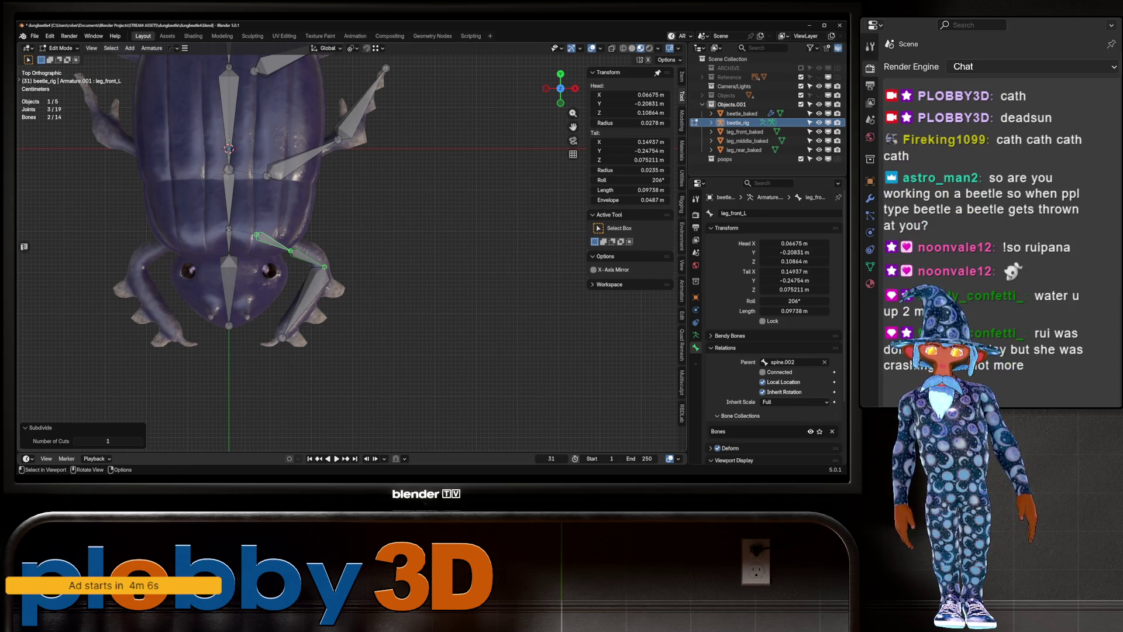
pyautogui.press('g')
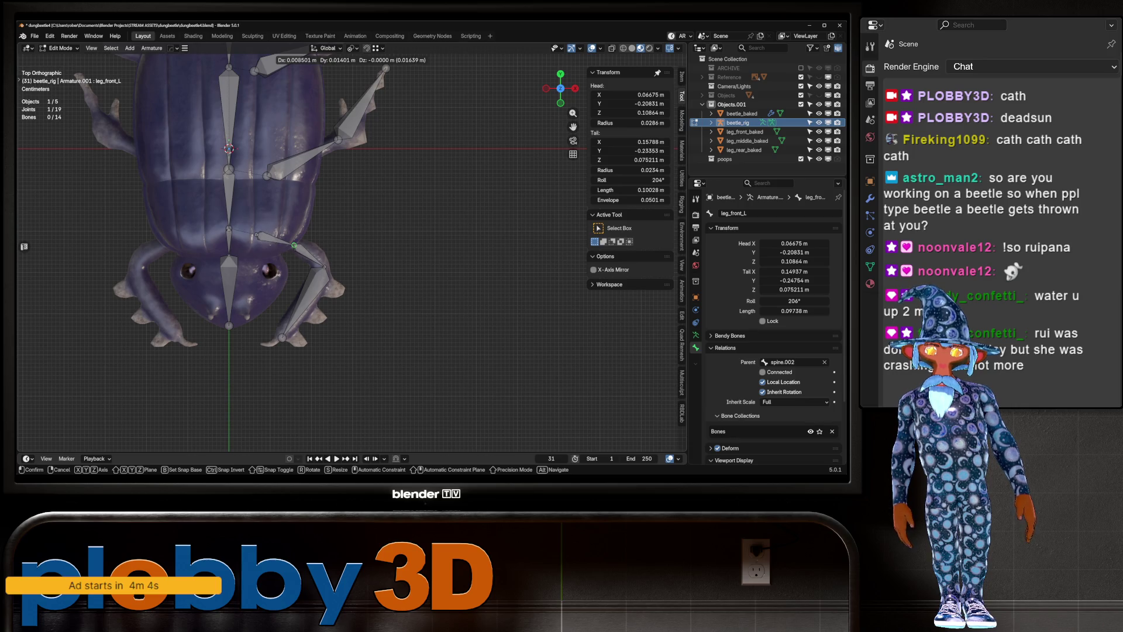
pyautogui.click(294, 245)
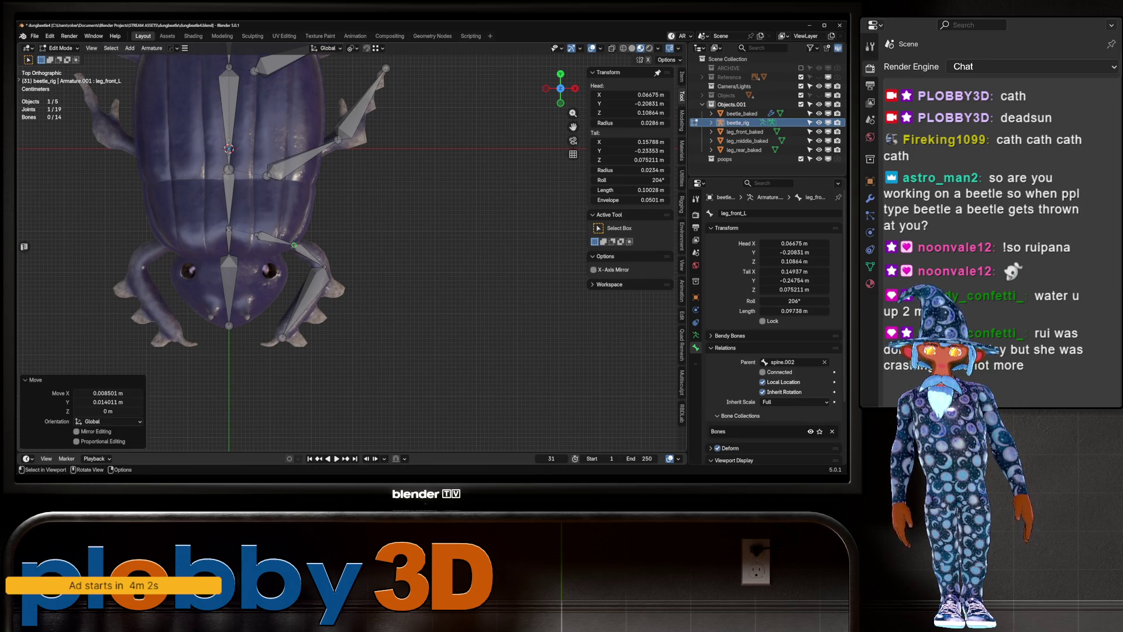
# Extrude leg_front_L.002 at the front left leg tip and return to Object Mode
pyautogui.moveTo(294, 245)
pyautogui.mouseDown(button='middle')
pyautogui.moveTo(316, 351)
pyautogui.moveTo(363, 304)
pyautogui.moveTo(370, 365)
pyautogui.mouseUp(button='middle')
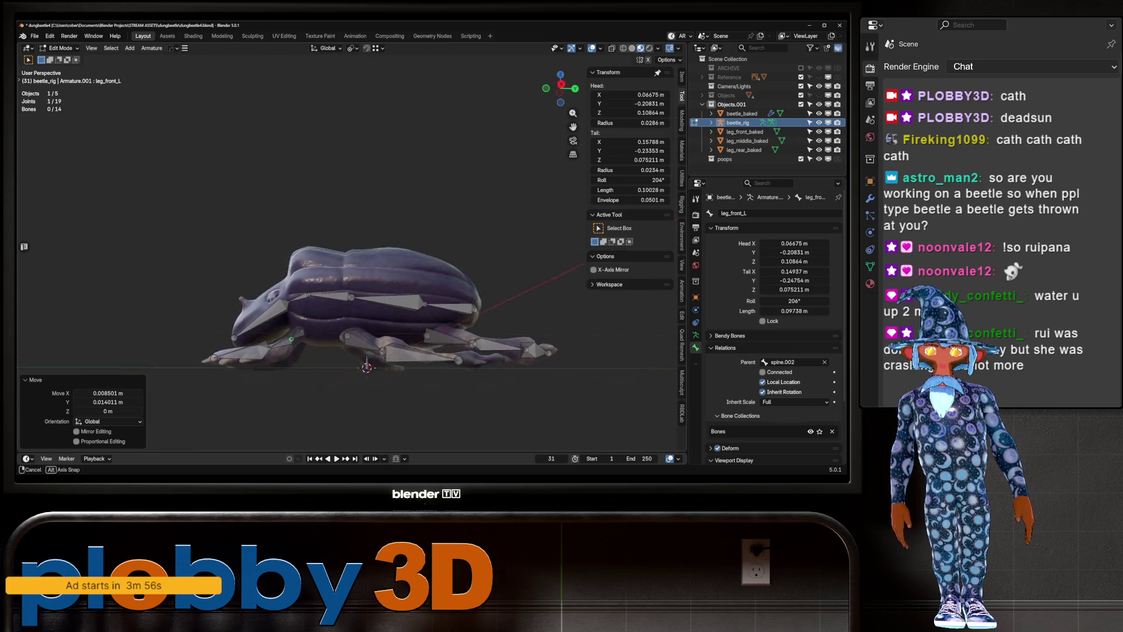
pyautogui.press('e')
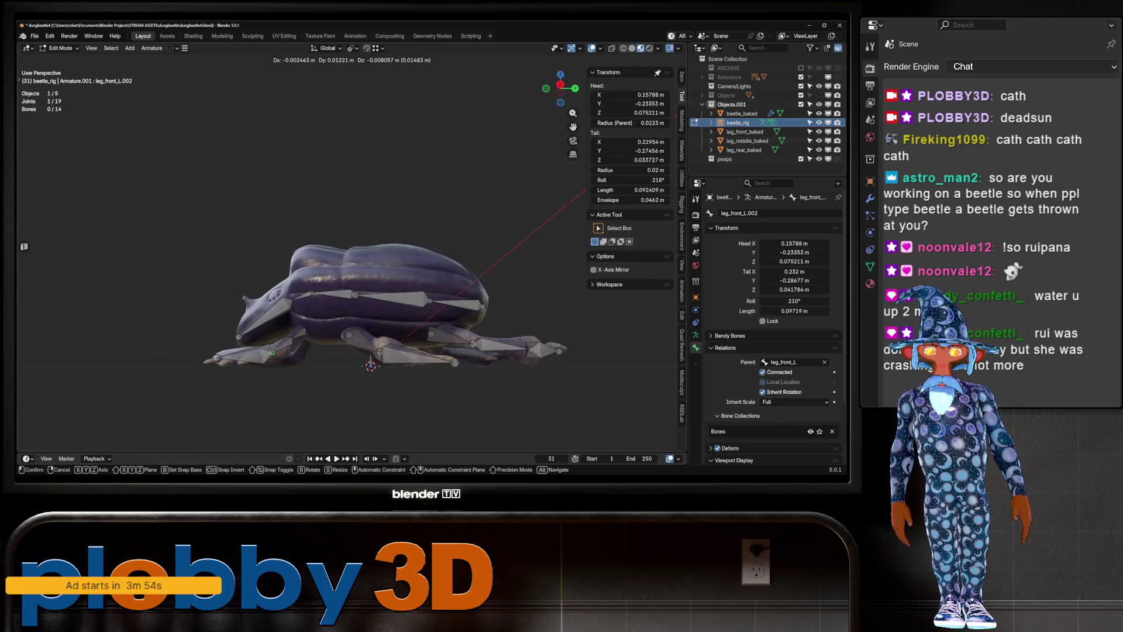
pyautogui.click(272, 353)
pyautogui.moveTo(272, 354); pyautogui.dragTo(272, 354, button='middle')
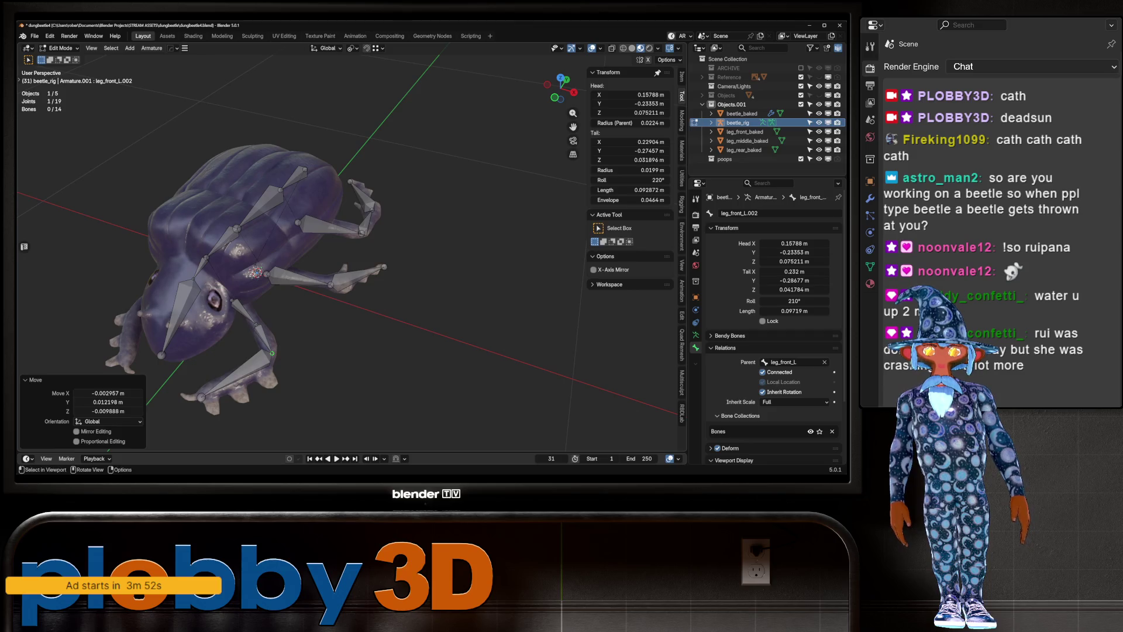
pyautogui.moveTo(272, 354)
pyautogui.mouseDown(button='middle')
pyautogui.moveTo(307, 290)
pyautogui.moveTo(307, 316)
pyautogui.mouseUp(button='middle')
pyautogui.press('Tab')
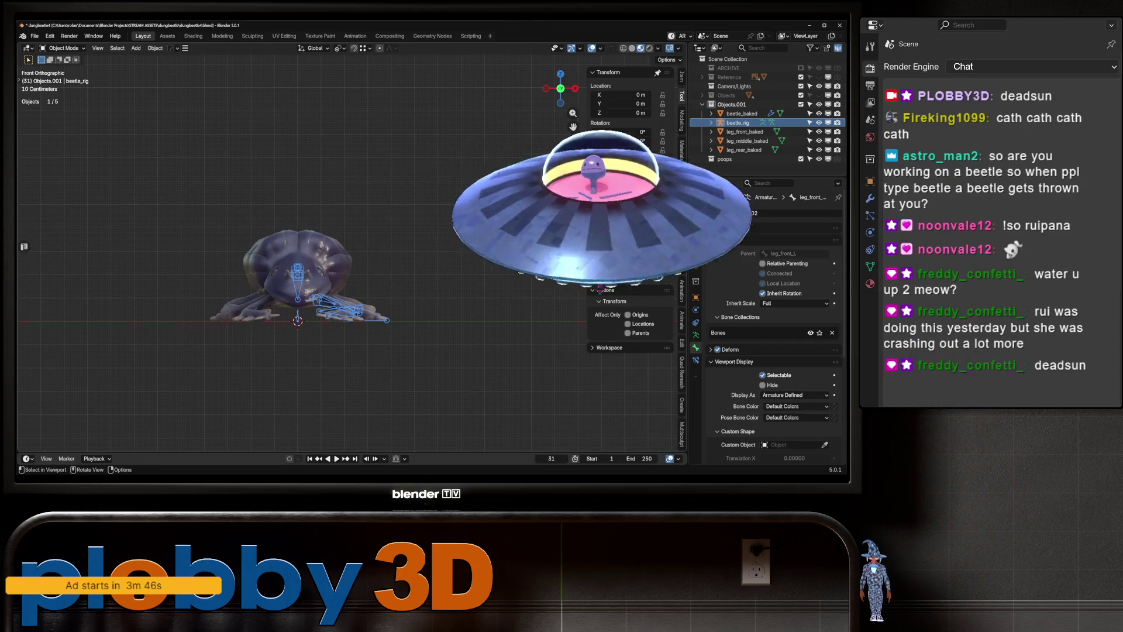
# From the bottom view, move the middle, front and rear left leg joints to sit over the legs
pyautogui.press('ctrl+KP_7')
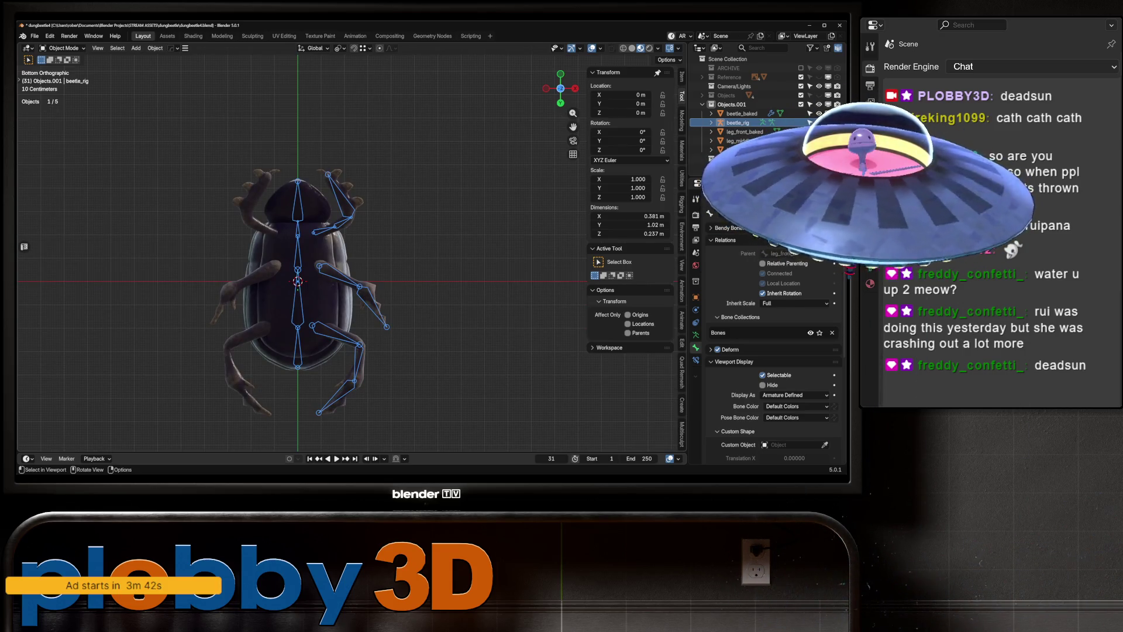
pyautogui.press('Tab')
pyautogui.moveTo(386, 327); pyautogui.dragTo(387, 323)
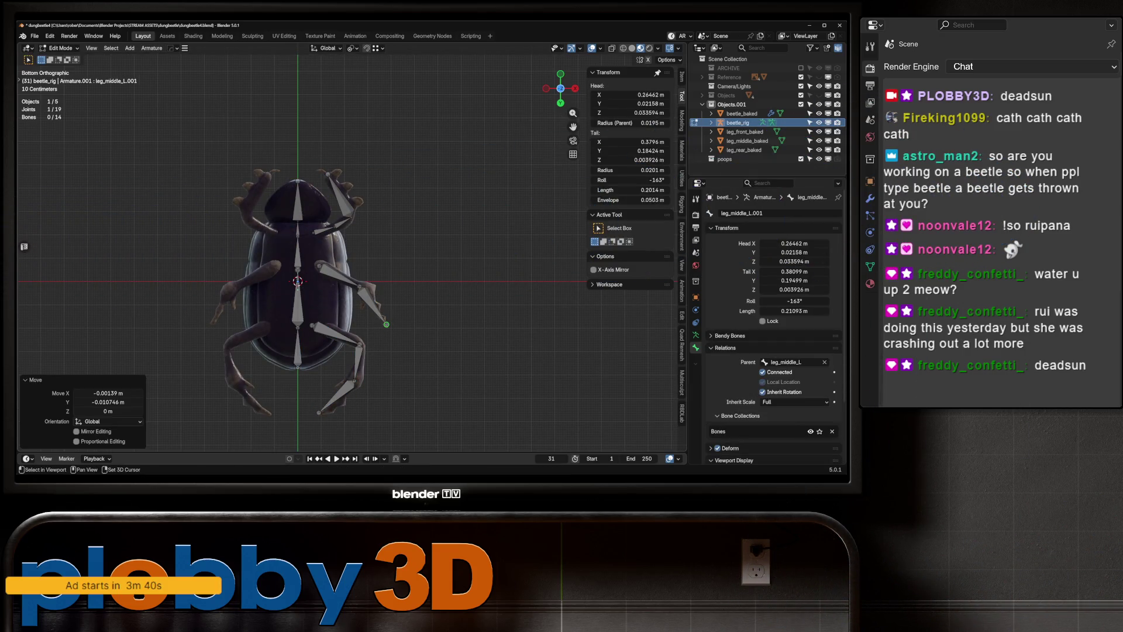
pyautogui.click(358, 287)
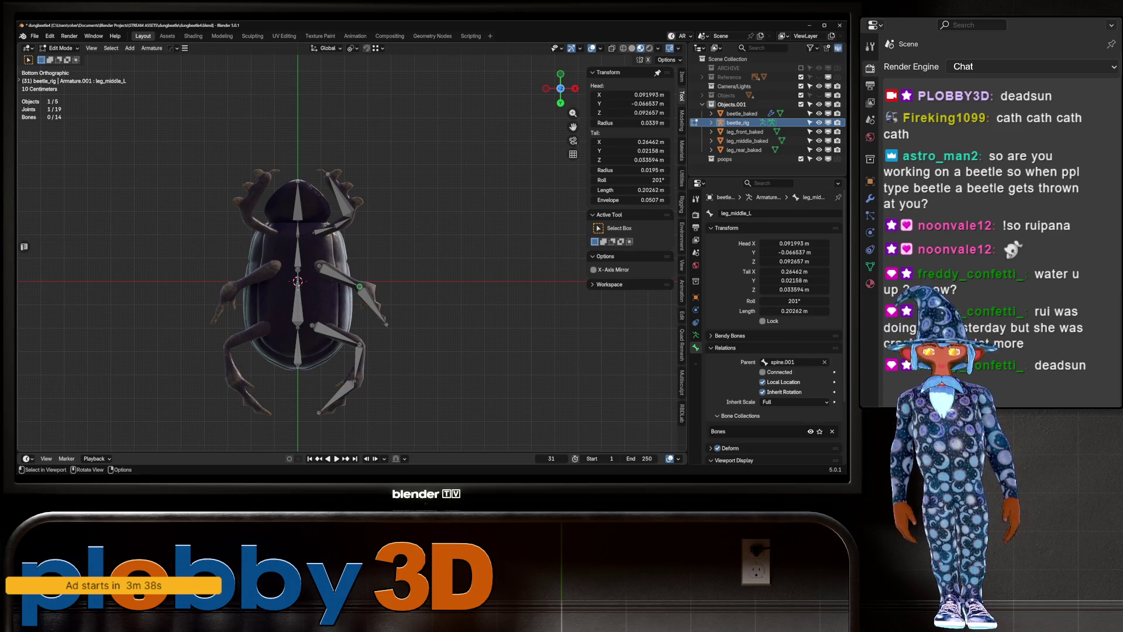
pyautogui.press('g')
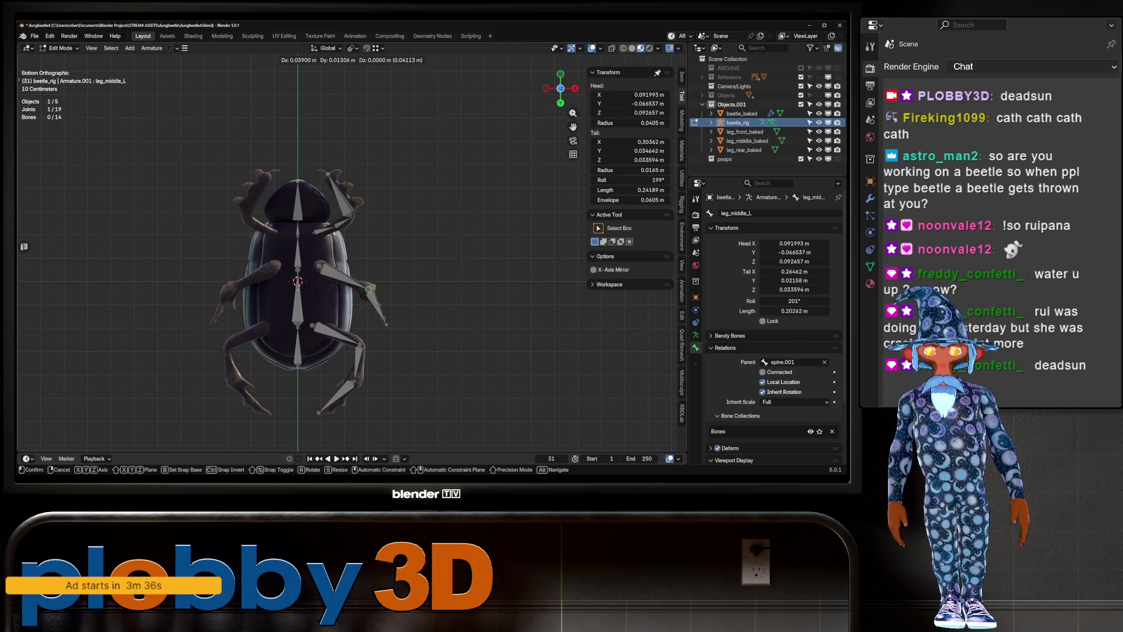
pyautogui.click(371, 289)
pyautogui.click(349, 209)
pyautogui.press('g')
pyautogui.press('Return')
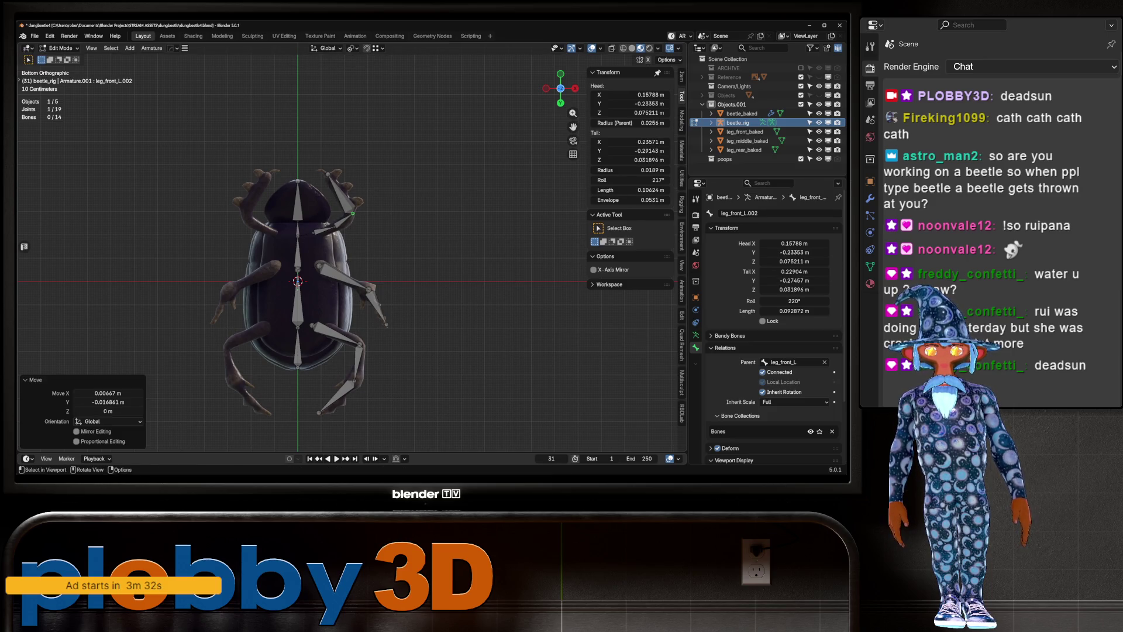
pyautogui.click(334, 331)
pyautogui.press('g')
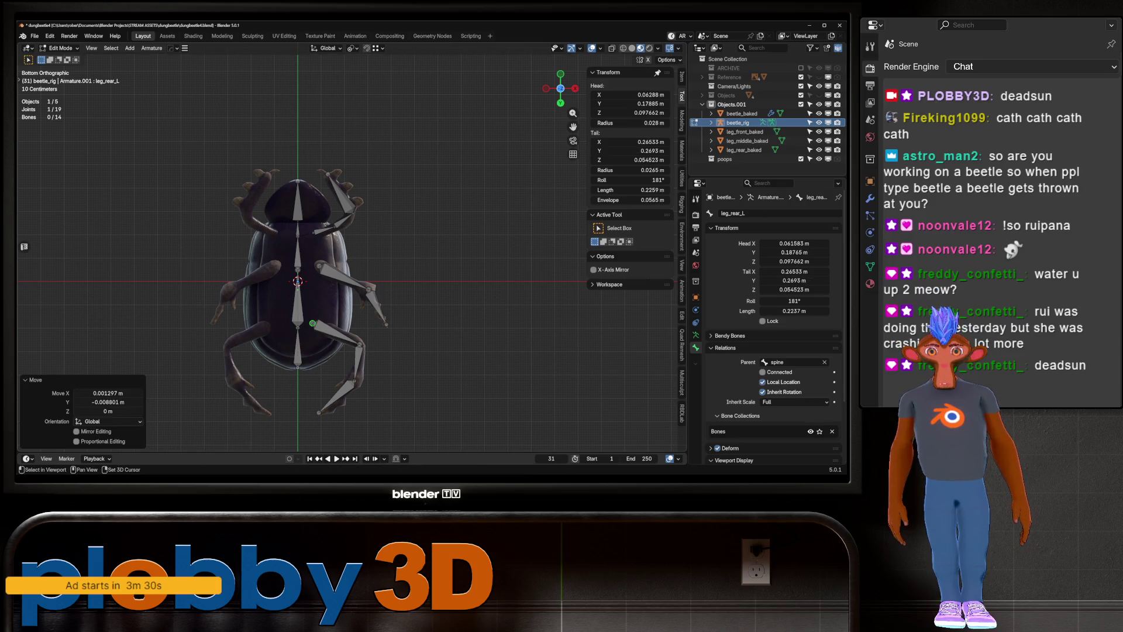
pyautogui.moveTo(338, 334)
pyautogui.mouseDown(button='middle')
pyautogui.moveTo(291, 291)
pyautogui.moveTo(316, 263)
pyautogui.moveTo(343, 334)
pyautogui.moveTo(298, 315)
pyautogui.mouseUp(button='middle')
pyautogui.press('Tab')
# Select the left leg bones and Symmetrize them into matching right-side leg chains
pyautogui.press('KP_1')
pyautogui.press('Tab')
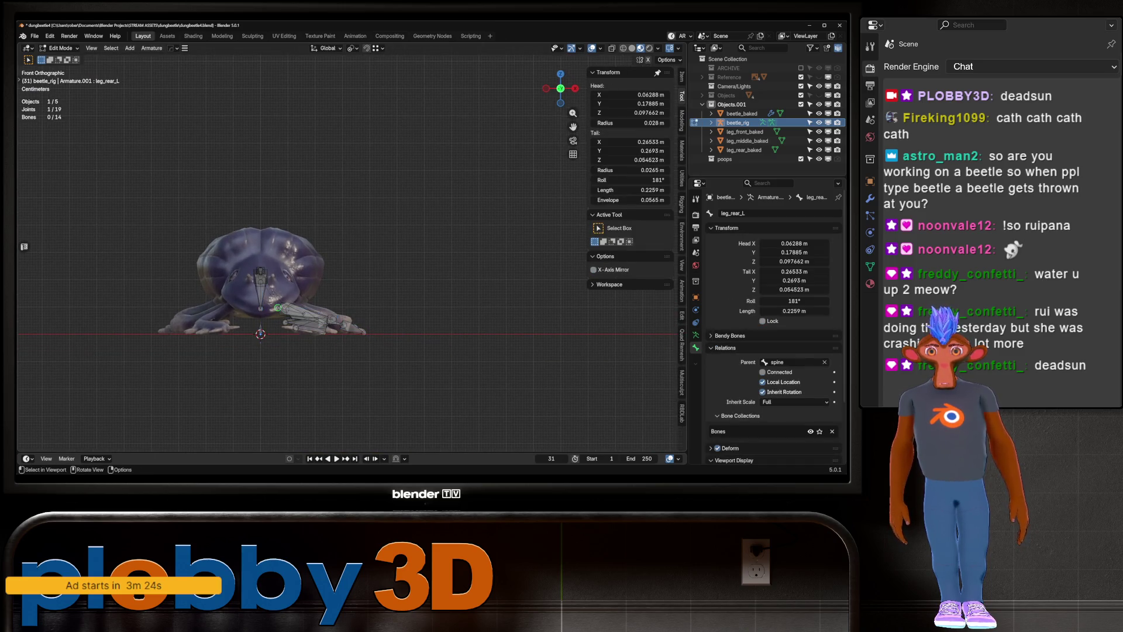
pyautogui.hotkey('ctrl', 'l')
pyautogui.moveTo(351, 229)
pyautogui.mouseDown(button='middle')
pyautogui.moveTo(386, 298)
pyautogui.moveTo(364, 351)
pyautogui.moveTo(351, 317)
pyautogui.moveTo(352, 327)
pyautogui.moveTo(392, 360)
pyautogui.mouseUp(button='middle')
pyautogui.rightClick(340, 255)
pyautogui.click(368, 335)
pyautogui.press('Tab')
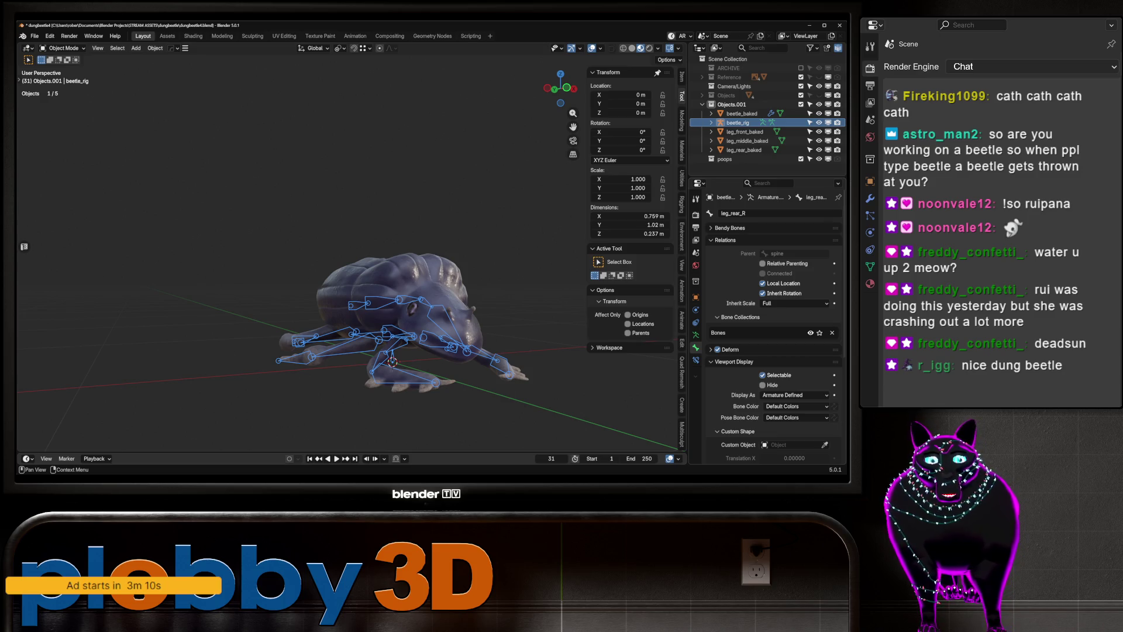
# Orbit around the beetle to inspect the mirrored six-leg rig from below, the side and above
pyautogui.moveTo(394, 351)
pyautogui.mouseDown(button='middle')
pyautogui.moveTo(369, 299)
pyautogui.moveTo(351, 290)
pyautogui.mouseUp(button='middle')
pyautogui.scroll(3, 352, 334)
pyautogui.moveTo(351, 351); pyautogui.dragTo(386, 351, button='middle')
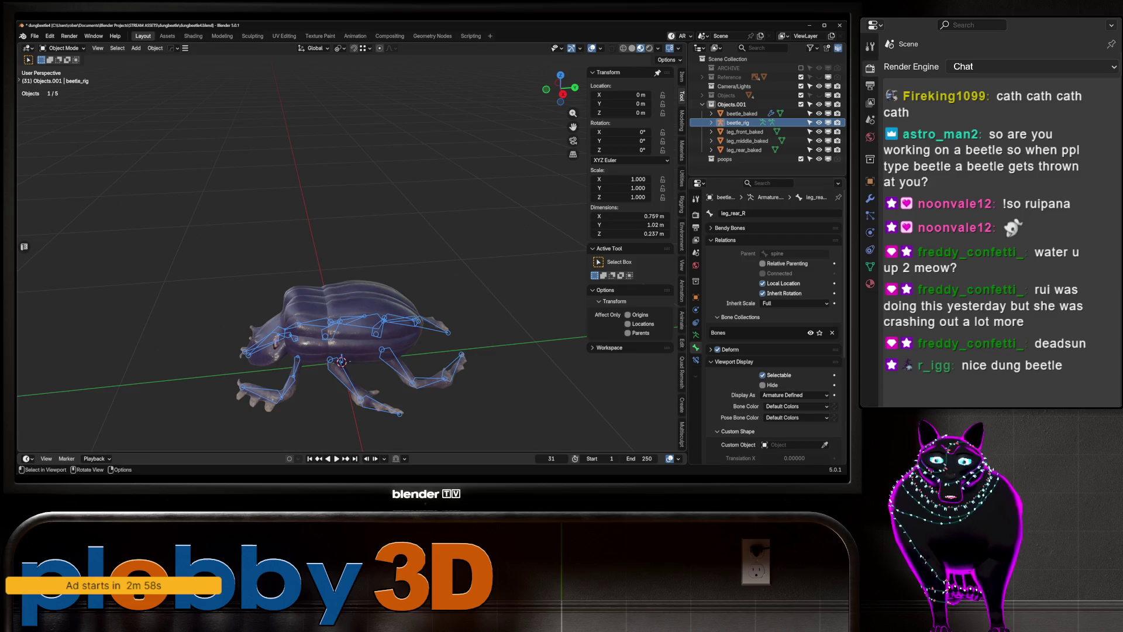
pyautogui.scroll(-2, 324, 290)
pyautogui.scroll(-1, 325, 289)
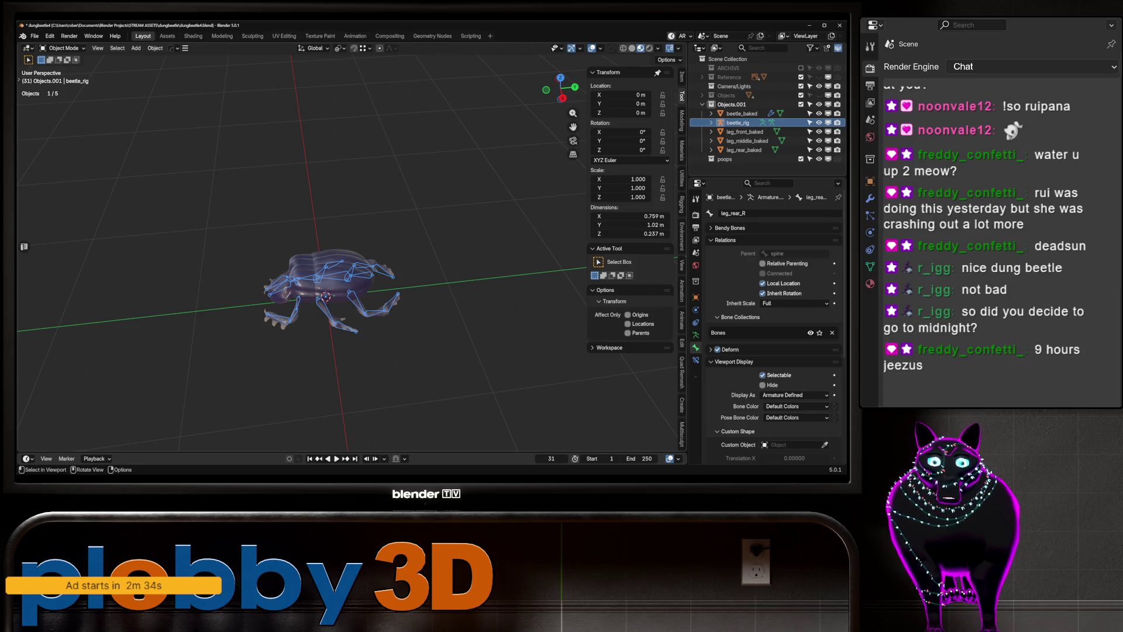
pyautogui.moveTo(334, 228); pyautogui.dragTo(369, 299, button='middle')
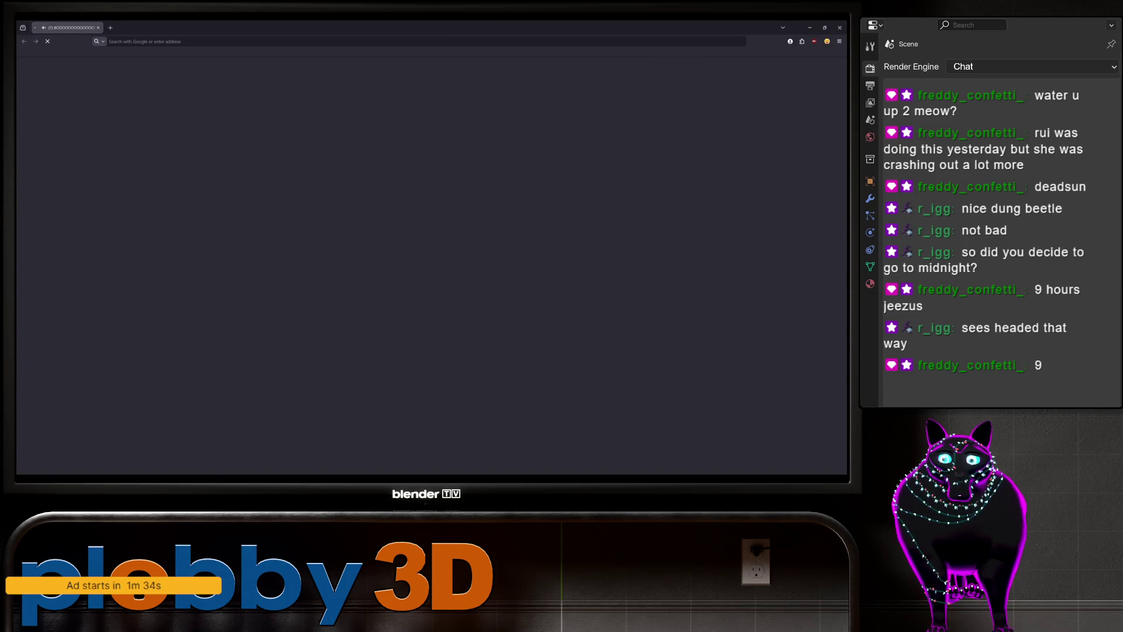
# Switch away from the empty Chrome window back to the beetle in Blender
pyautogui.hotkey('alt', 'Tab')
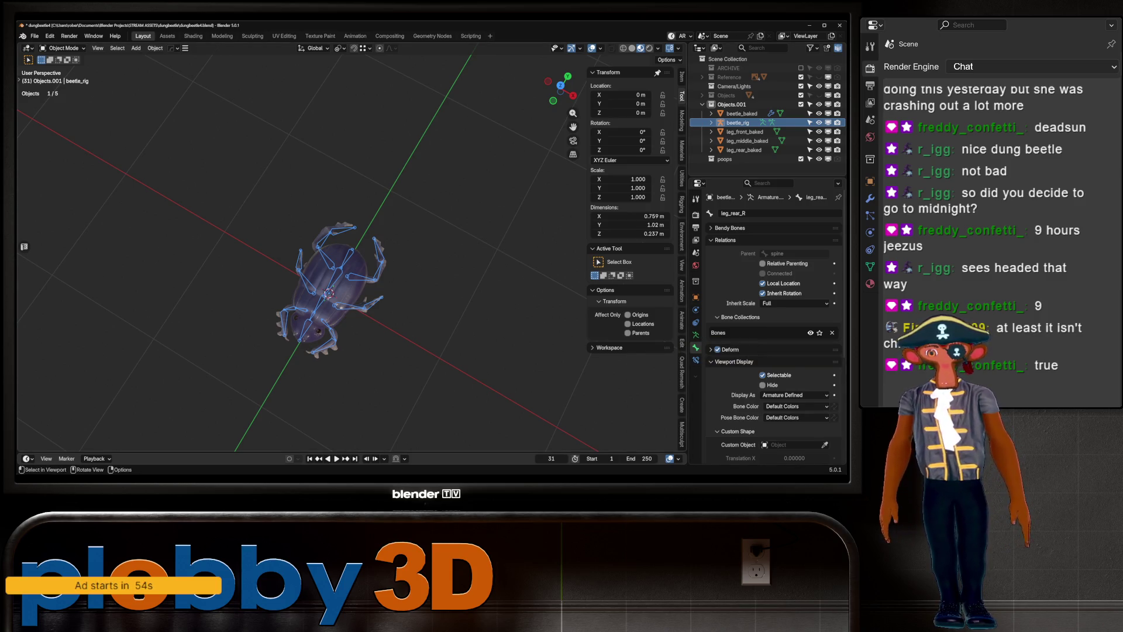
# Clear the selection, look over the beetle and save the file
pyautogui.press('h')
pyautogui.moveTo(351, 220); pyautogui.dragTo(369, 307, button='middle')
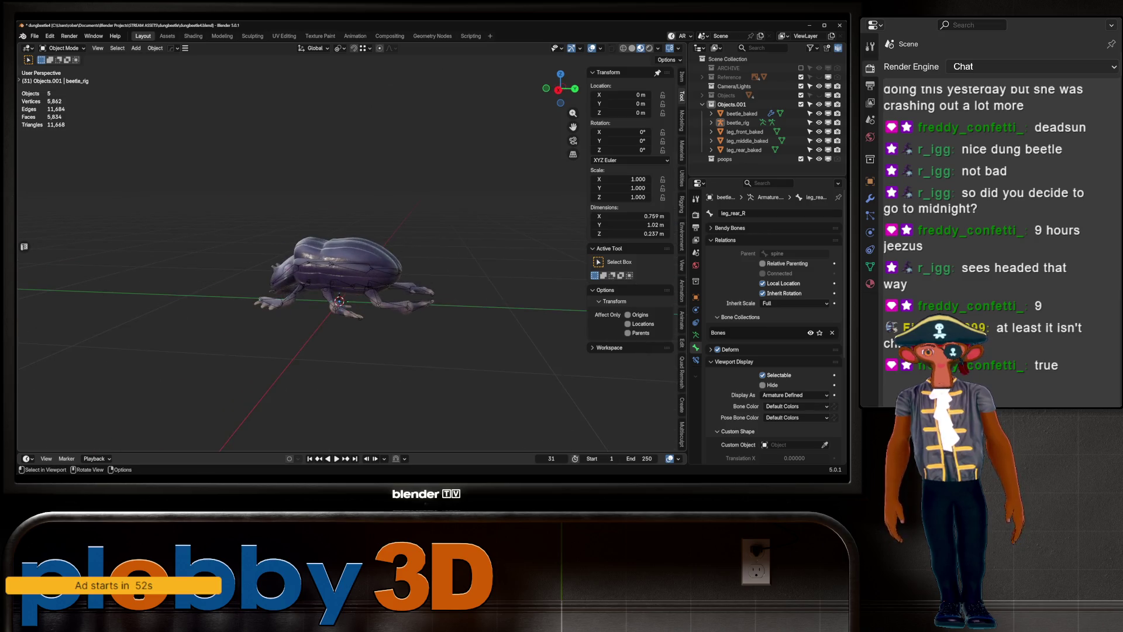
pyautogui.moveTo(352, 264); pyautogui.dragTo(369, 290, button='middle')
pyautogui.moveTo(222, 170); pyautogui.dragTo(259, 195)
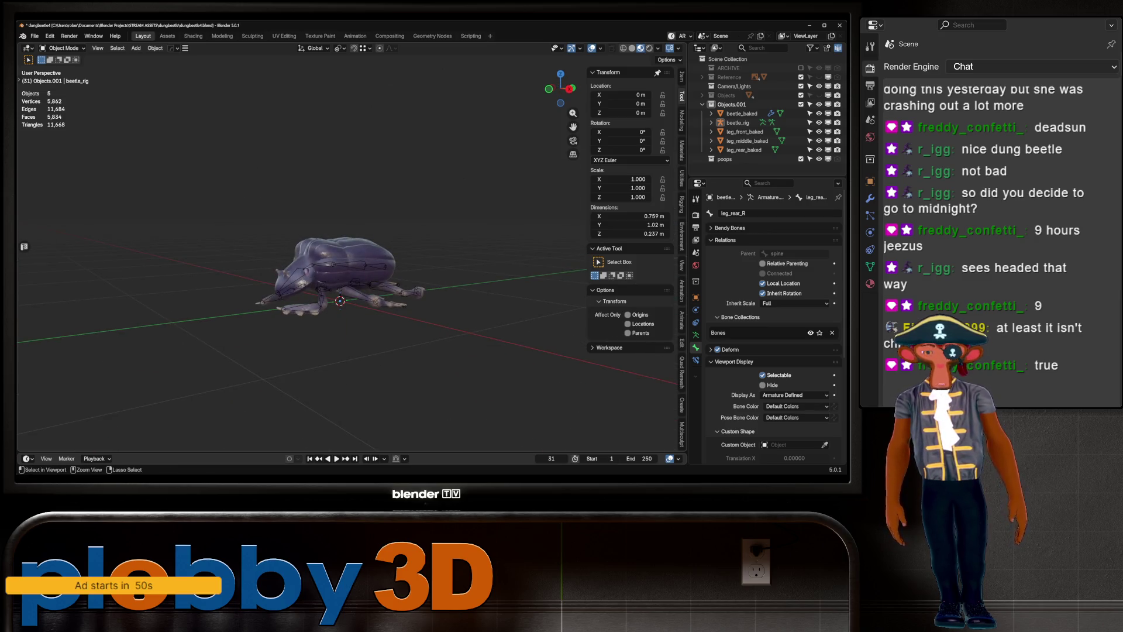
pyautogui.scroll(4, 343, 264)
pyautogui.hotkey('ctrl', 's')
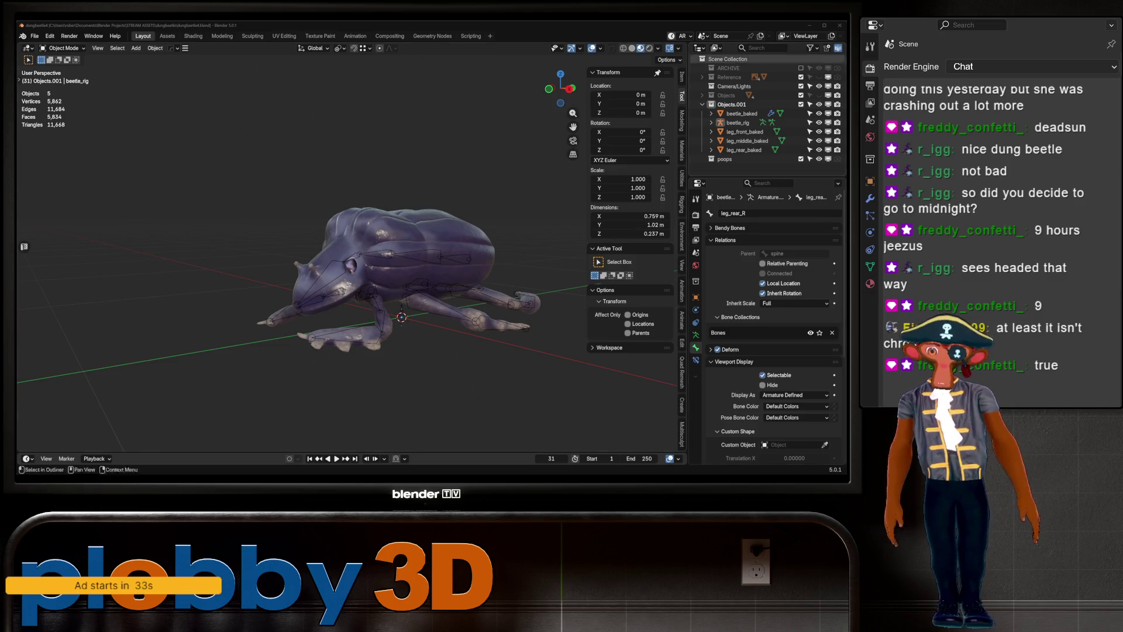
# From the right side view, select all objects and parent the meshes to the rig with automatic weights
pyautogui.moveTo(394, 263); pyautogui.dragTo(334, 263, button='middle')
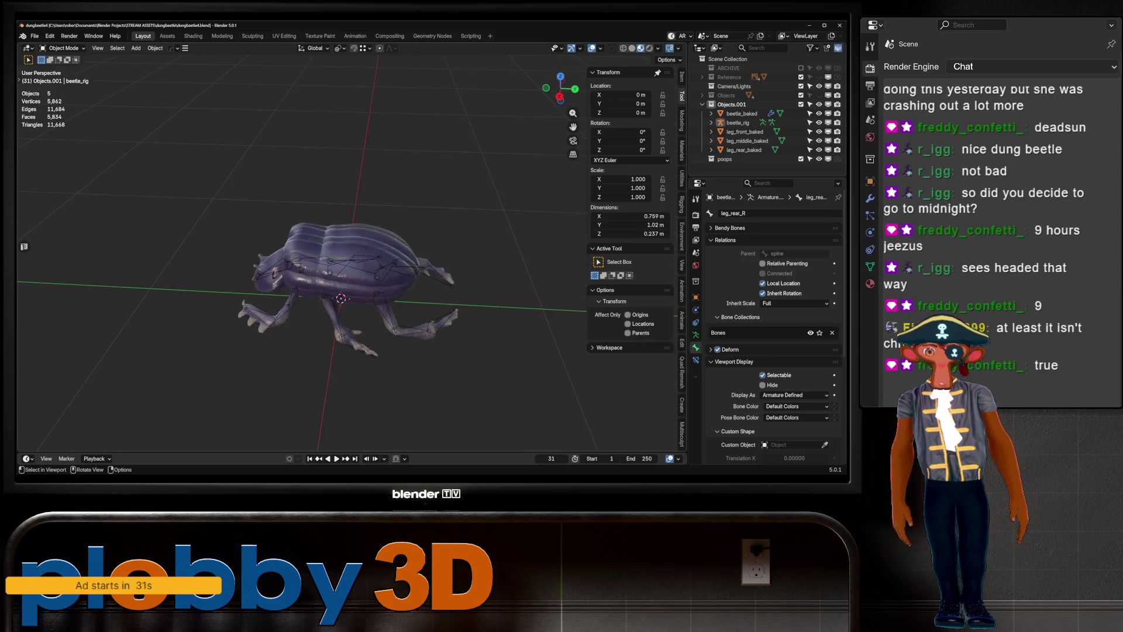
pyautogui.press('KP_3')
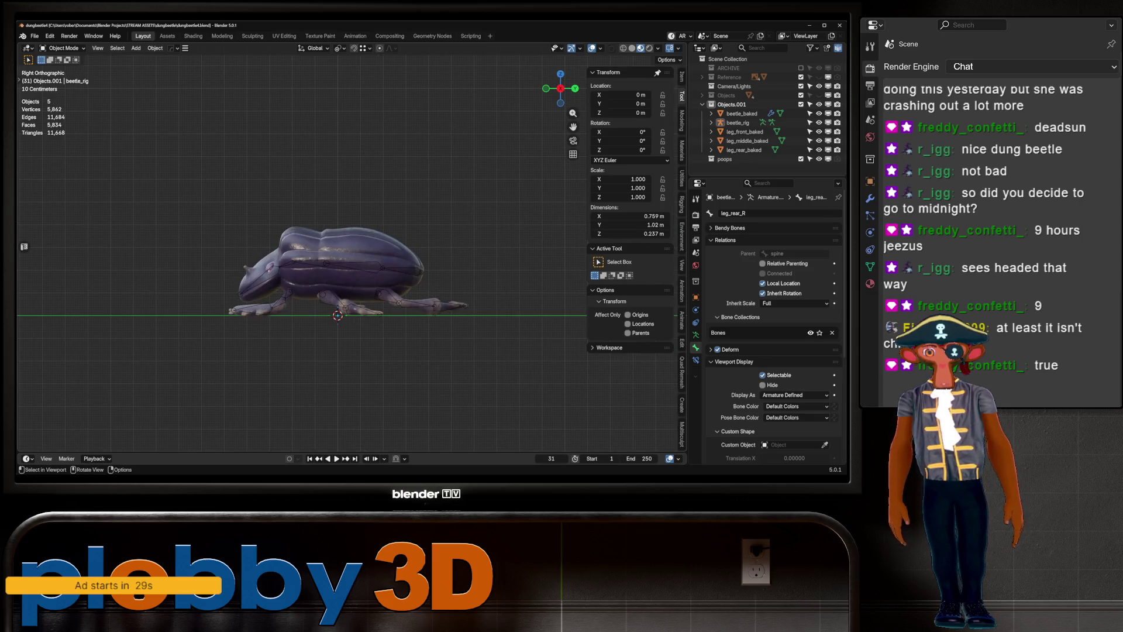
pyautogui.press('a')
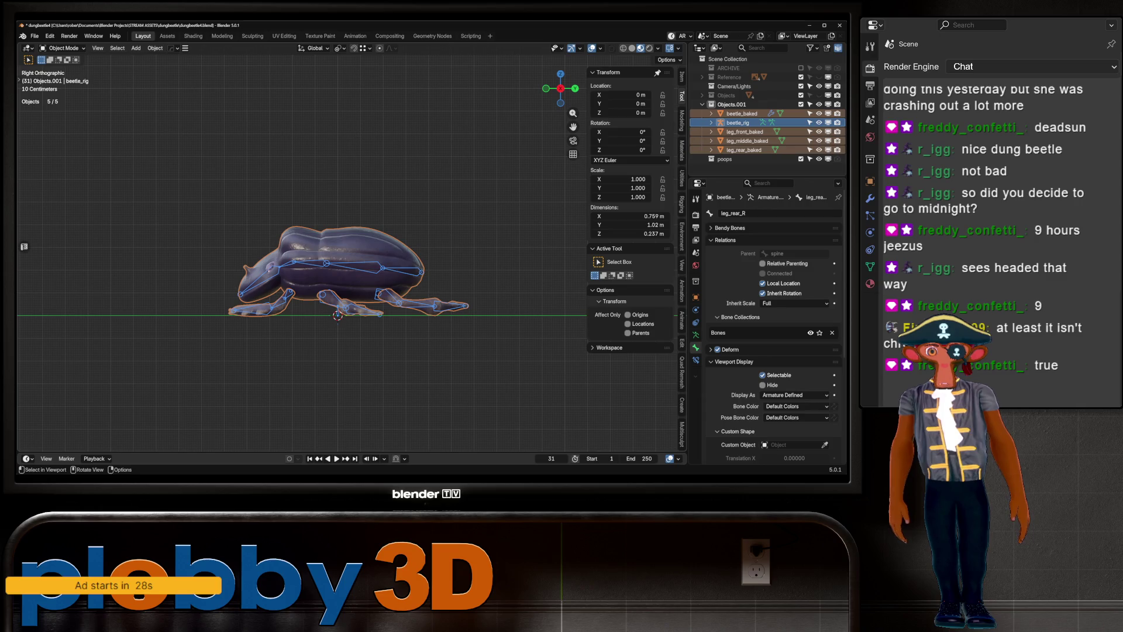
pyautogui.hotkey('ctrl', 'p')
pyautogui.click(317, 315)
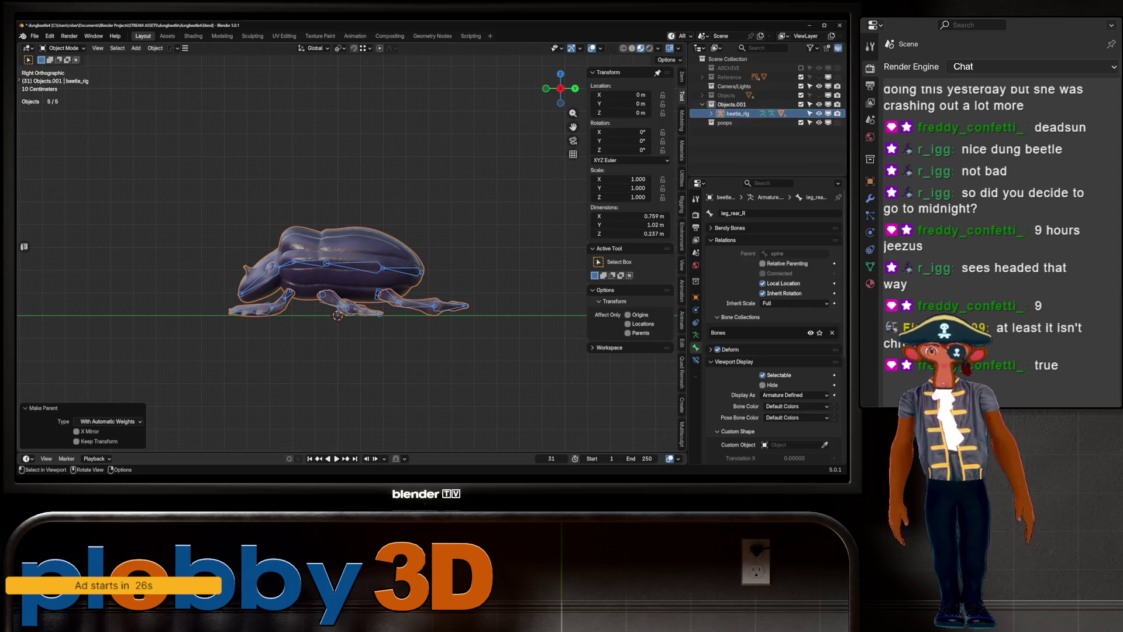
# Select only the beetle_rig armature and switch it into Pose Mode
pyautogui.moveTo(351, 264); pyautogui.dragTo(439, 210, button='middle')
pyautogui.hotkey('alt', 'a')
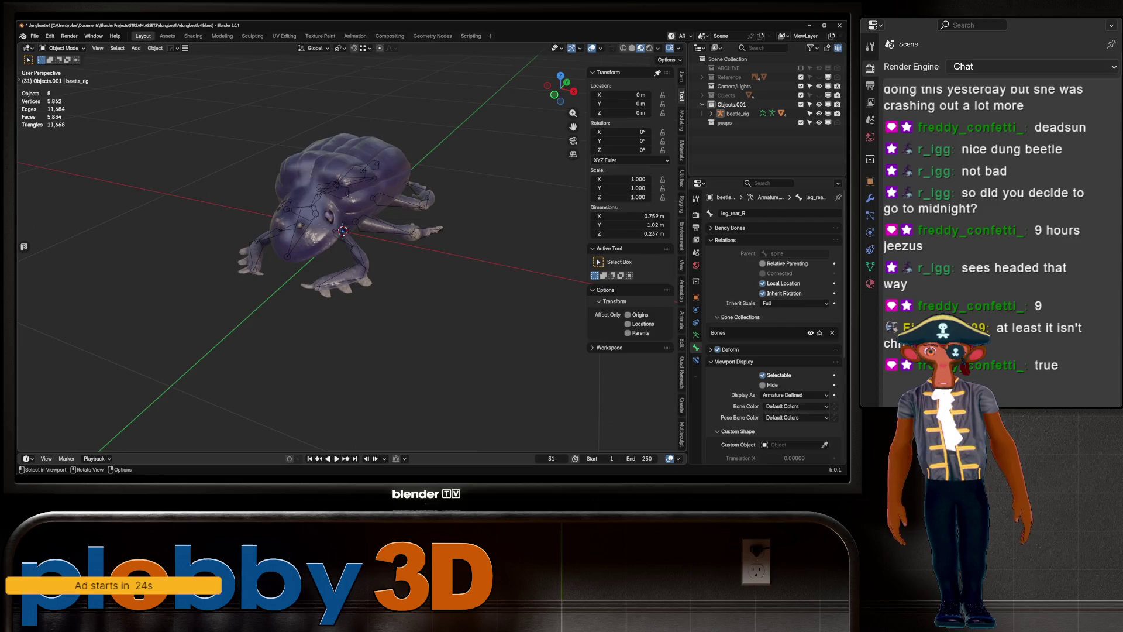
pyautogui.click(340, 227)
pyautogui.moveTo(340, 227); pyautogui.dragTo(344, 219, button='middle')
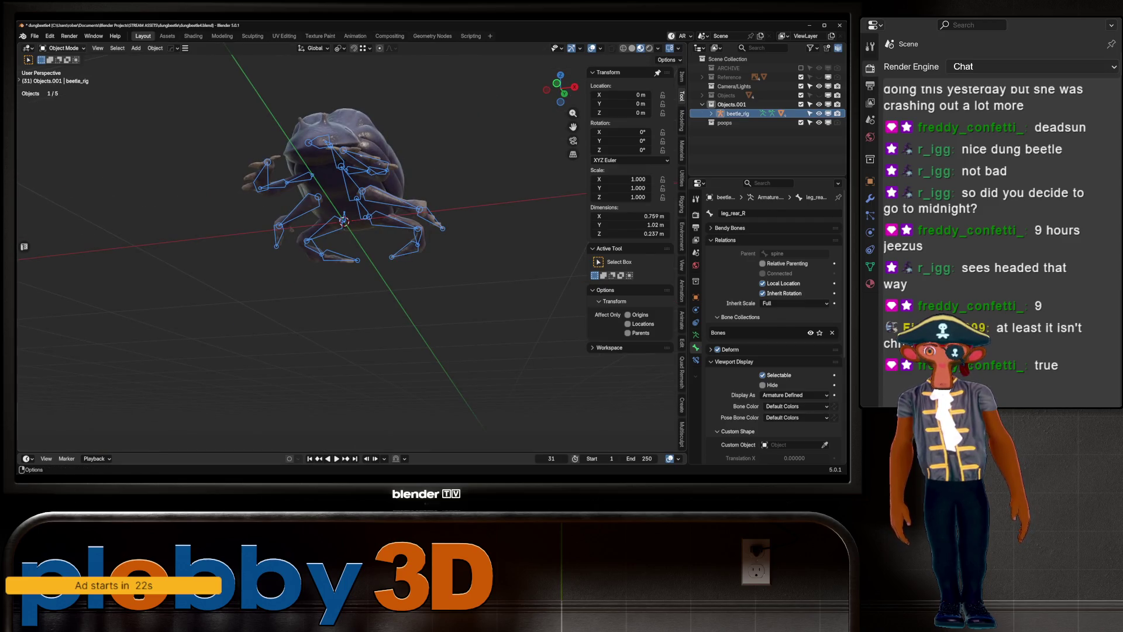
pyautogui.hotkey('ctrl', 'Tab')
pyautogui.scroll(5, 344, 220)
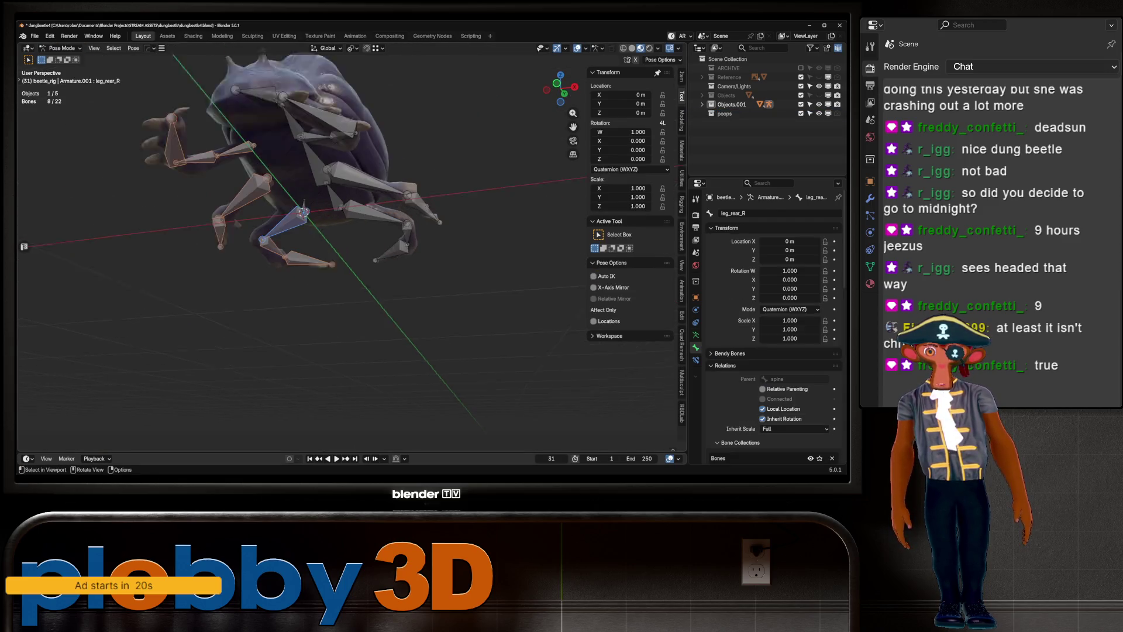